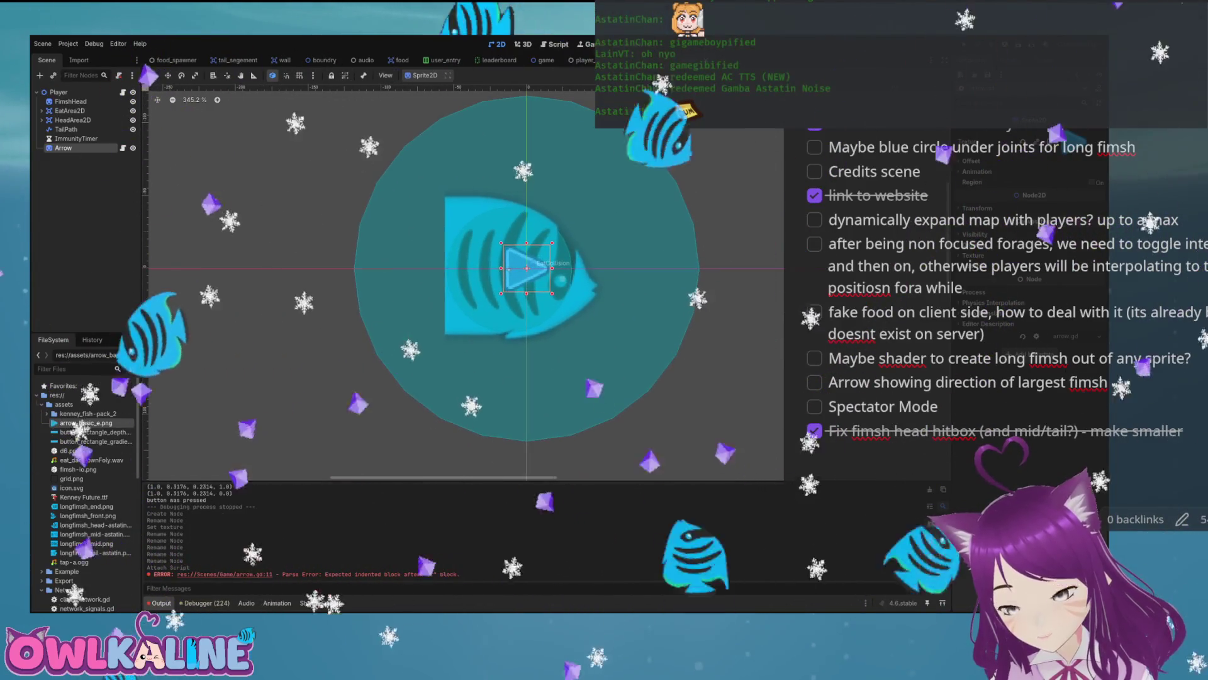
Step: Zoom in and out around the Arrow sprite over the fish, then bring up player.gd
{"action": "scroll", "coordinate": [528, 261], "scroll_direction": "down", "scroll_amount": 2}
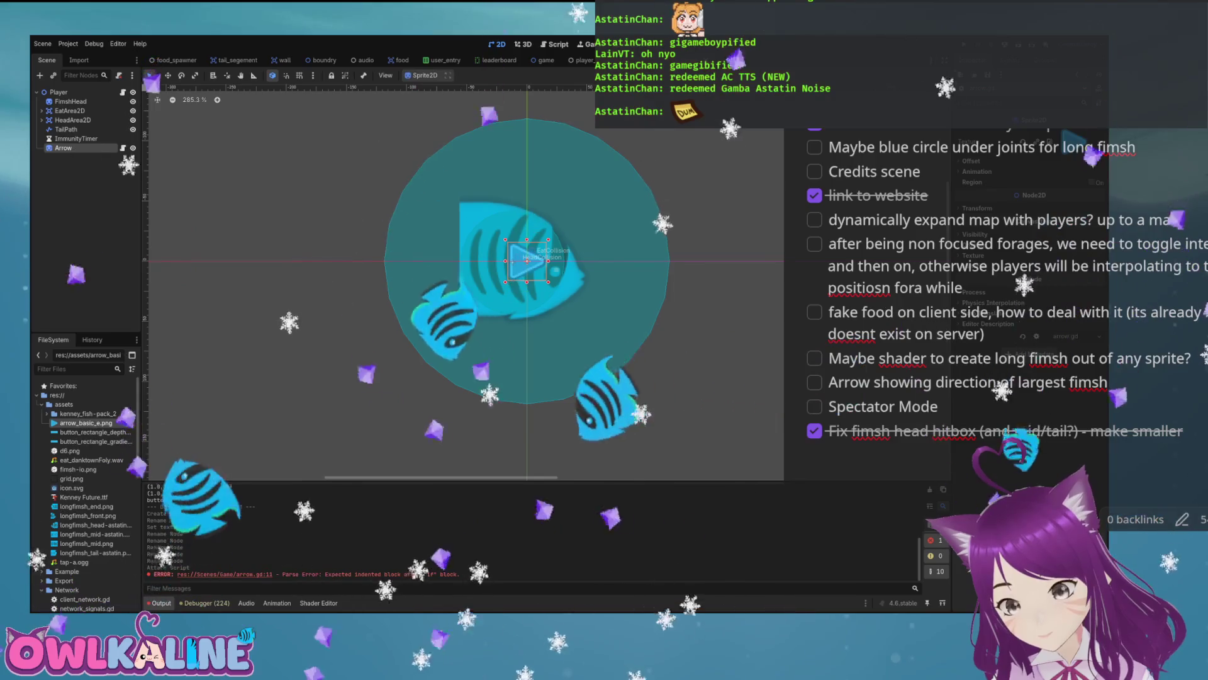
{"action": "scroll", "coordinate": [564, 172], "scroll_direction": "up", "scroll_amount": 4}
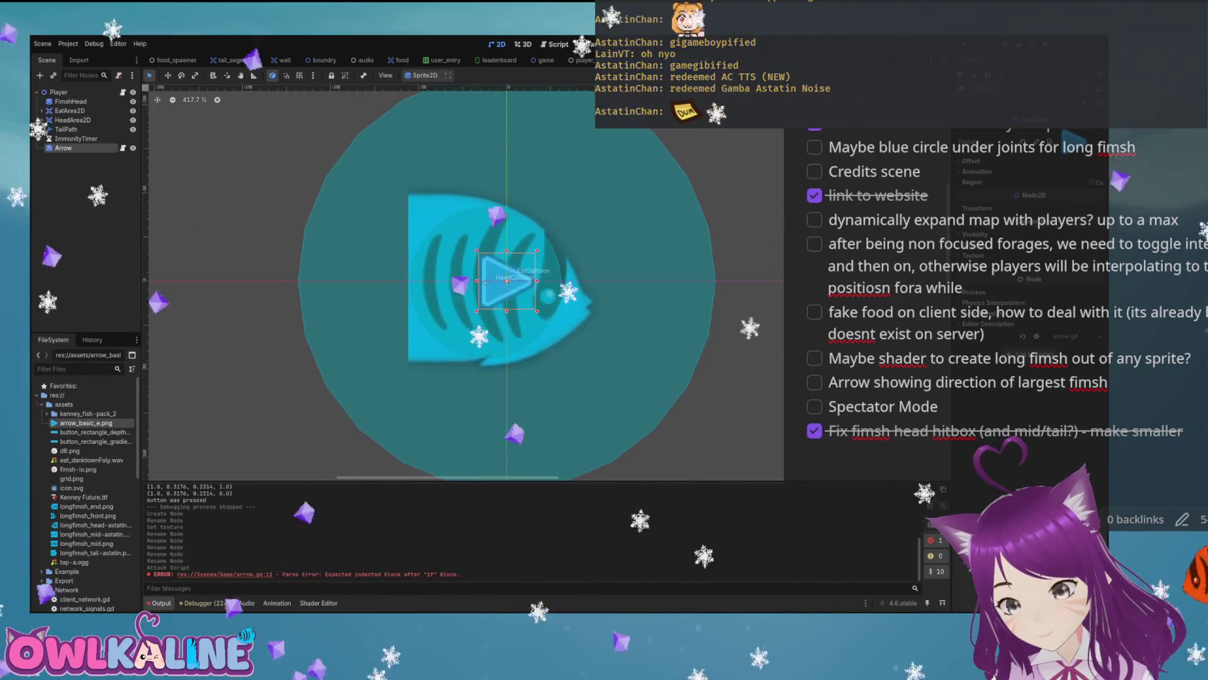
{"action": "scroll", "coordinate": [516, 221], "scroll_direction": "up", "scroll_amount": 4}
{"action": "scroll", "coordinate": [496, 197], "scroll_direction": "down", "scroll_amount": 6}
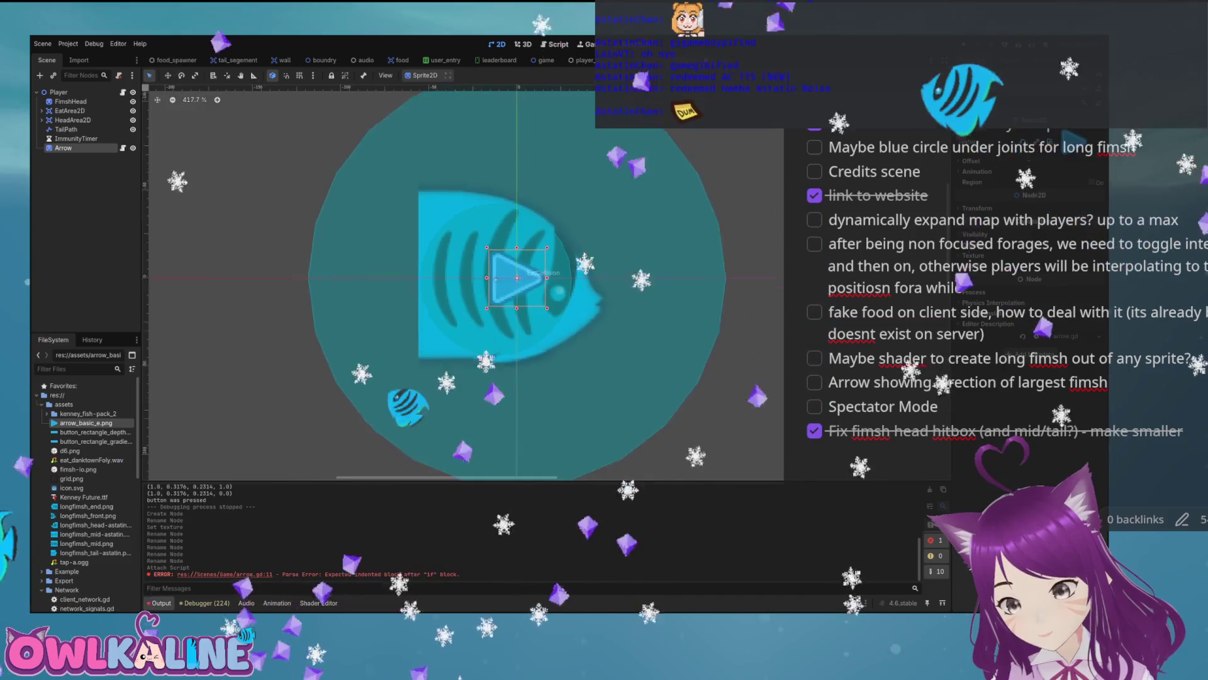
{"action": "scroll", "coordinate": [544, 127], "scroll_direction": "up", "scroll_amount": 2}
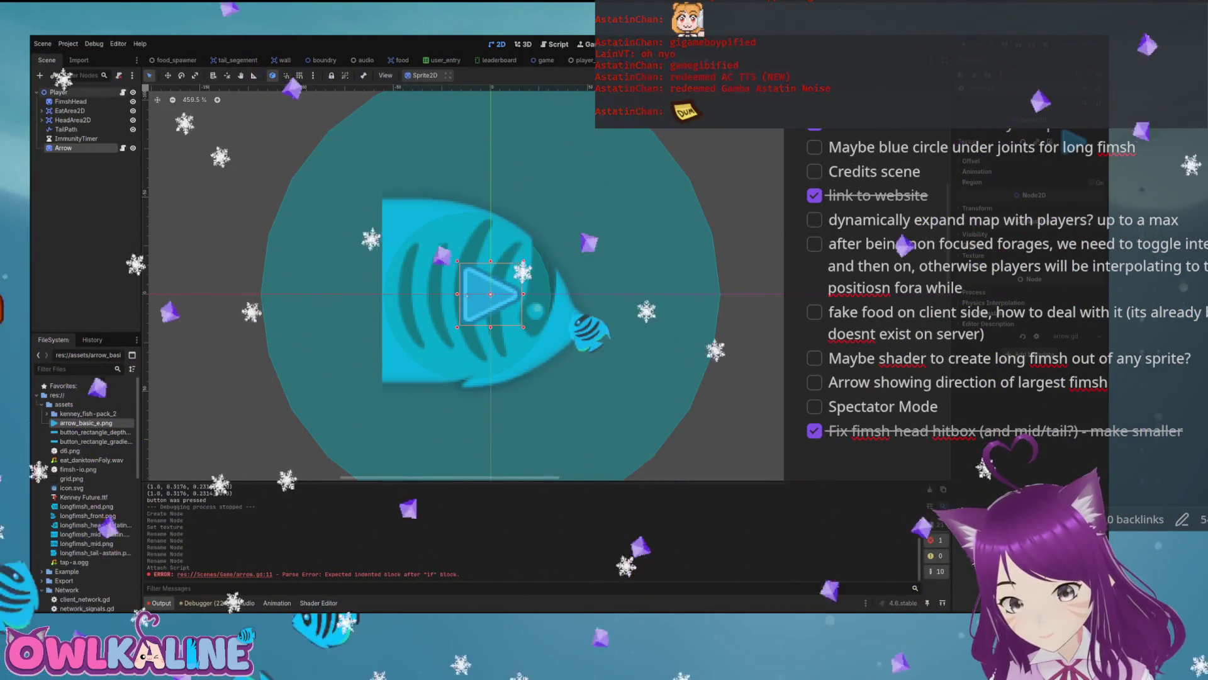
{"action": "key", "text": "ctrl+F3"}
Step: Review the camera code in player.gd and add a Camera2D child under Player
{"action": "scroll", "coordinate": [503, 270], "scroll_direction": "up", "scroll_amount": 3}
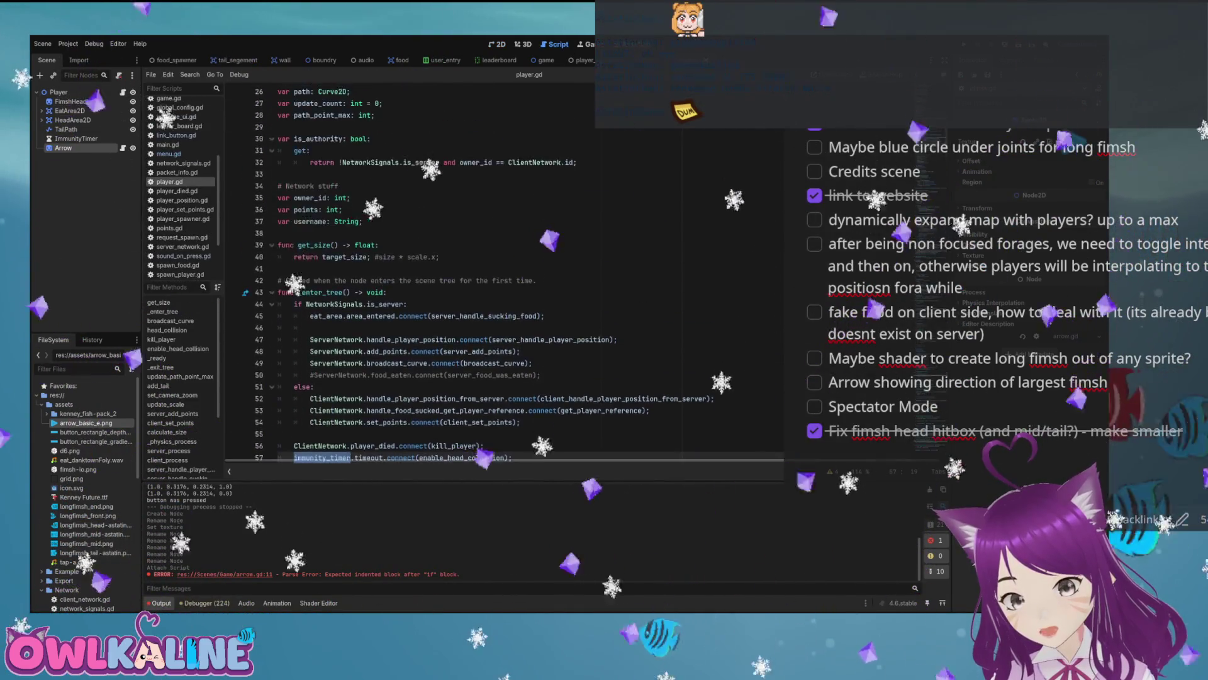
{"action": "scroll", "coordinate": [504, 271], "scroll_direction": "down", "scroll_amount": 6}
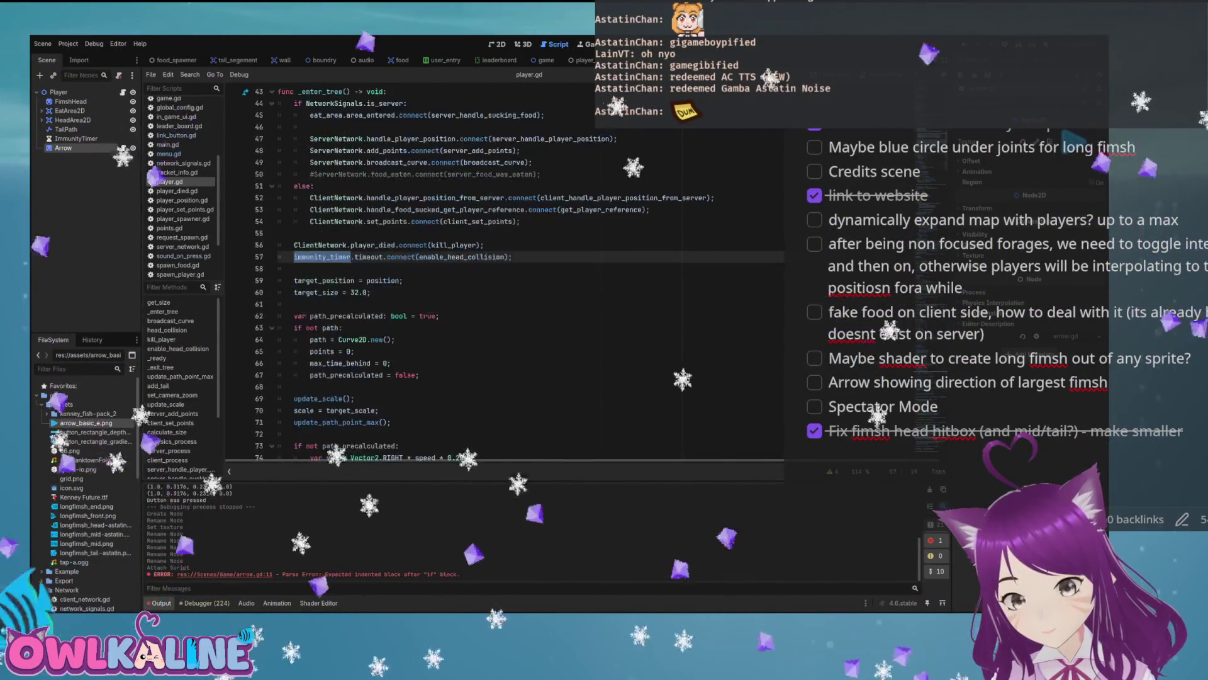
{"action": "scroll", "coordinate": [504, 270], "scroll_direction": "down", "scroll_amount": 10}
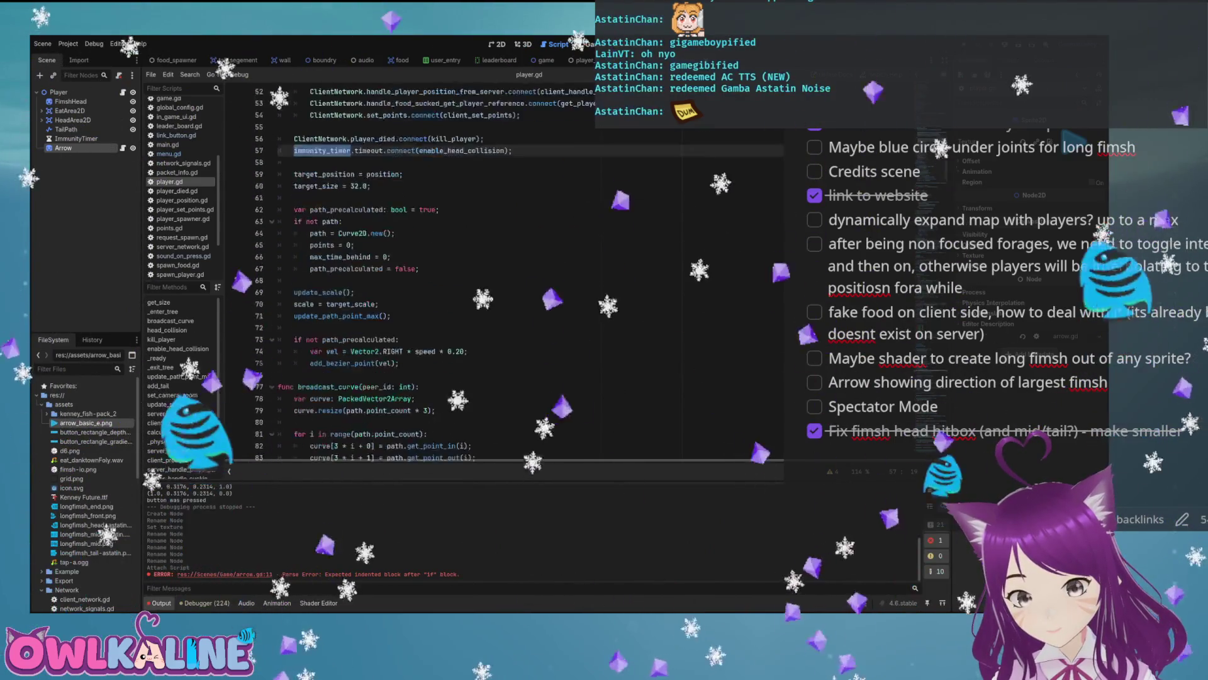
{"action": "scroll", "coordinate": [504, 271], "scroll_direction": "down", "scroll_amount": 9}
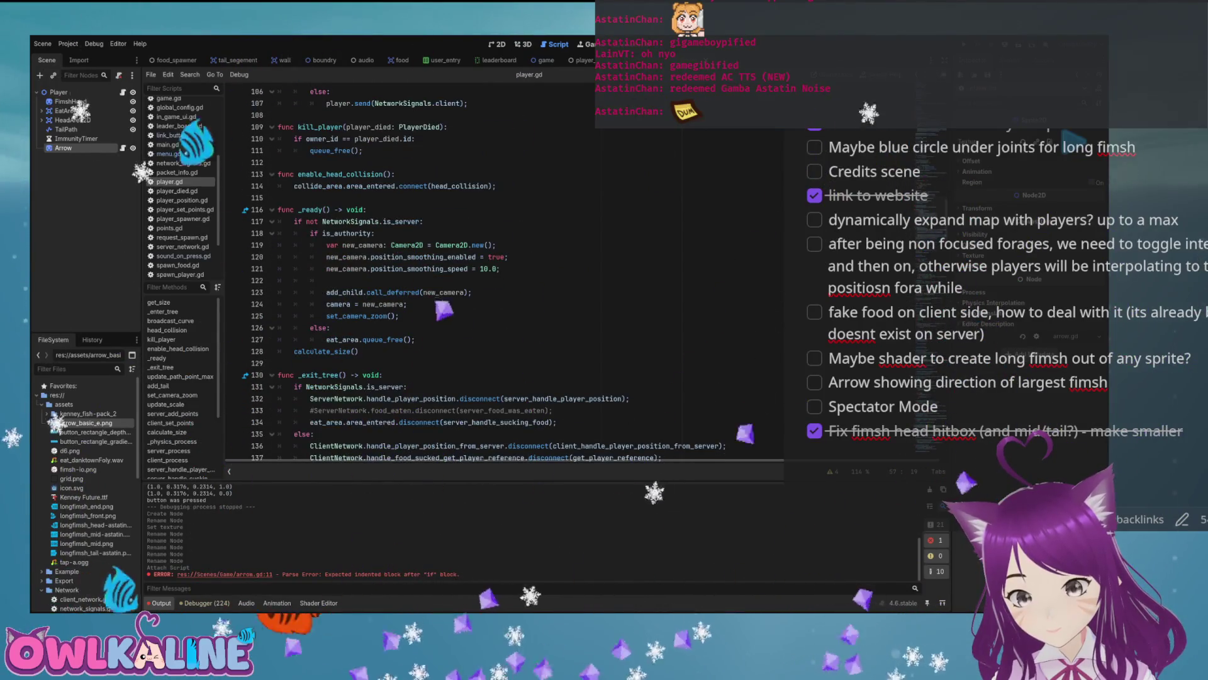
{"action": "left_click", "coordinate": [399, 292]}
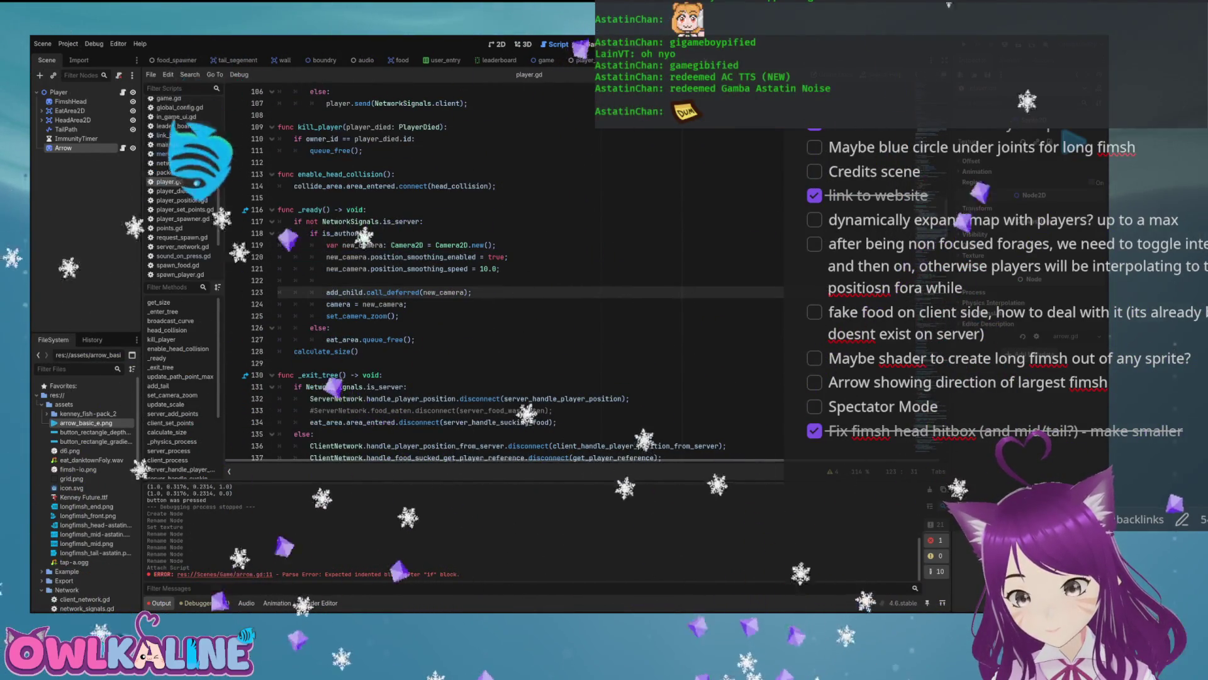
{"action": "left_click", "coordinate": [59, 92]}
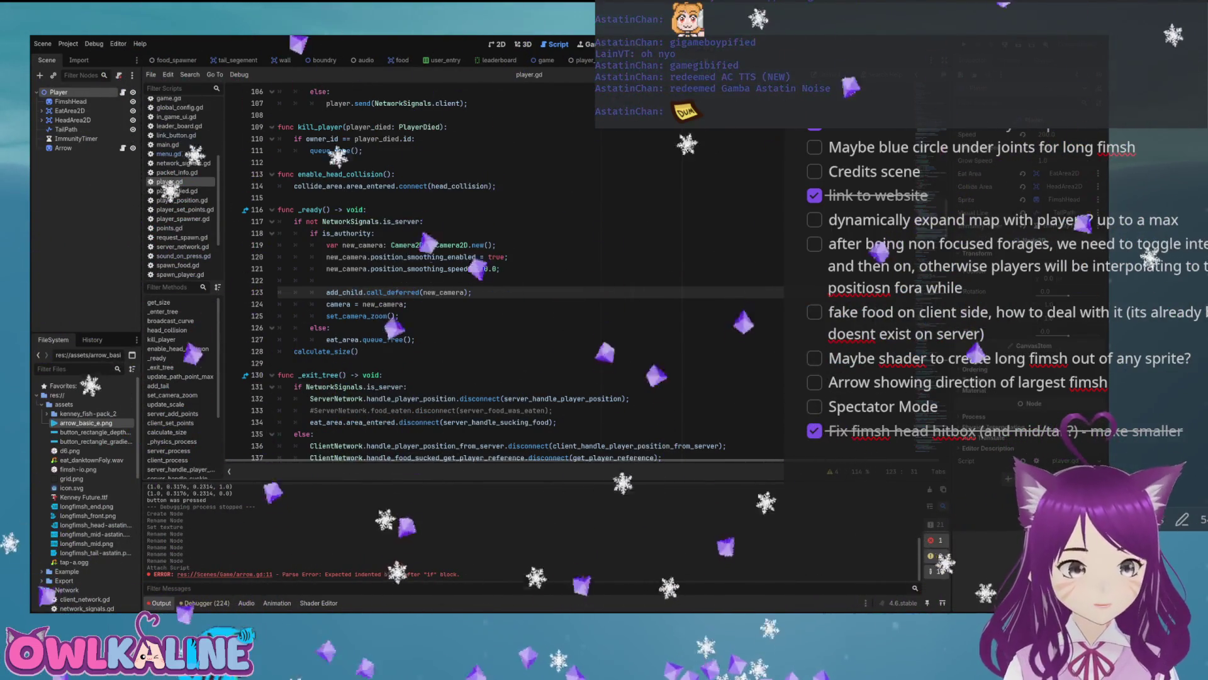
{"action": "key", "text": "Return"}
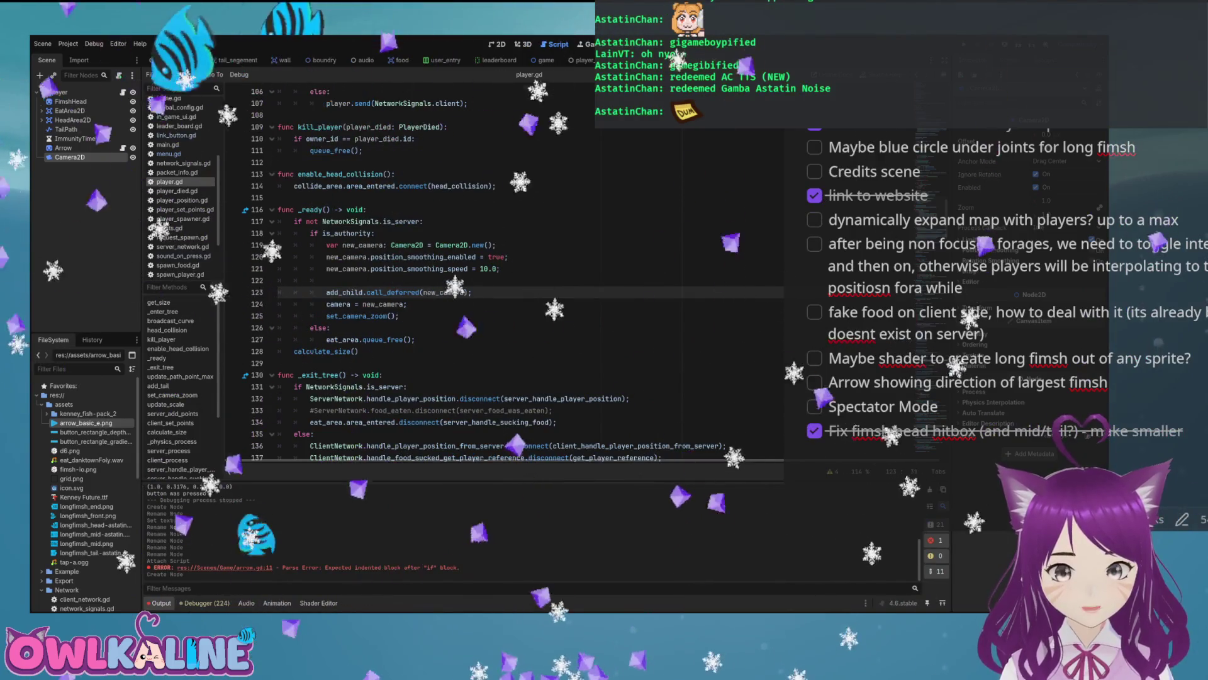
Step: Toggle the new camera's Enabled and Position Smoothing Enabled properties in the Inspector
{"action": "left_click", "coordinate": [1036, 187]}
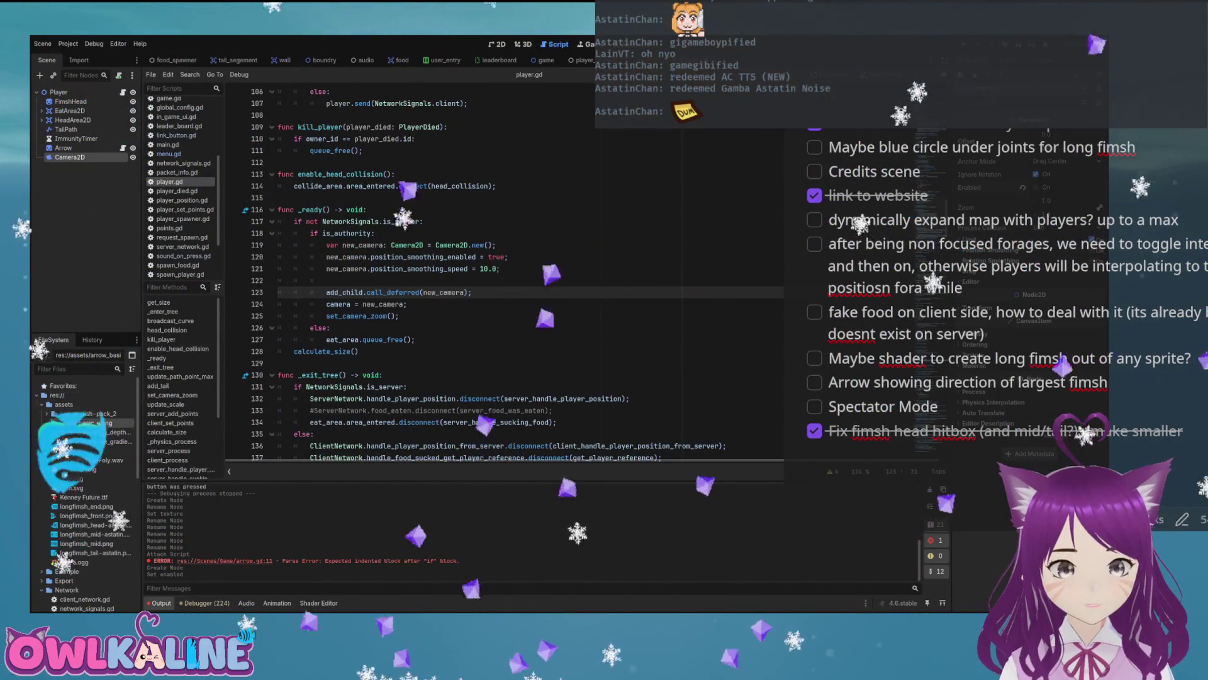
{"action": "double_click", "coordinate": [423, 257]}
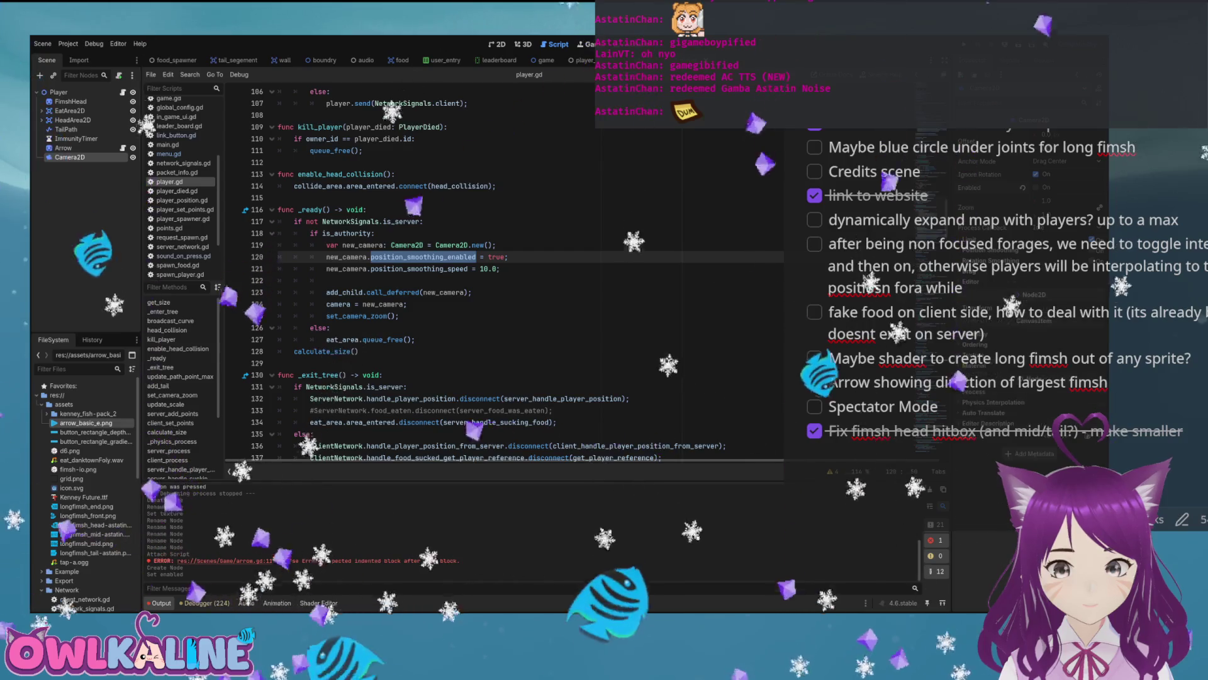
{"action": "left_click", "coordinate": [1036, 262]}
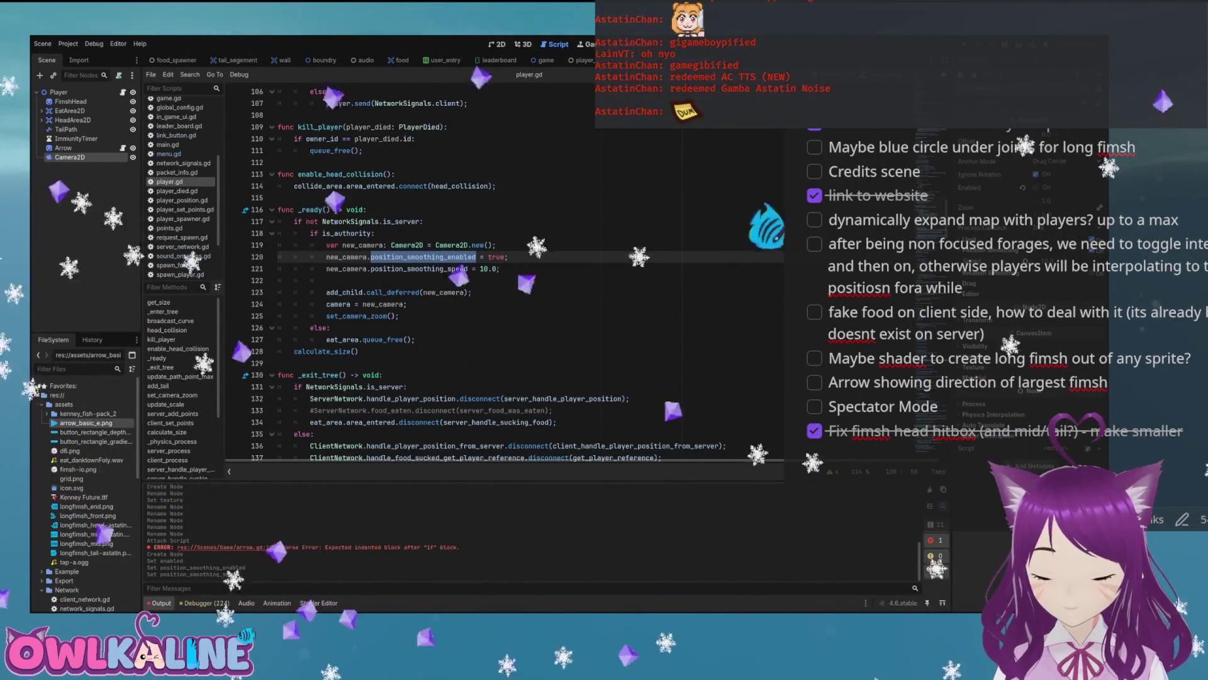
Step: Save, then comment out the new_camera, smoothing, add_child and camera assignment lines in _ready
{"action": "left_click", "coordinate": [500, 269]}
{"action": "key", "text": "ctrl+s"}
{"action": "key", "text": "Home"}
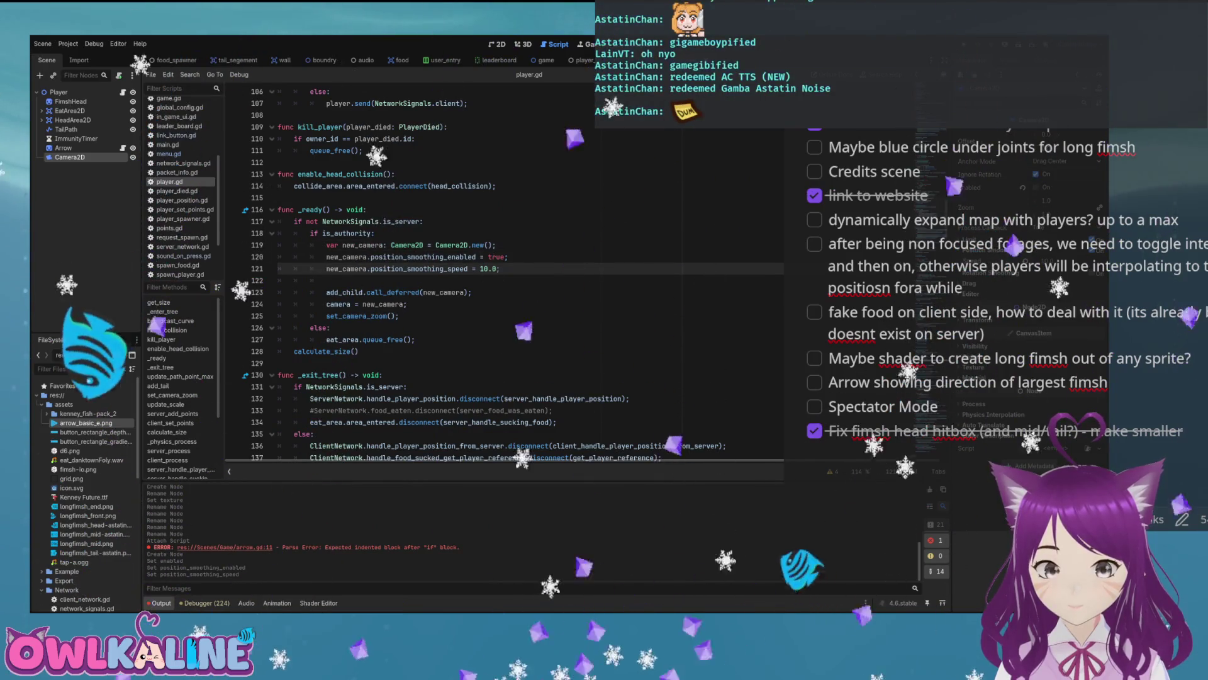
{"action": "key", "text": "Up"}
{"action": "key", "text": "Up"}
{"action": "type", "text": "#"}
{"action": "key", "text": "Down"}
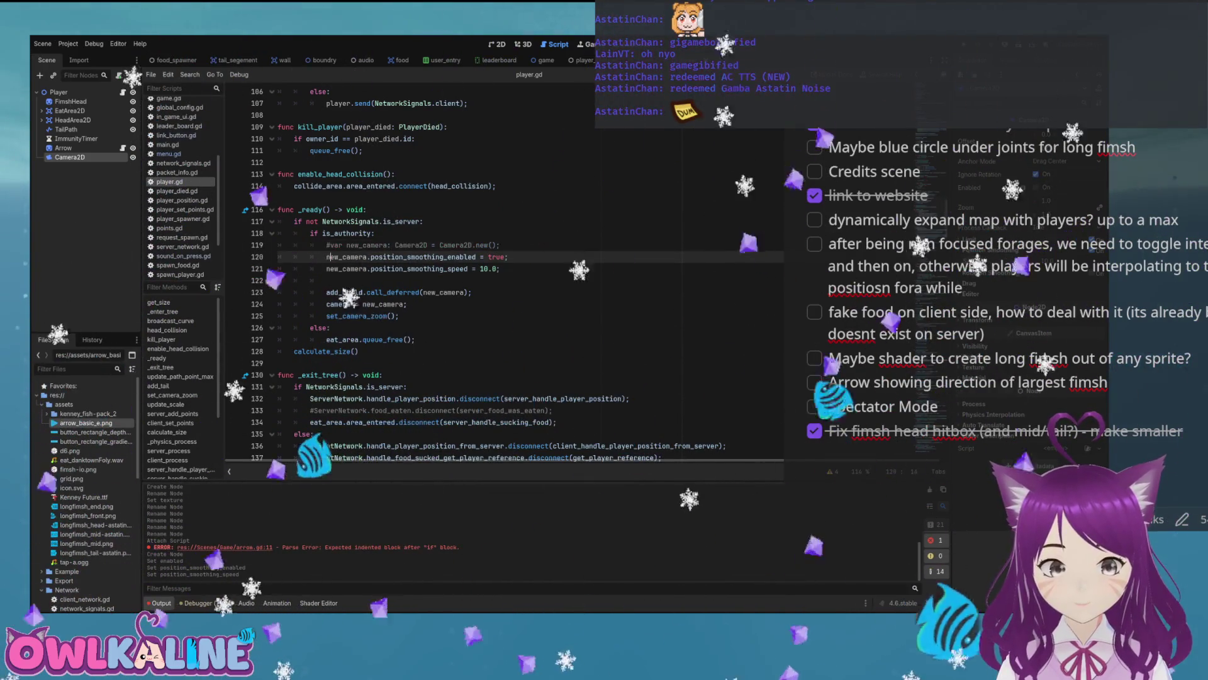
{"action": "key", "text": "Down"}
{"action": "type", "text": "#"}
{"action": "key", "text": "Down"}
{"action": "key", "text": "Down"}
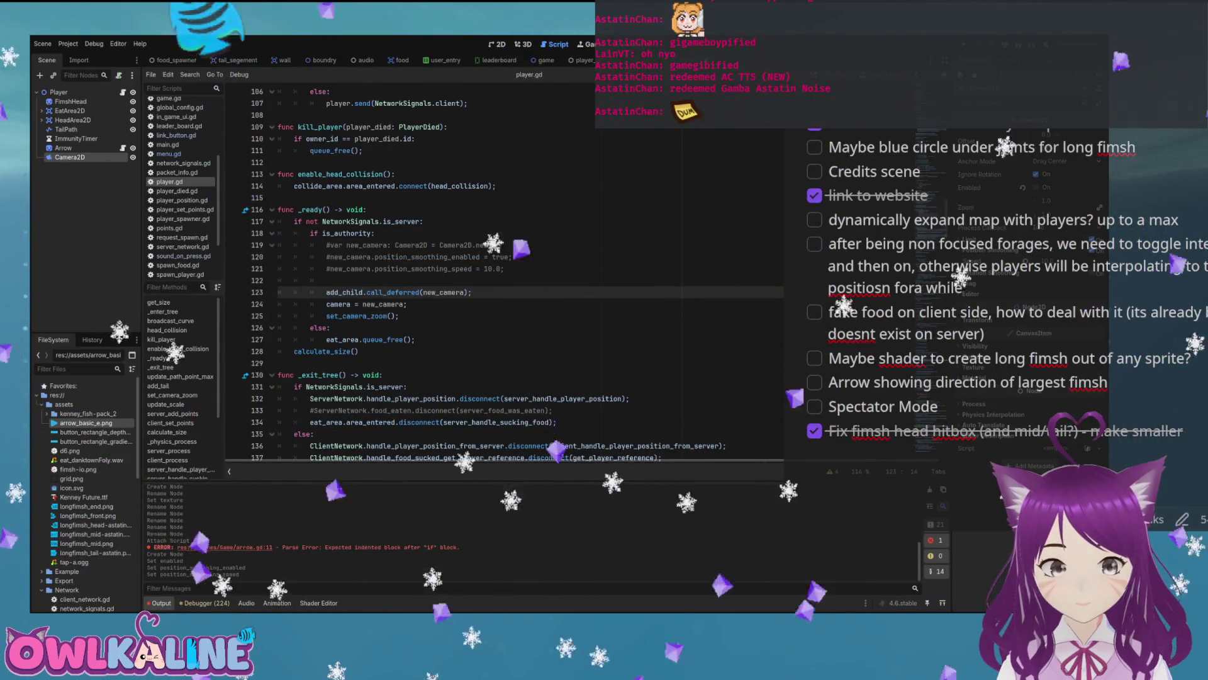
{"action": "type", "text": "#"}
{"action": "key", "text": "Down"}
{"action": "type", "text": "#"}
Step: Add 'camera.enabled = true' below the commented lines using autocomplete
{"action": "key", "text": "End"}
{"action": "key", "text": "Return"}
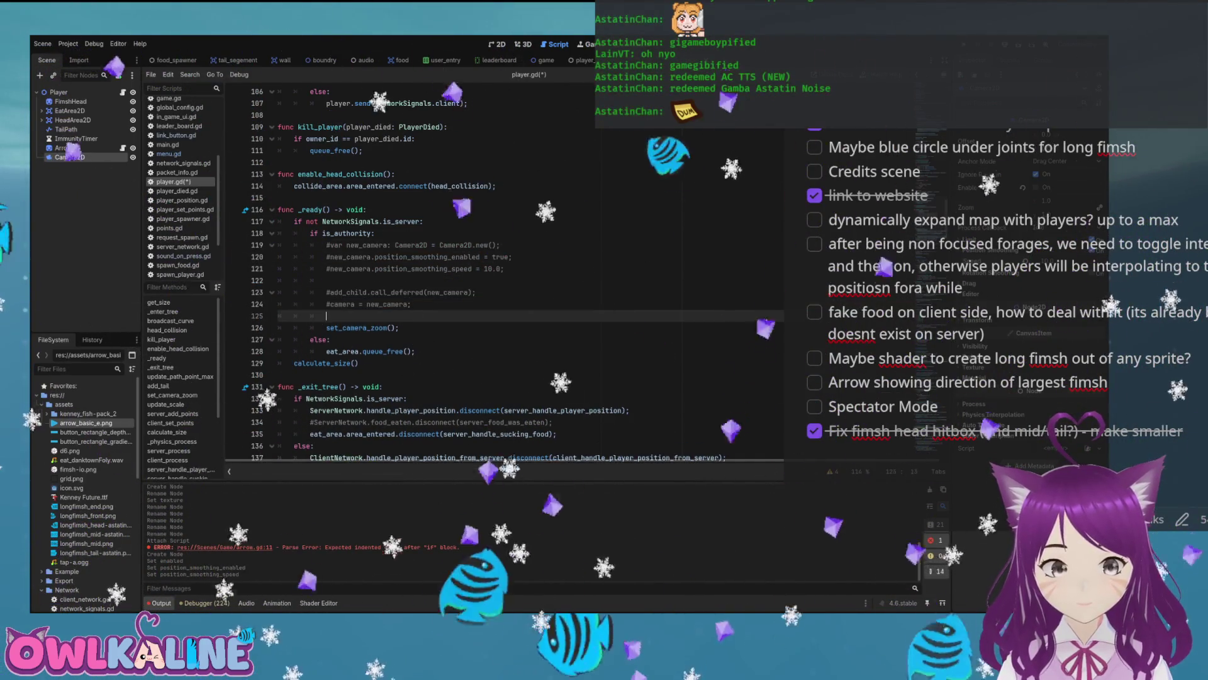
{"action": "type", "text": "ca"}
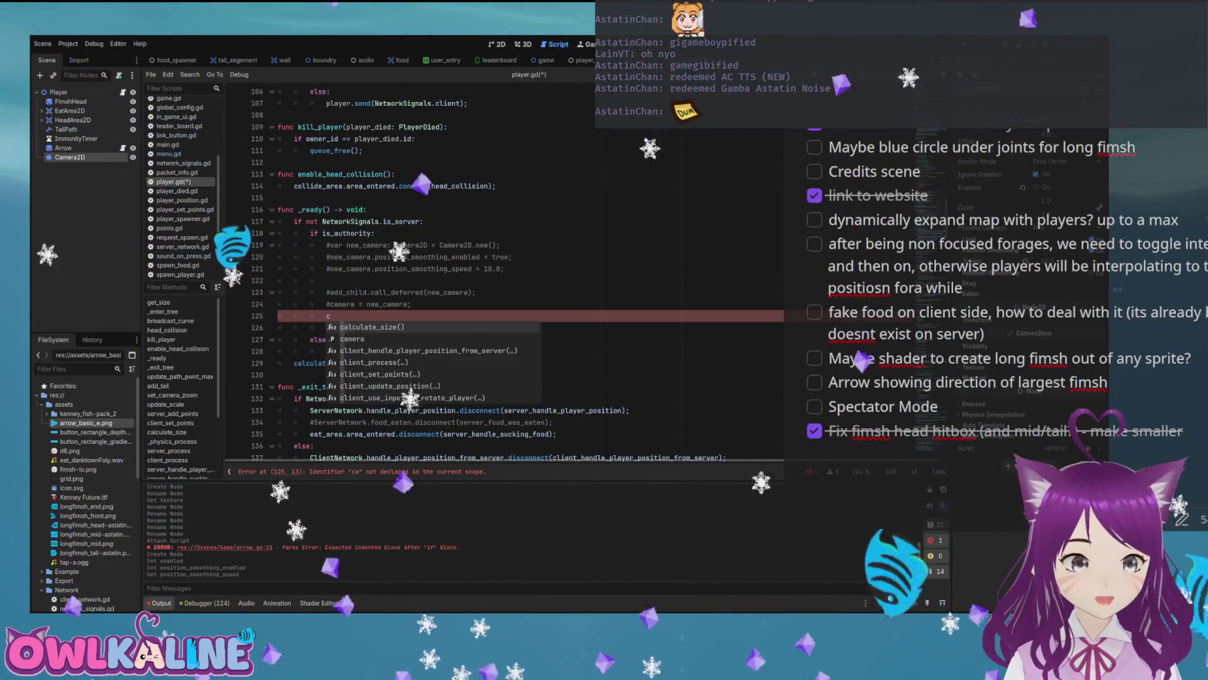
{"action": "key", "text": "BackSpace"}
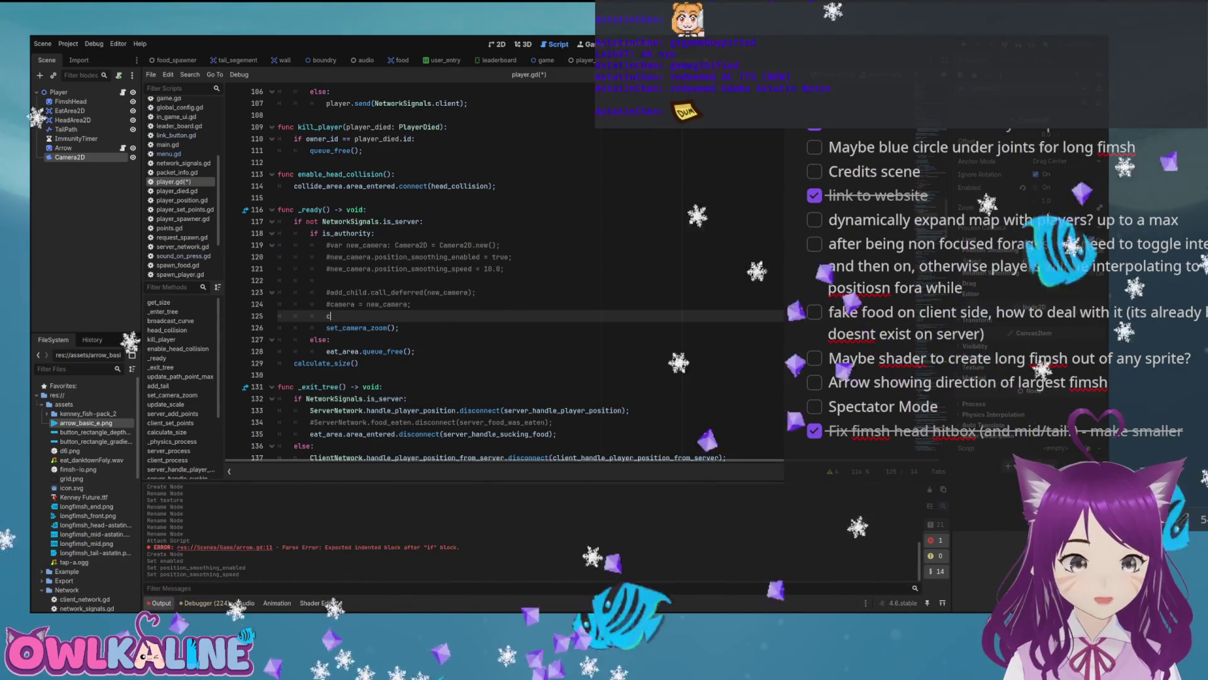
{"action": "type", "text": "a"}
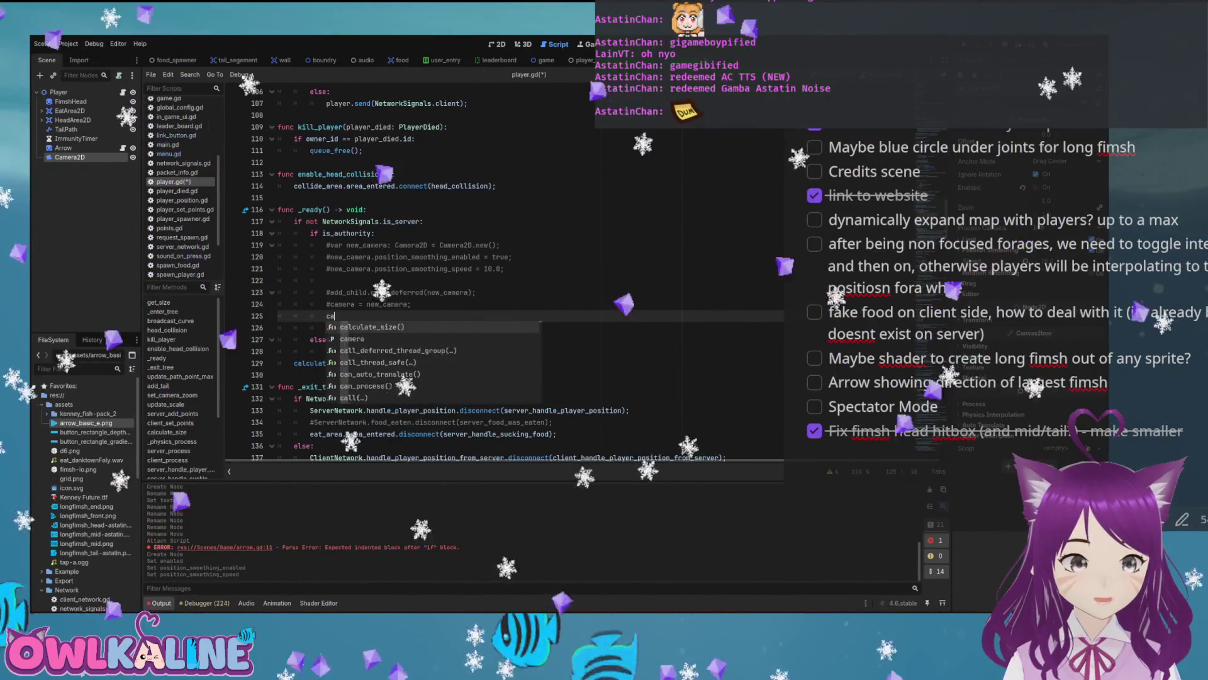
{"action": "type", "text": "mera/"}
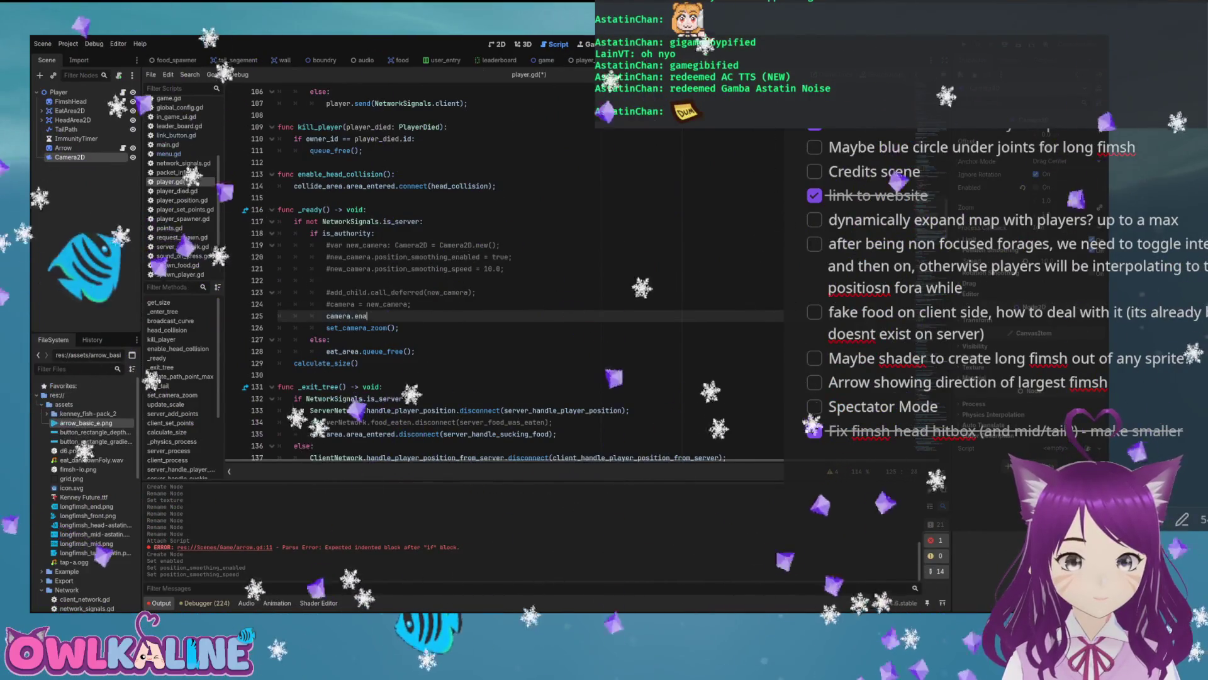
{"action": "type", "text": ".enable"}
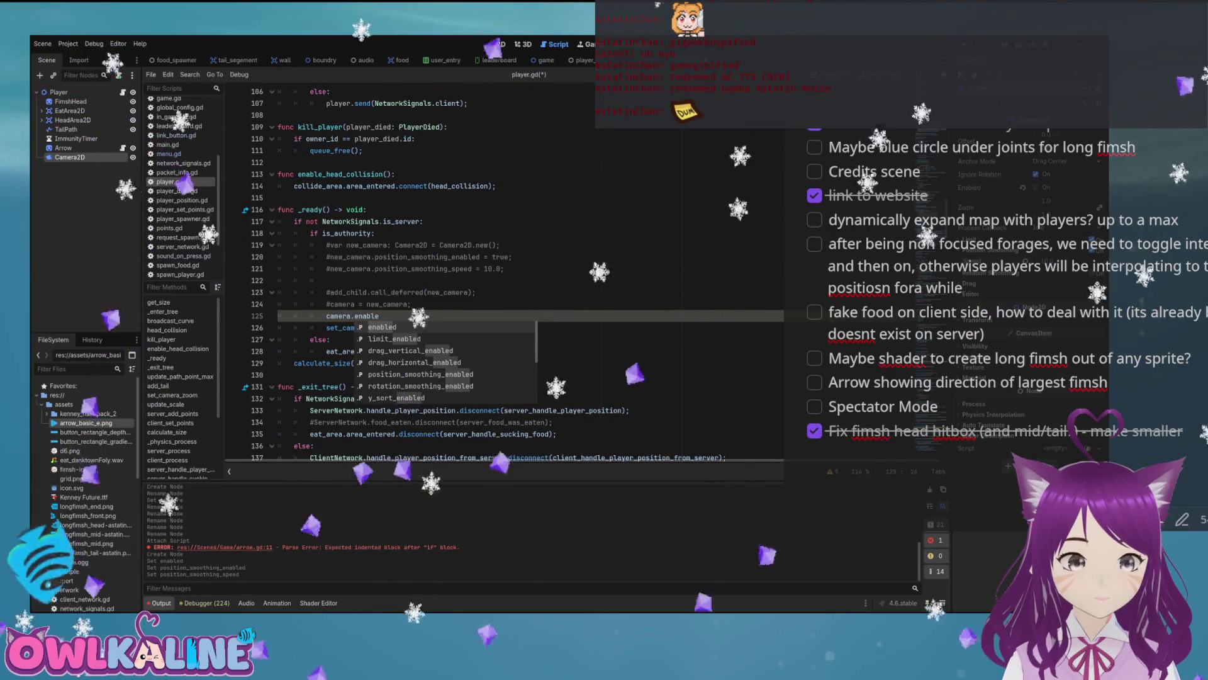
{"action": "key", "text": "Return"}
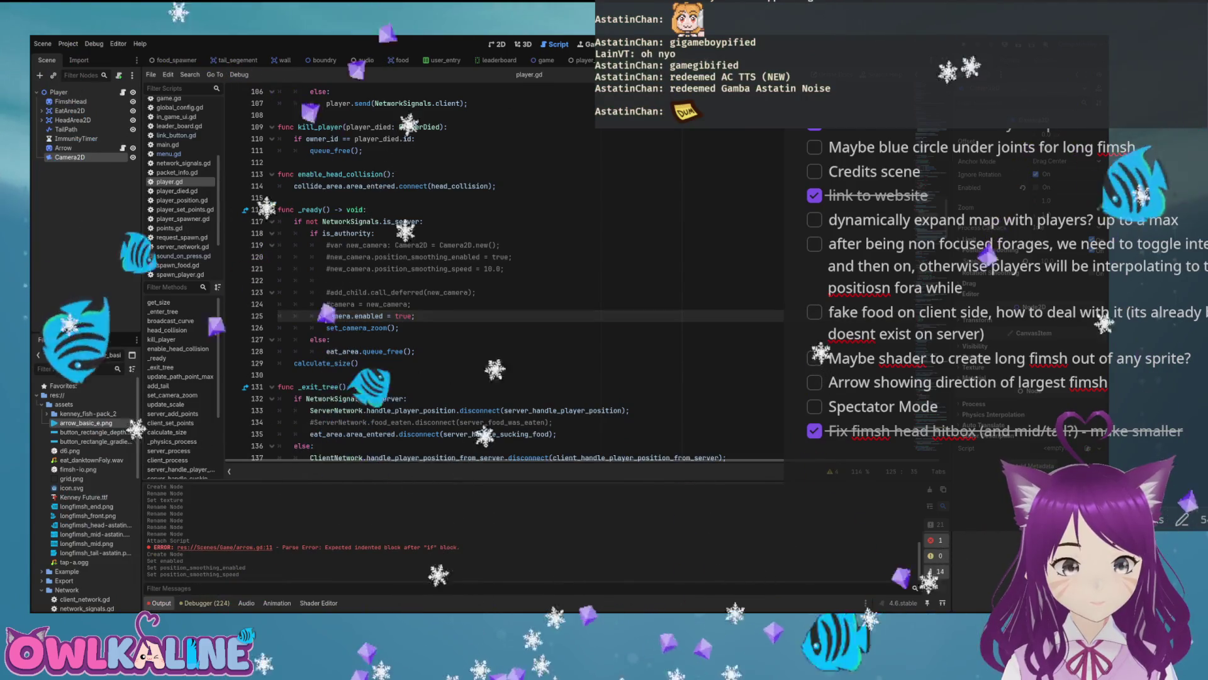
{"action": "left_click", "coordinate": [344, 315]}
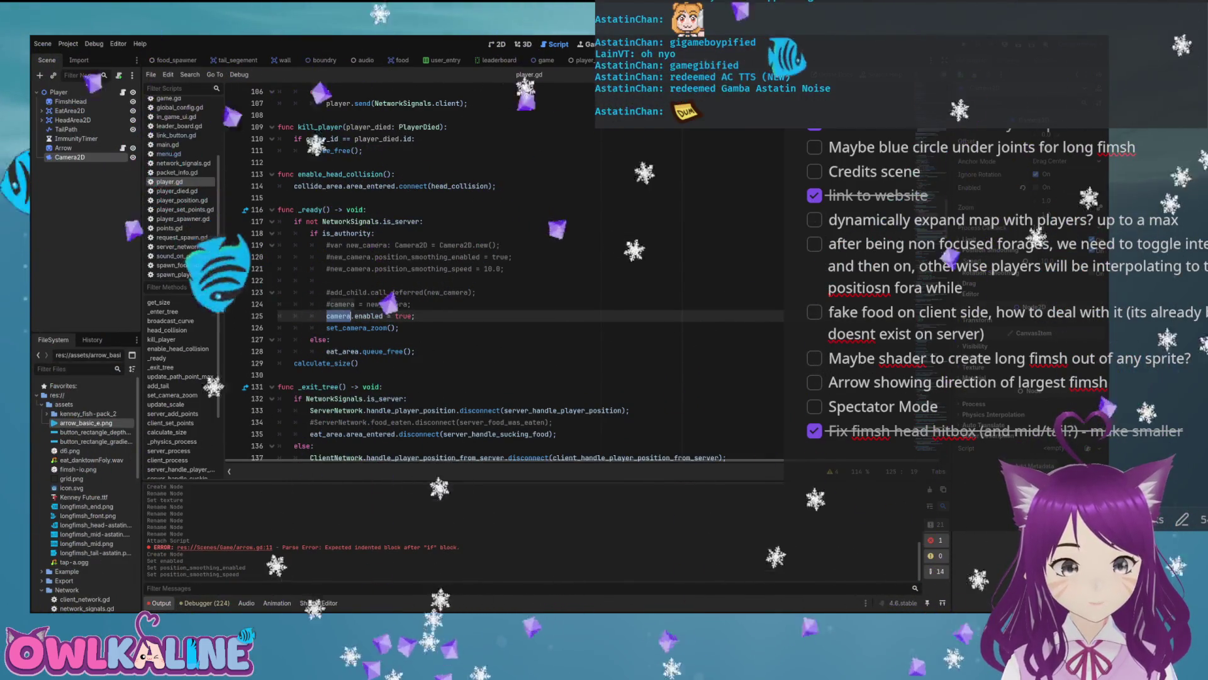
{"action": "scroll", "coordinate": [441, 270], "scroll_direction": "up", "scroll_amount": 20}
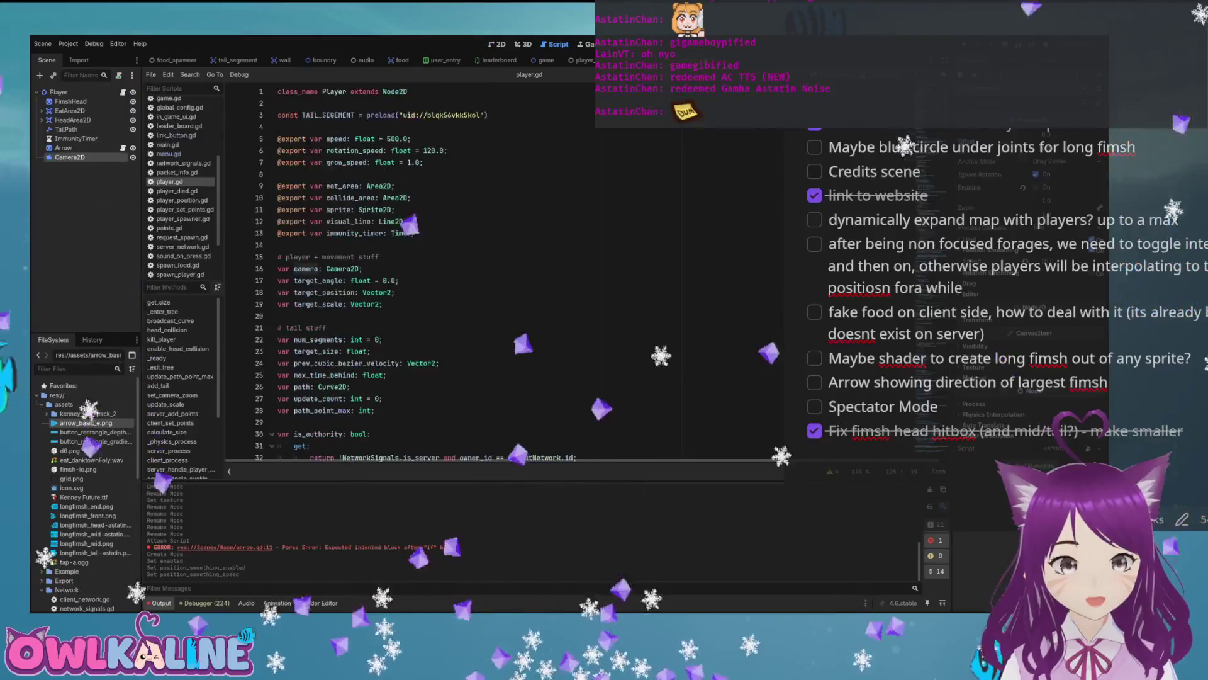
{"action": "left_click", "coordinate": [278, 269]}
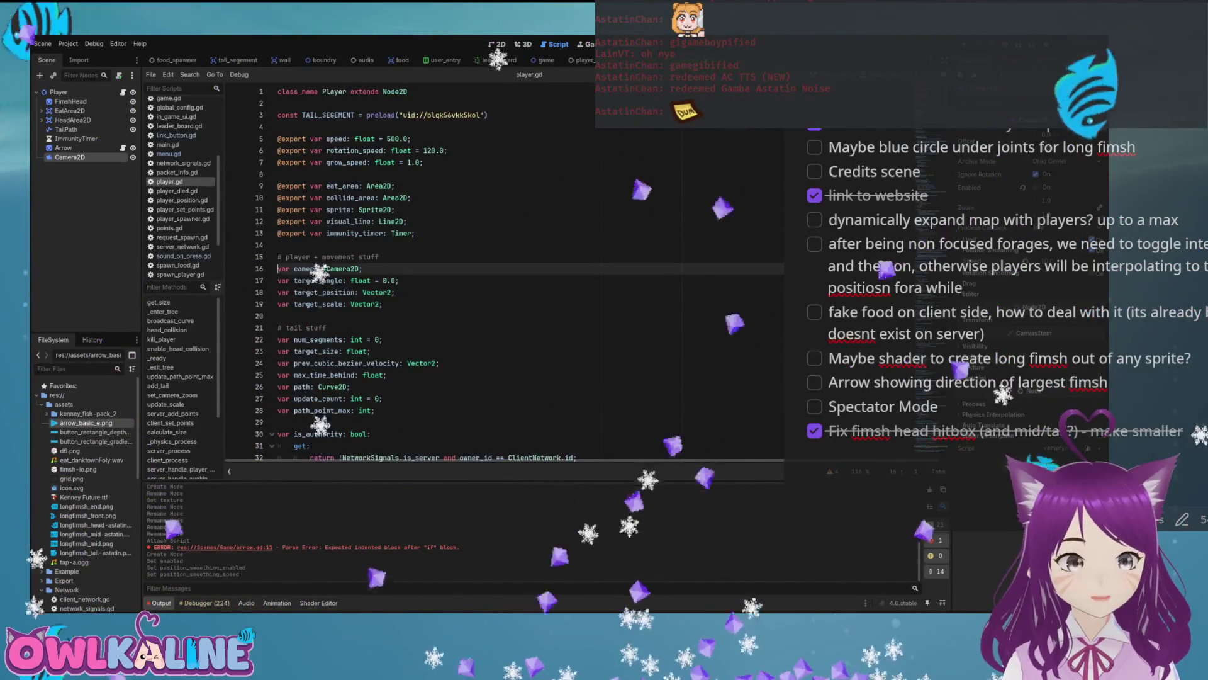
{"action": "type", "text": "@export"}
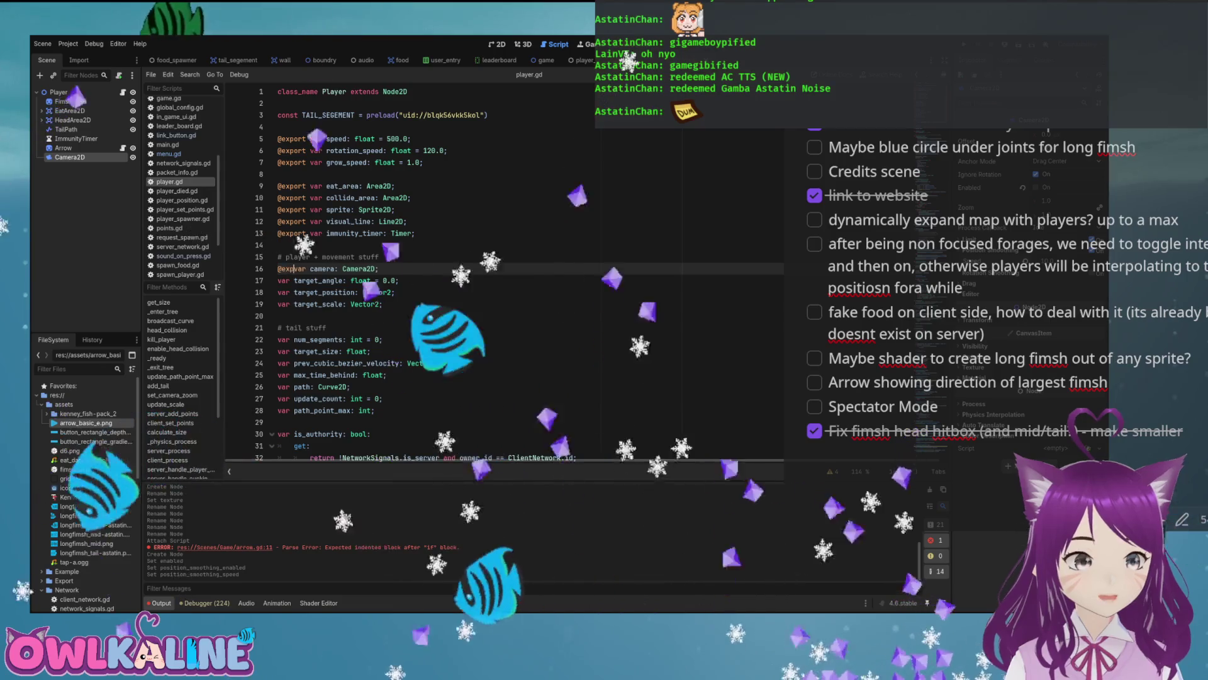
{"action": "key", "text": "ctrl+x"}
{"action": "left_click", "coordinate": [278, 233]}
{"action": "left_click", "coordinate": [277, 245]}
{"action": "key", "text": "ctrl+v"}
Step: Rename the Camera2D node to PlayerCamera and assign it to the Player's camera property
{"action": "left_click", "coordinate": [380, 268]}
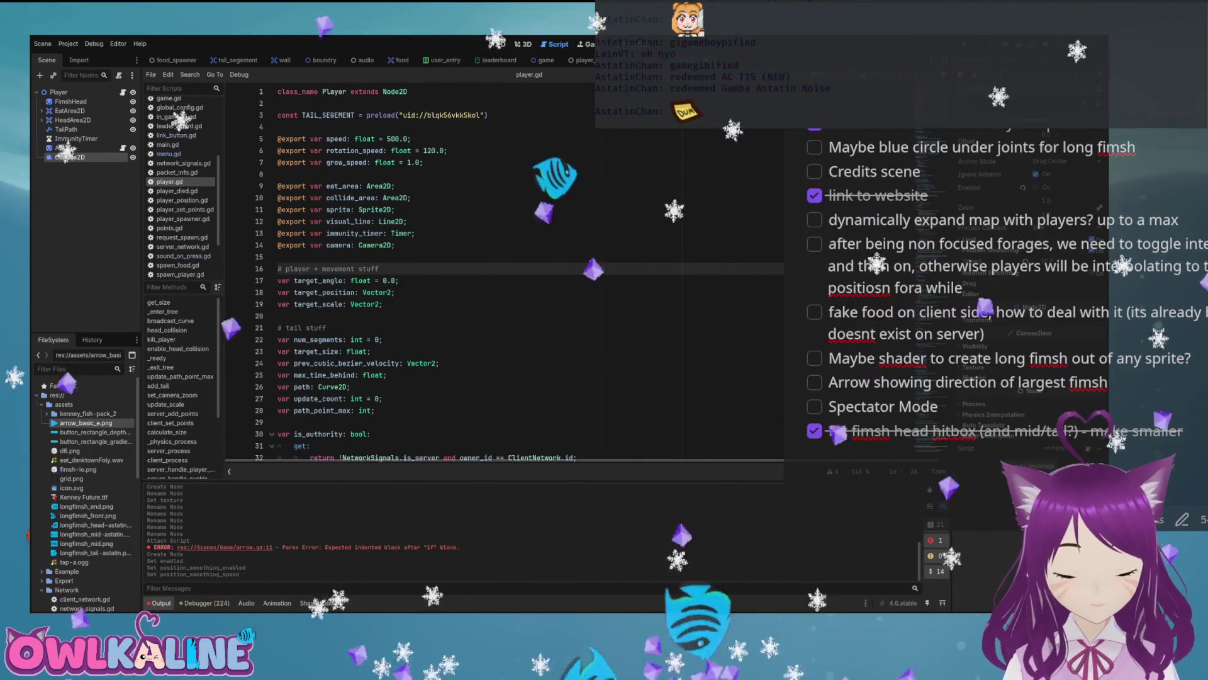
{"action": "type", "text": "PlayerCamera"}
{"action": "key", "text": "Return"}
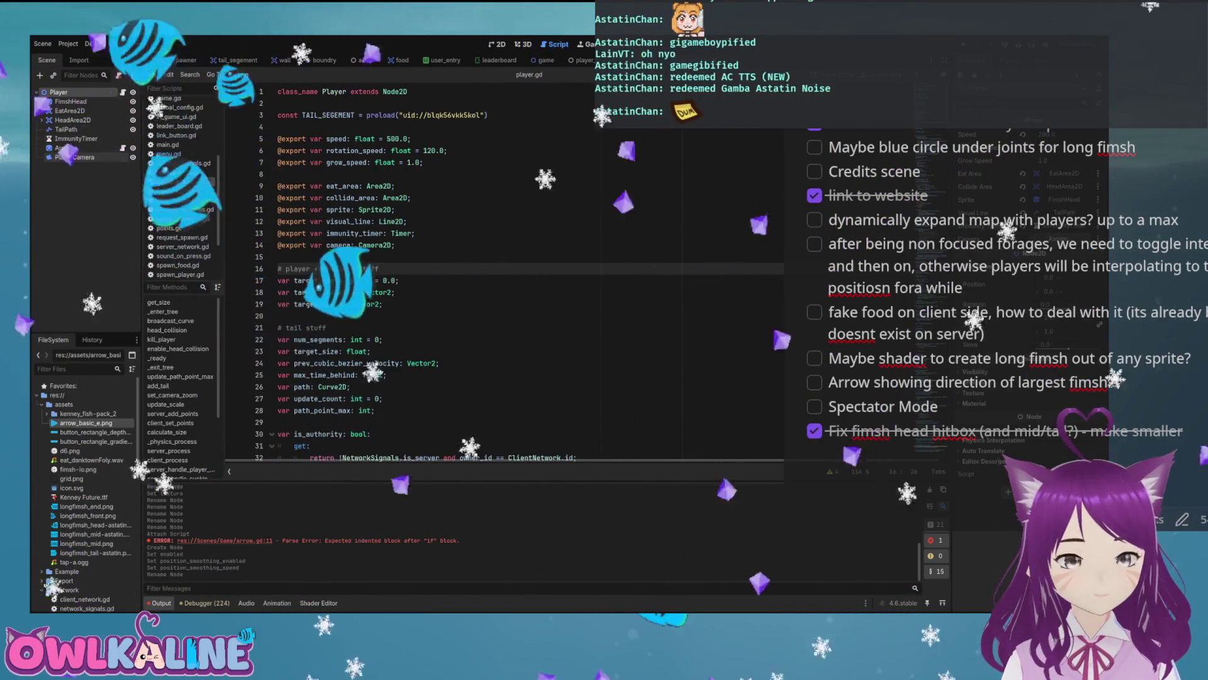
{"action": "left_click_drag", "start_coordinate": [74, 158], "coordinate": [1063, 239]}
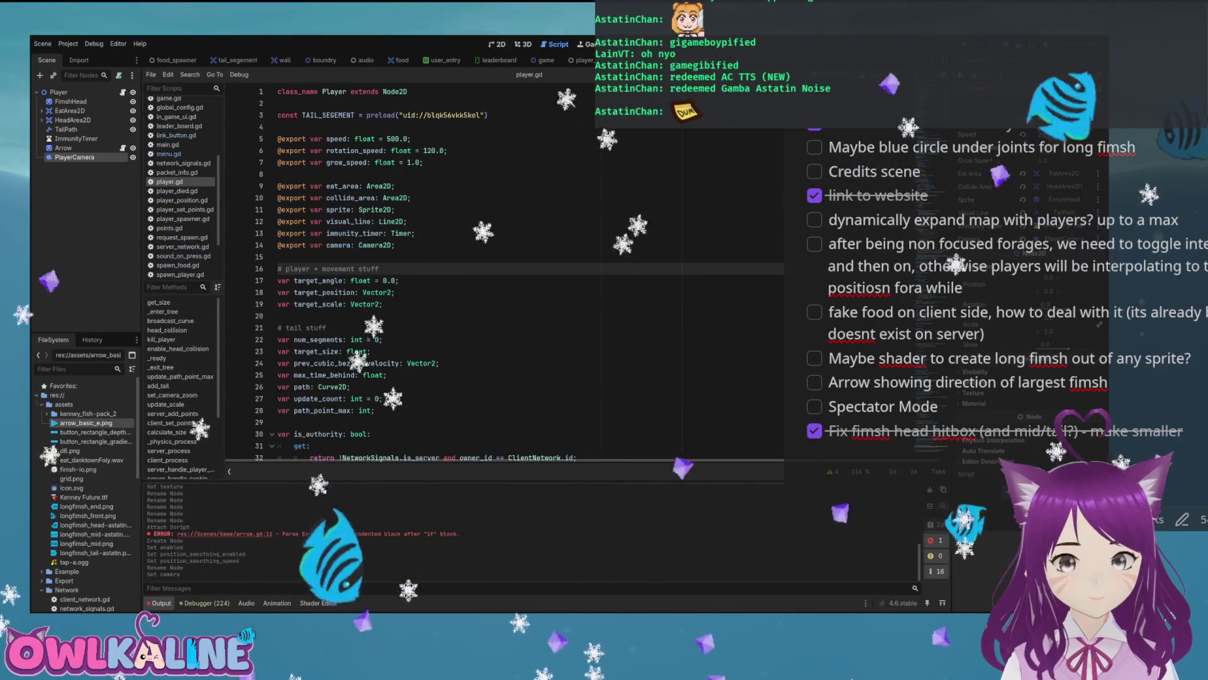
Step: Reparent the Arrow node under PlayerCamera
{"action": "scroll", "coordinate": [504, 271], "scroll_direction": "down", "scroll_amount": 5}
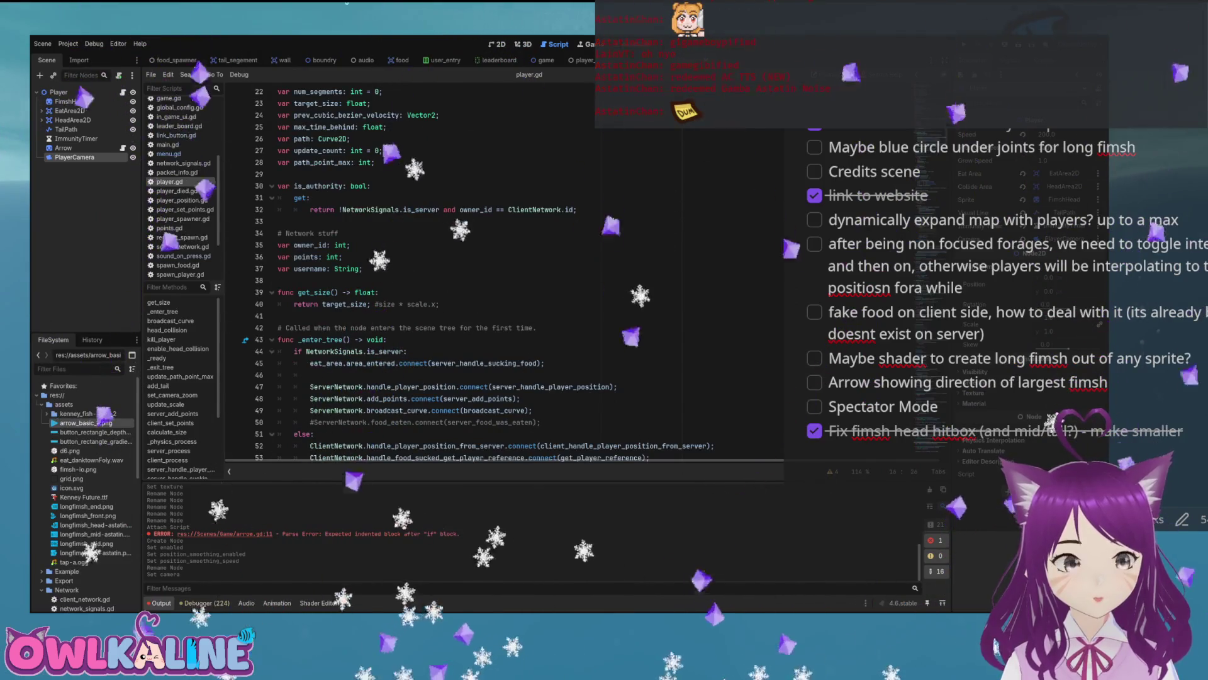
{"action": "scroll", "coordinate": [504, 271], "scroll_direction": "up", "scroll_amount": 7}
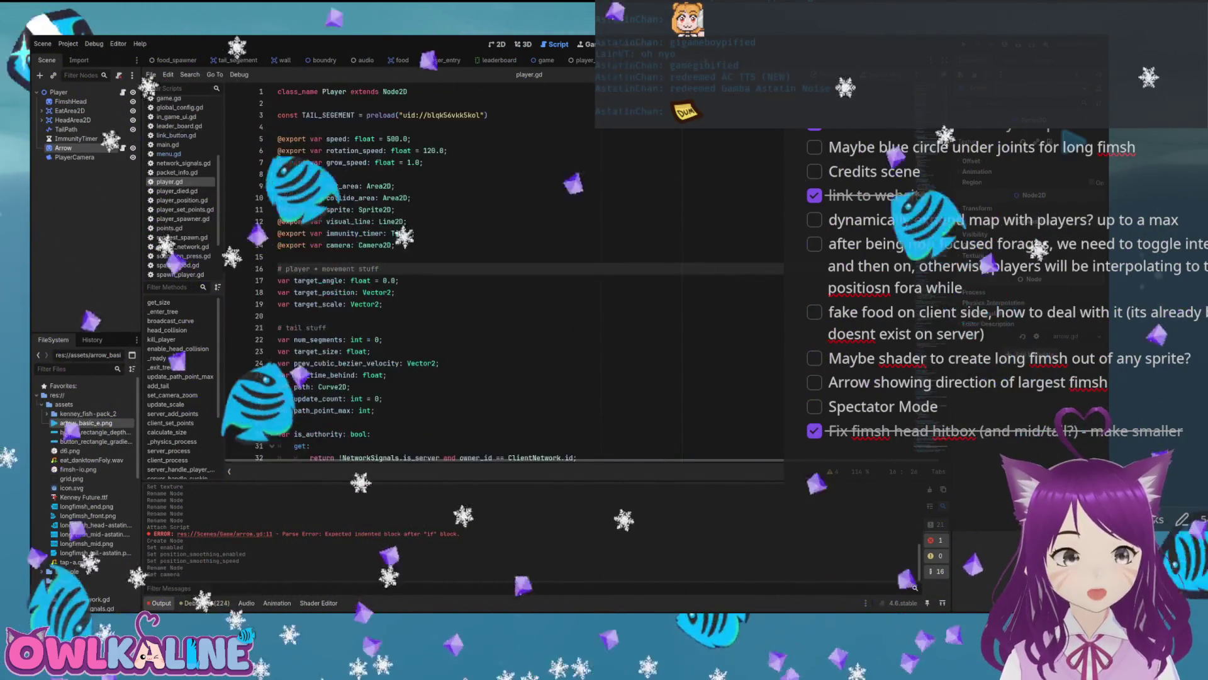
{"action": "left_click_drag", "start_coordinate": [63, 148], "coordinate": [74, 156]}
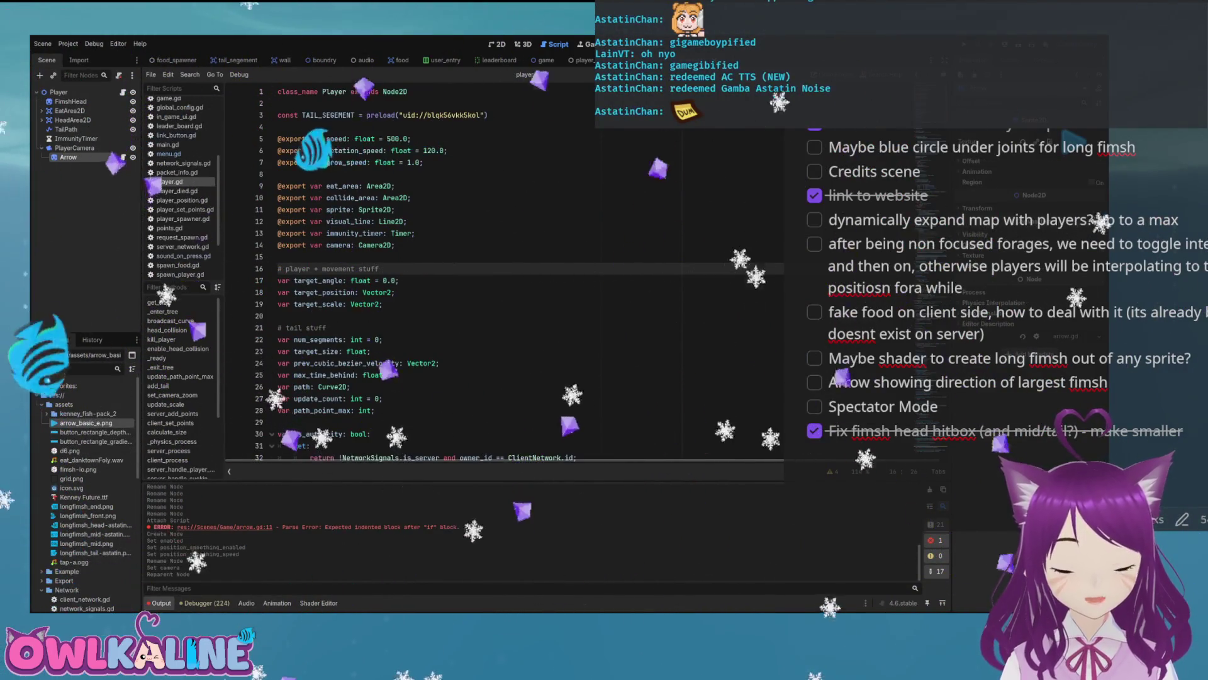
{"action": "left_click", "coordinate": [72, 148]}
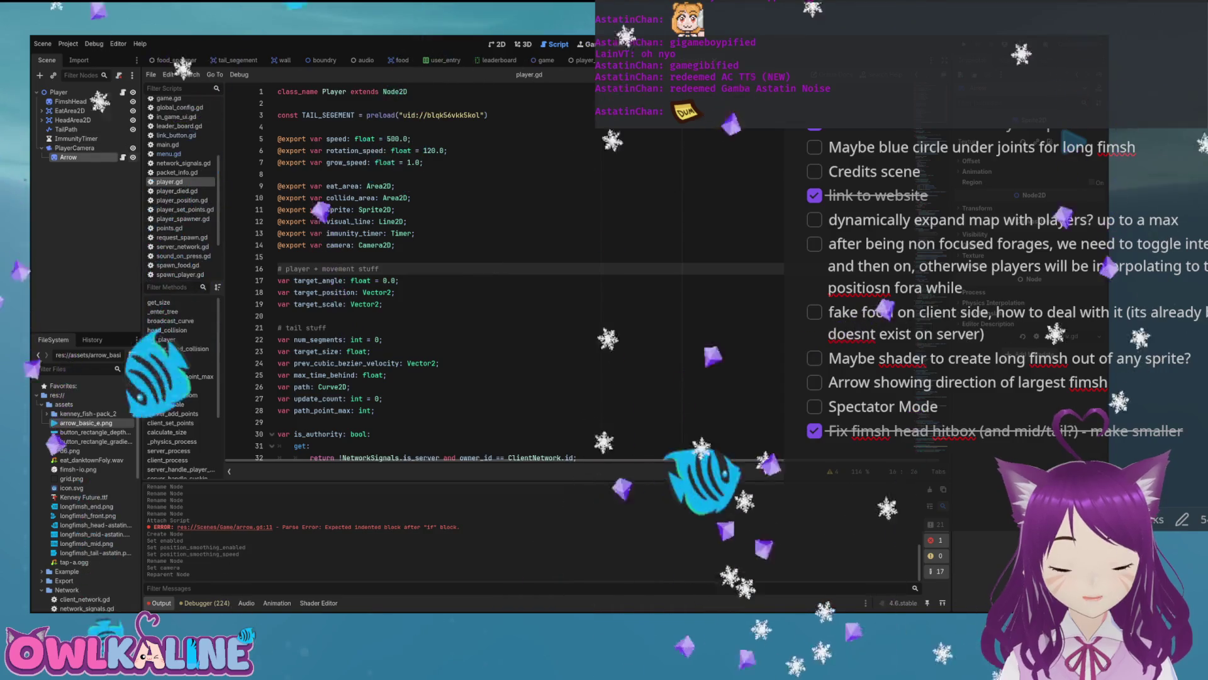
{"action": "left_click", "coordinate": [68, 157]}
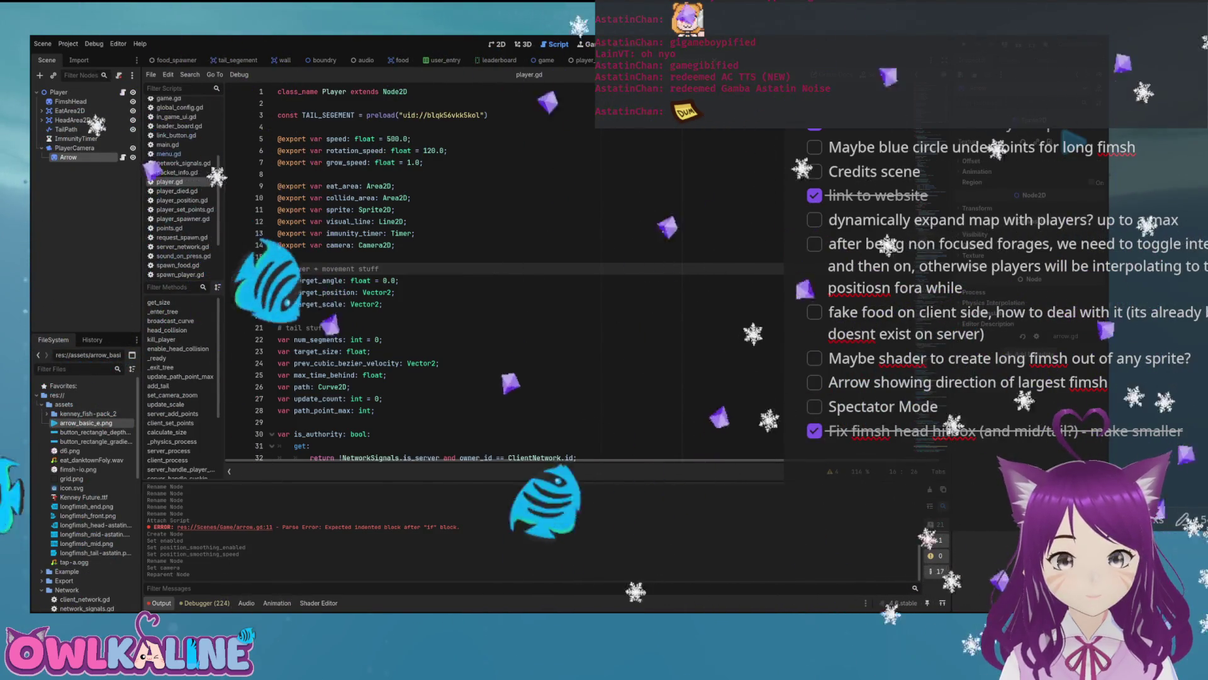
{"action": "left_click", "coordinate": [122, 157]}
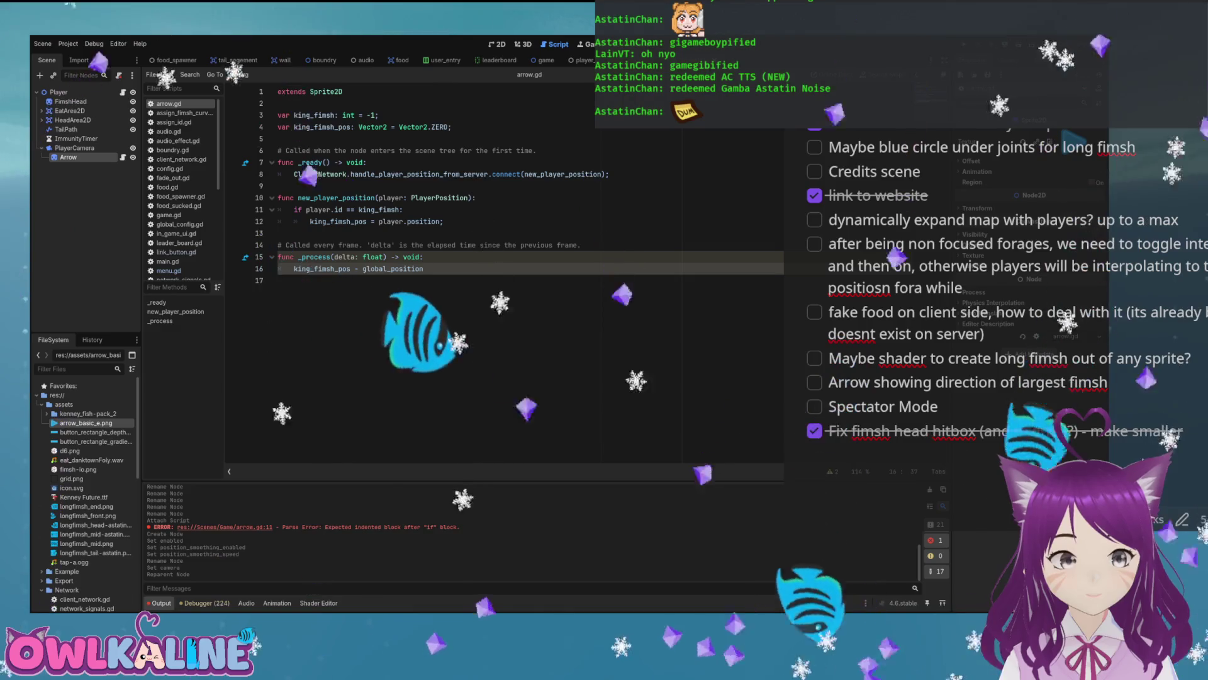
{"action": "left_click", "coordinate": [452, 127]}
{"action": "left_click", "coordinate": [277, 115]}
{"action": "key", "text": "Return"}
{"action": "key", "text": "Return"}
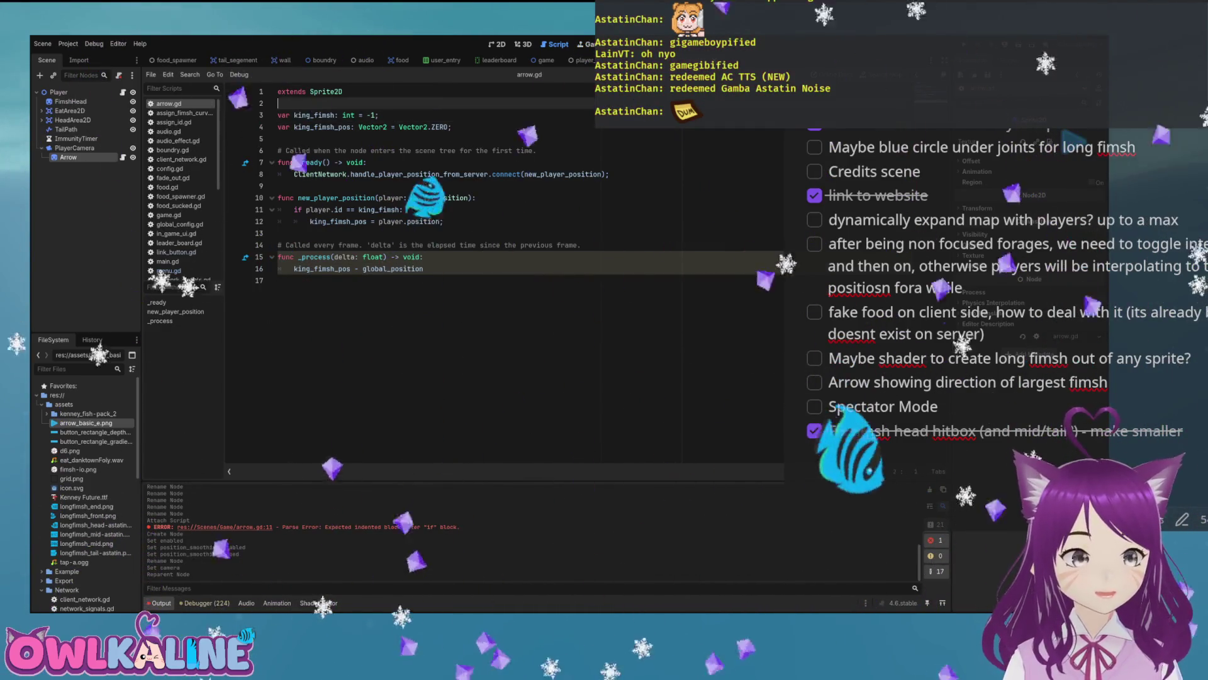
{"action": "key", "text": "Up"}
{"action": "key", "text": "Up"}
{"action": "type", "text": "@export "}
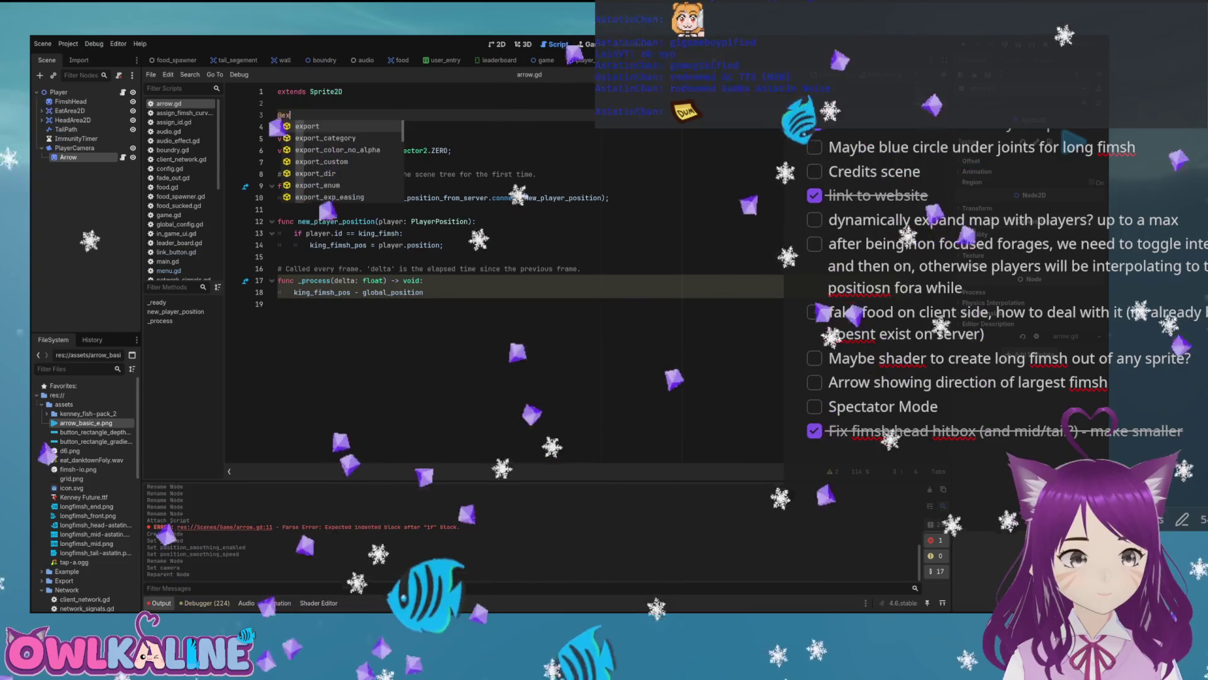
{"action": "type", "text": "camera"}
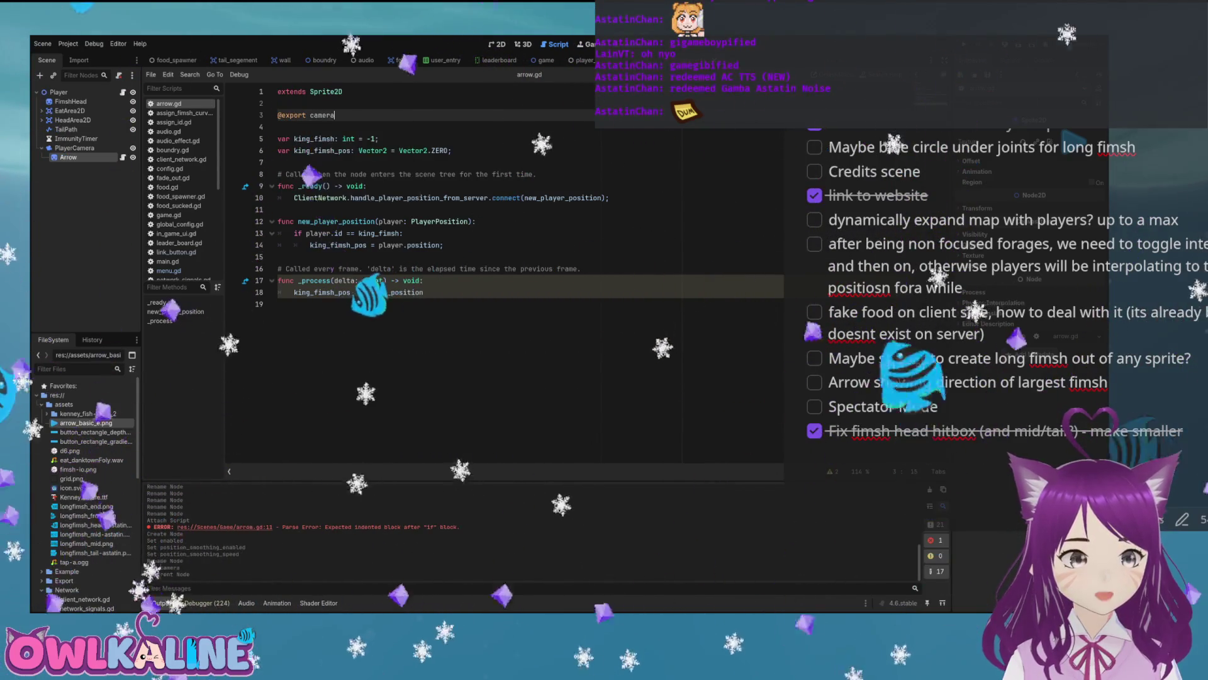
{"action": "key", "text": "BackSpace"}
{"action": "key", "text": "BackSpace"}
{"action": "key", "text": "BackSpace"}
{"action": "type", "text": "var camera: "}
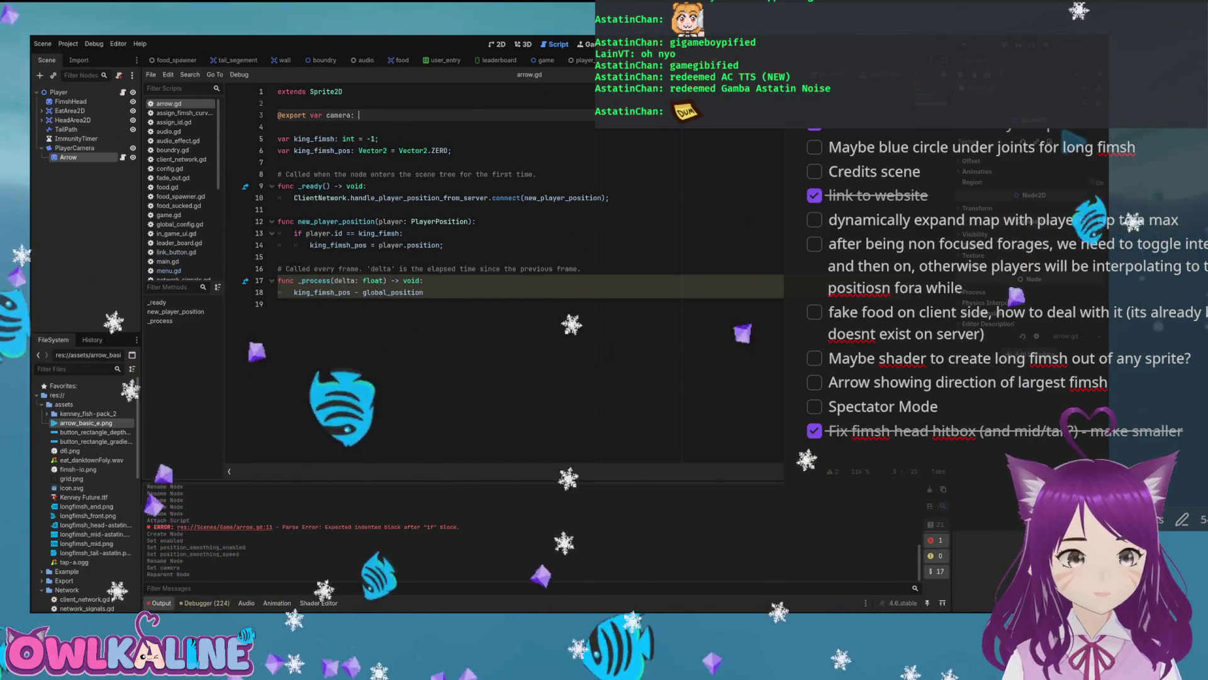
{"action": "type", "text": "Camera2D;"}
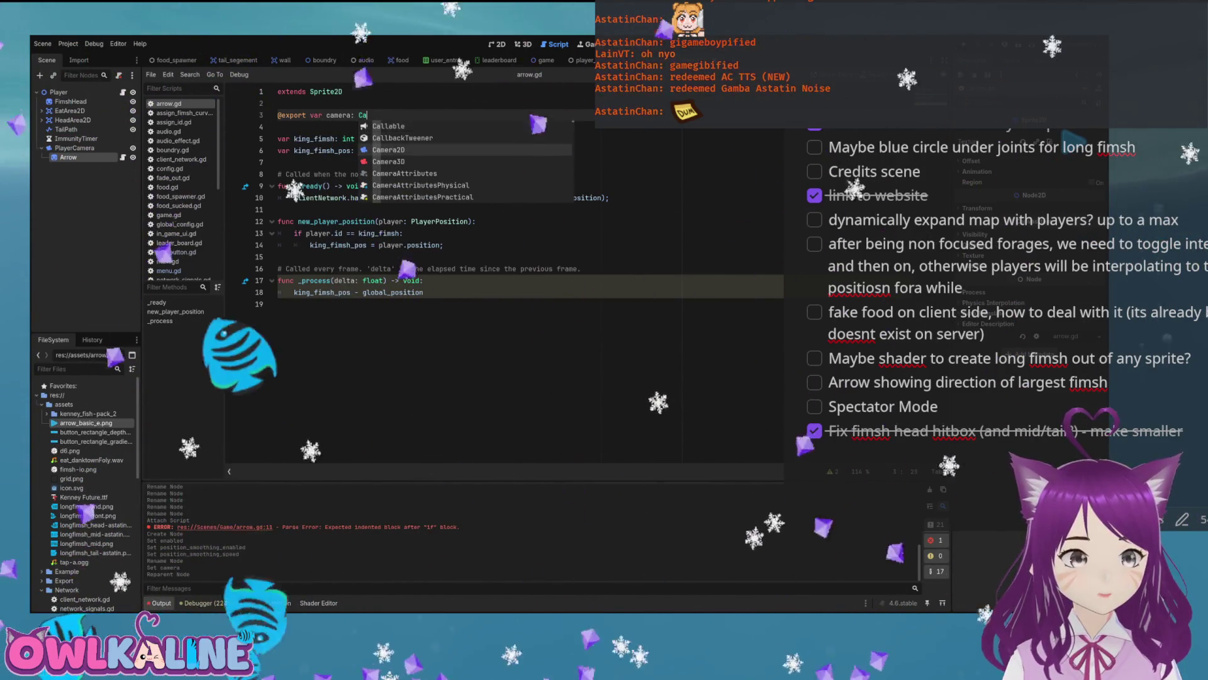
{"action": "left_click_drag", "start_coordinate": [74, 148], "coordinate": [752, 151]}
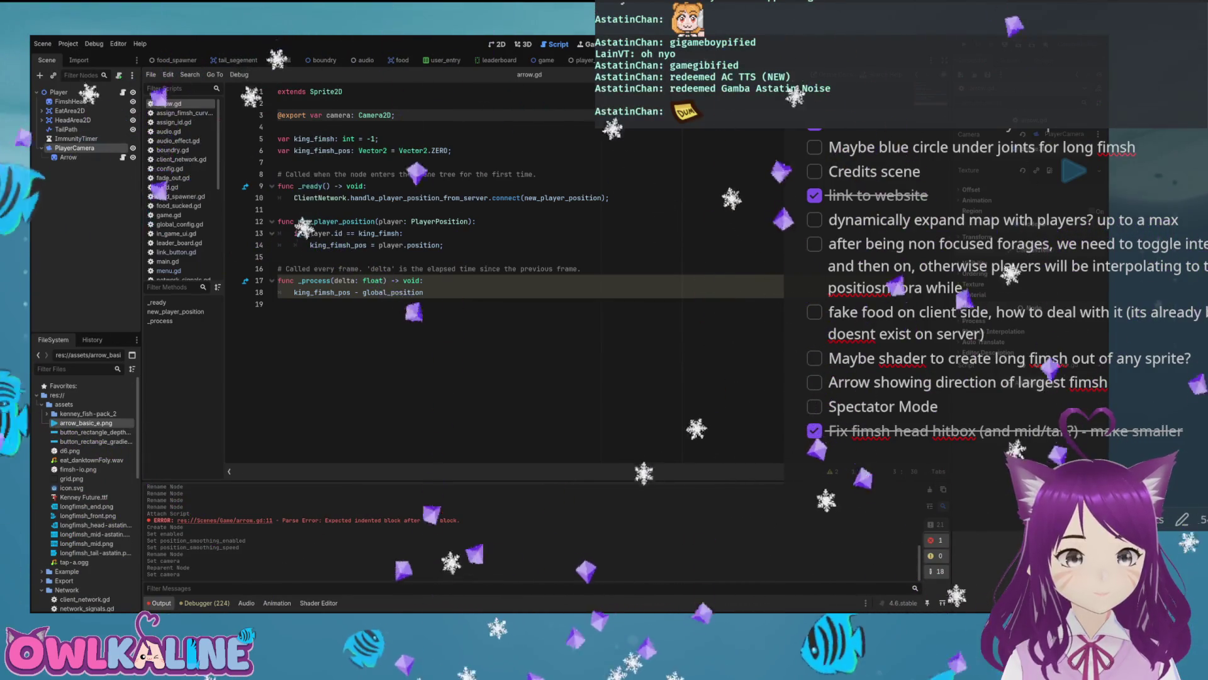
Step: Add a camera line after the connect call in _ready, trying camera.hidden and camera.show()
{"action": "left_click", "coordinate": [424, 281]}
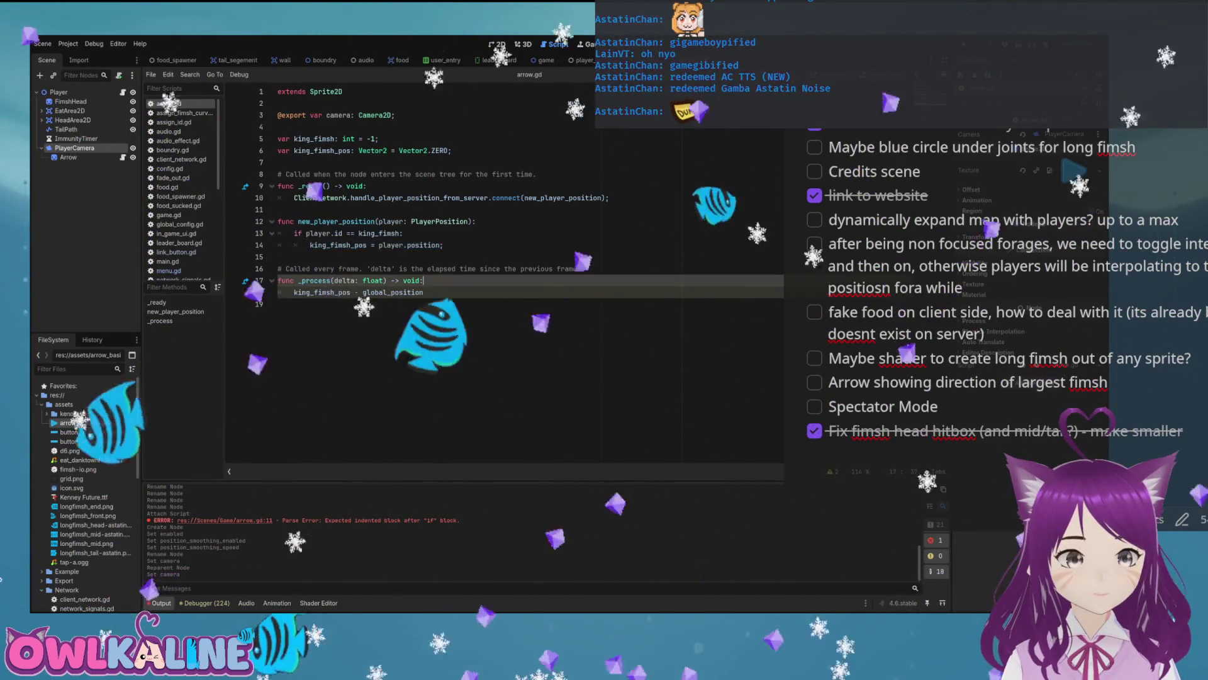
{"action": "key", "text": "Return"}
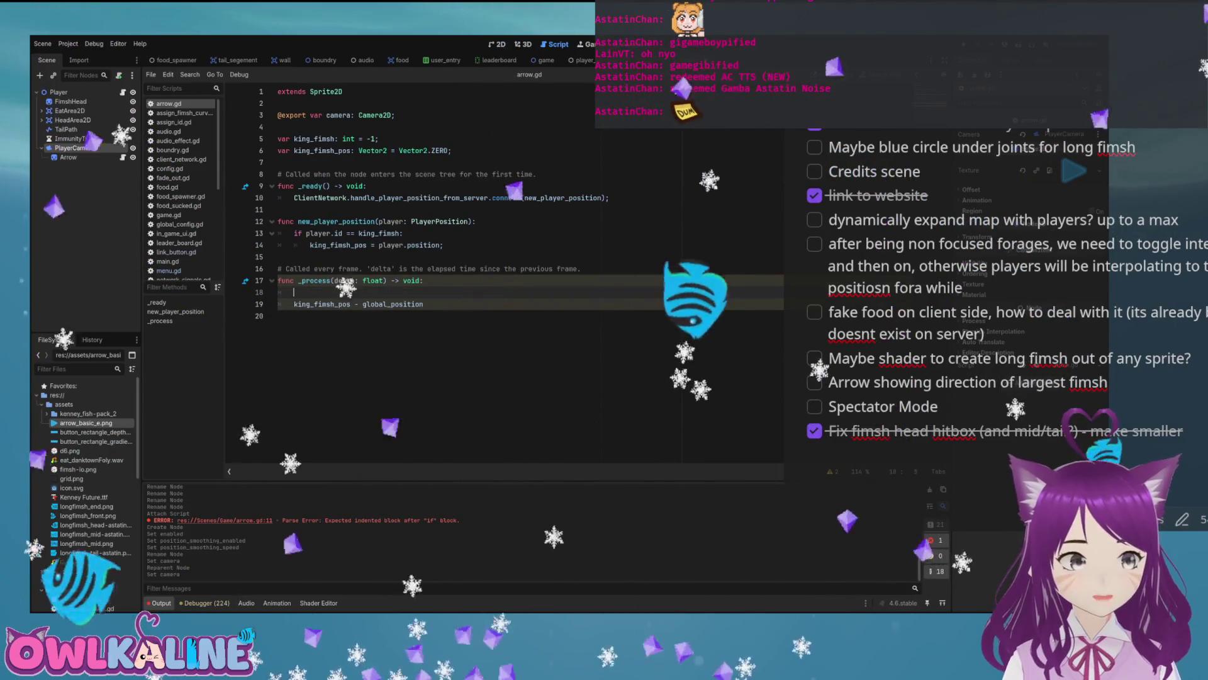
{"action": "key", "text": "Up"}
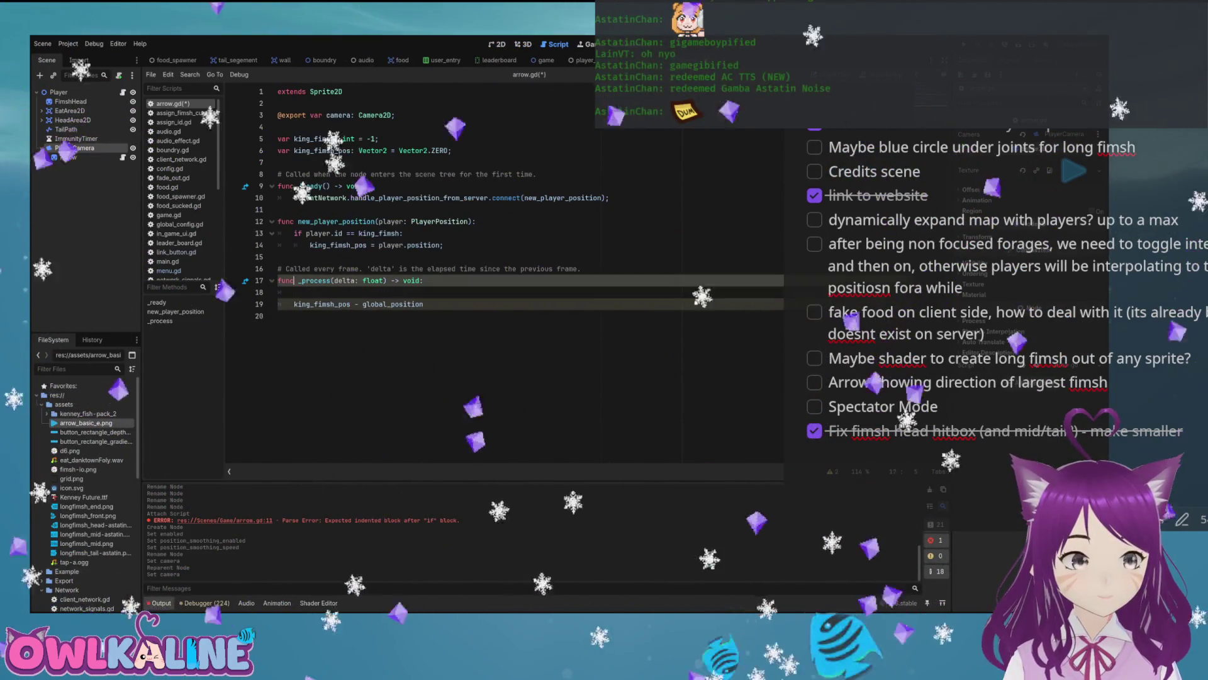
{"action": "key", "text": "Up"}
{"action": "key", "text": "Up"}
{"action": "key", "text": "Up"}
{"action": "key", "text": "End"}
{"action": "key", "text": "Return"}
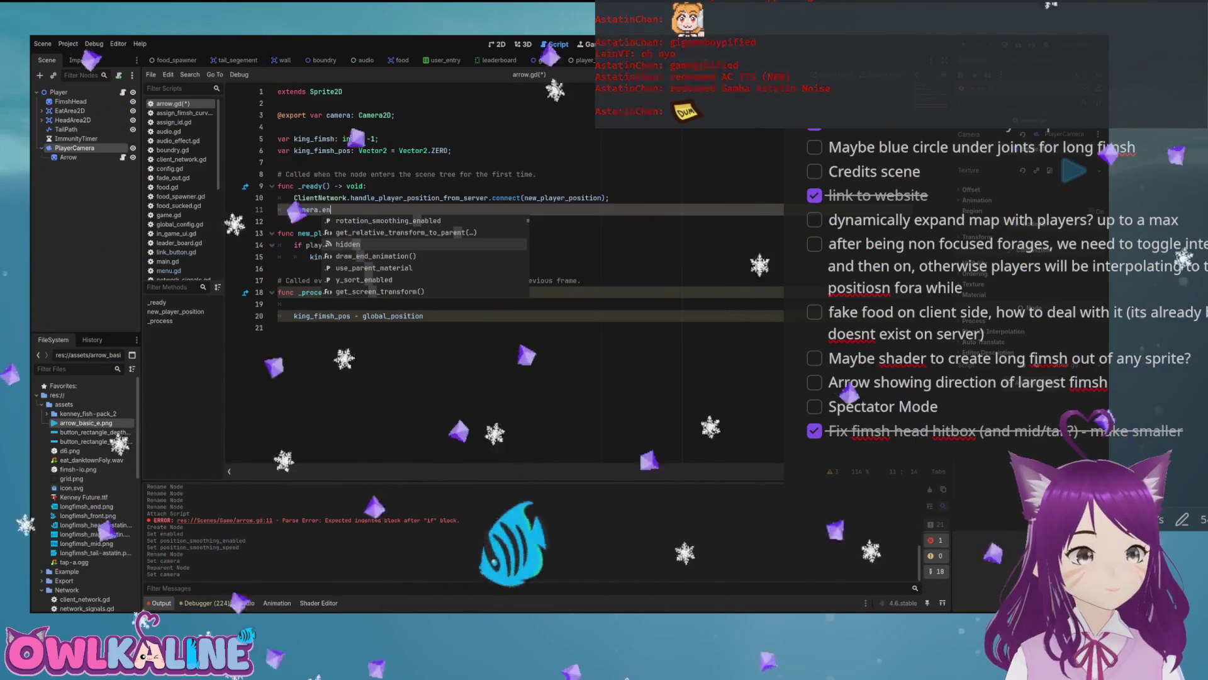
{"action": "key", "text": "Return"}
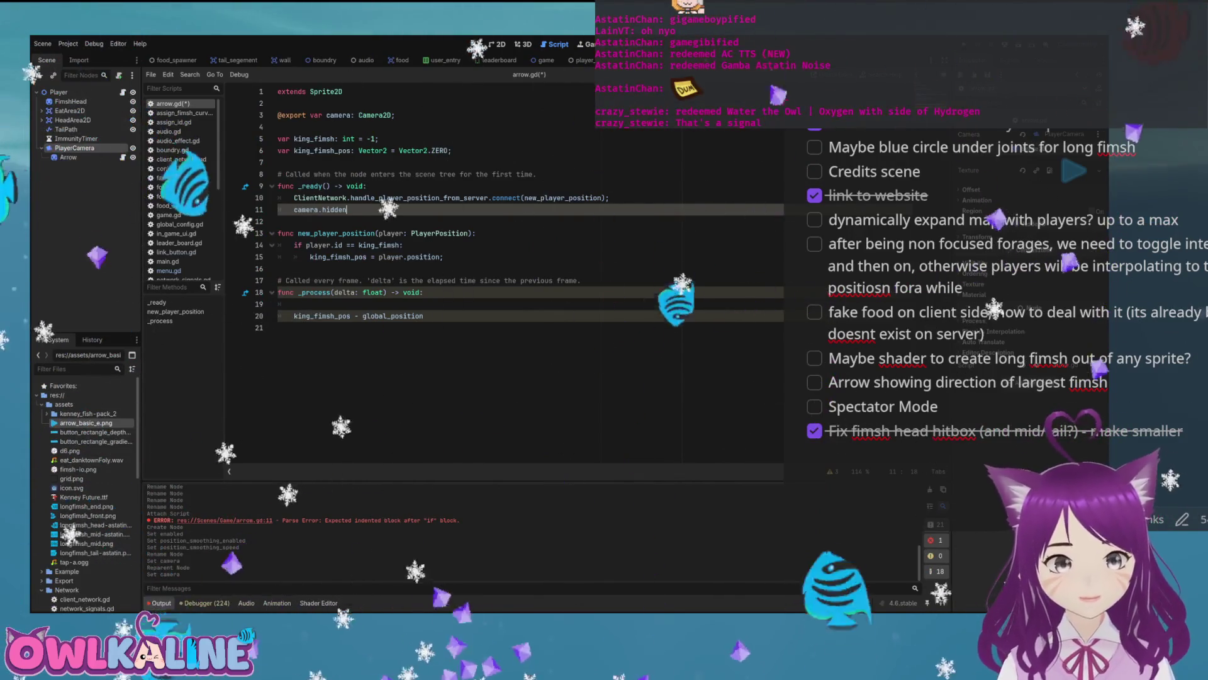
{"action": "key", "text": "BackSpace"}
{"action": "key", "text": "BackSpace"}
{"action": "key", "text": "BackSpace"}
{"action": "type", "text": "show"}
{"action": "key", "text": "BackSpace"}
{"action": "key", "text": "BackSpace"}
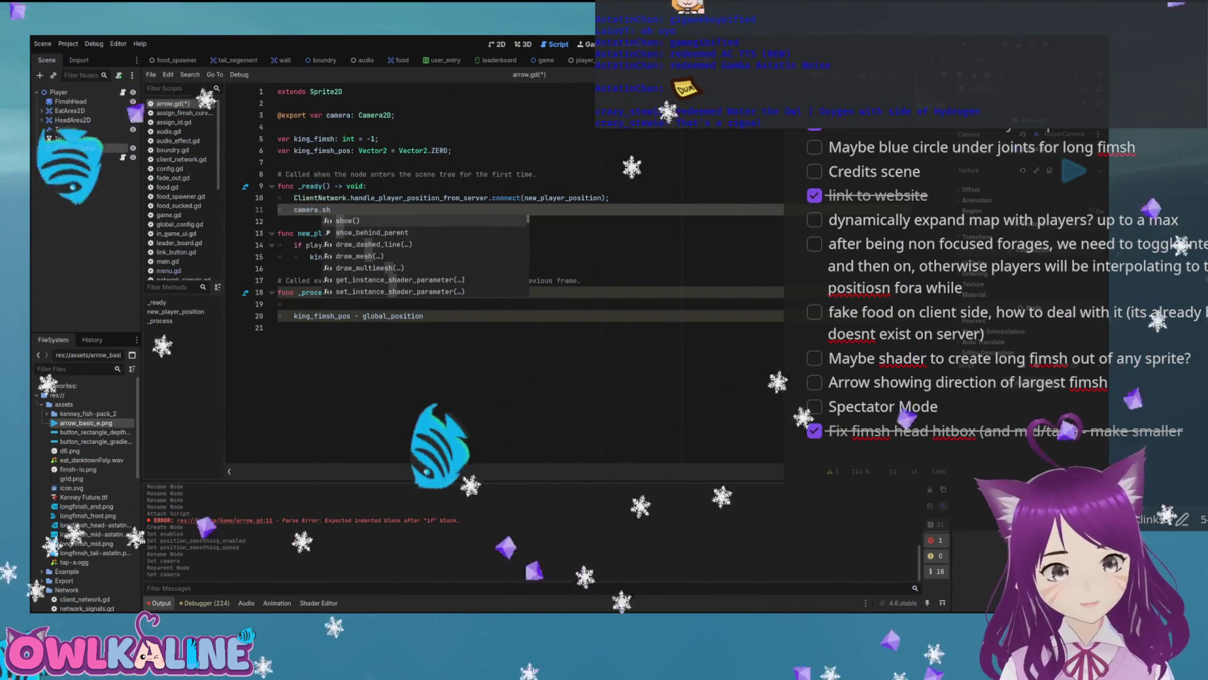
{"action": "key", "text": "Return"}
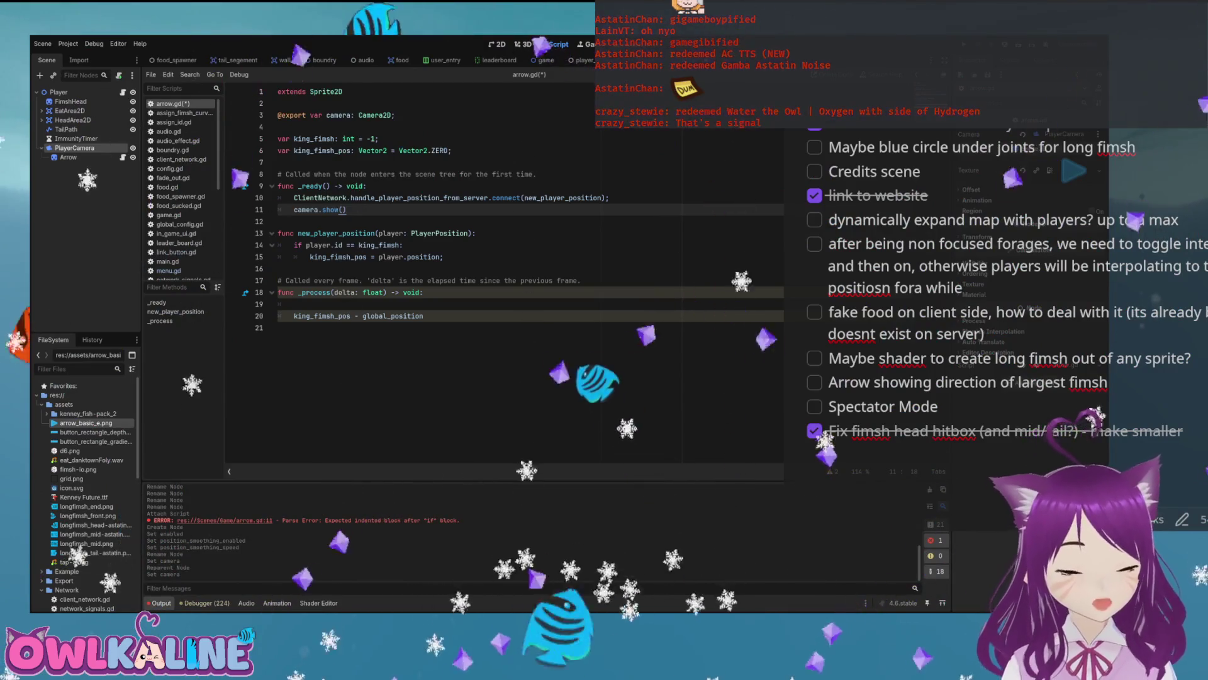
Step: Trim the _ready camera line back to an unfinished 'camera.' and return to player.gd
{"action": "left_click", "coordinate": [460, 174]}
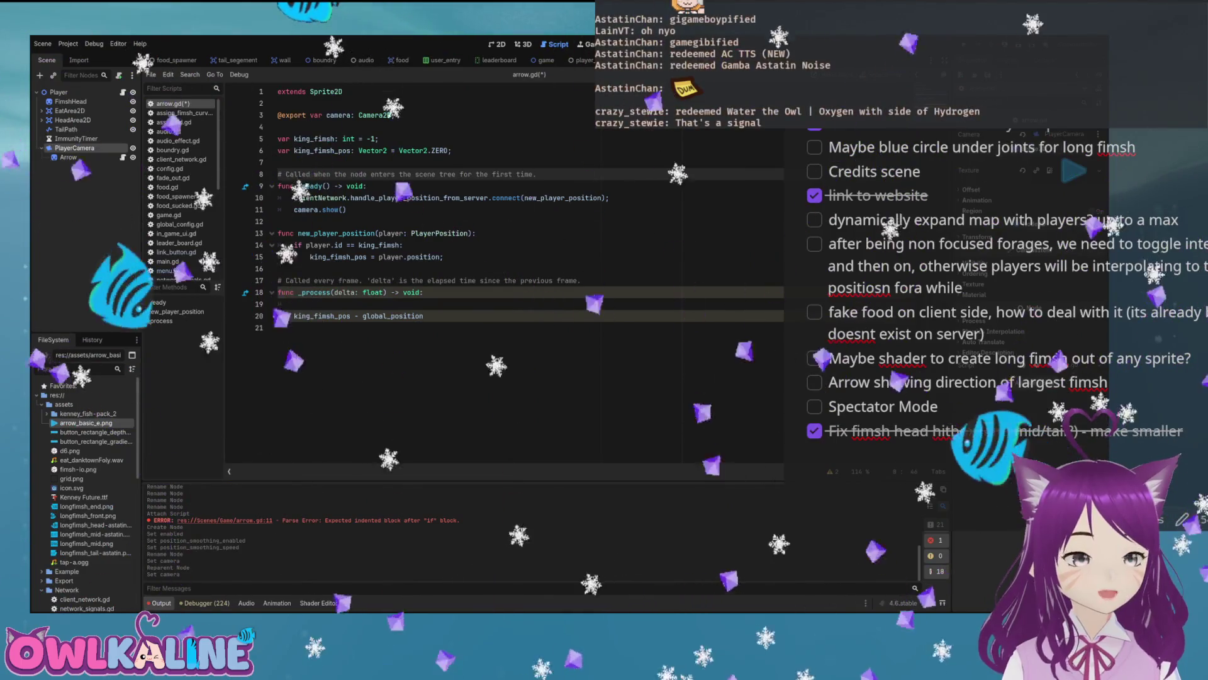
{"action": "double_click", "coordinate": [330, 210]}
{"action": "key", "text": "BackSpace"}
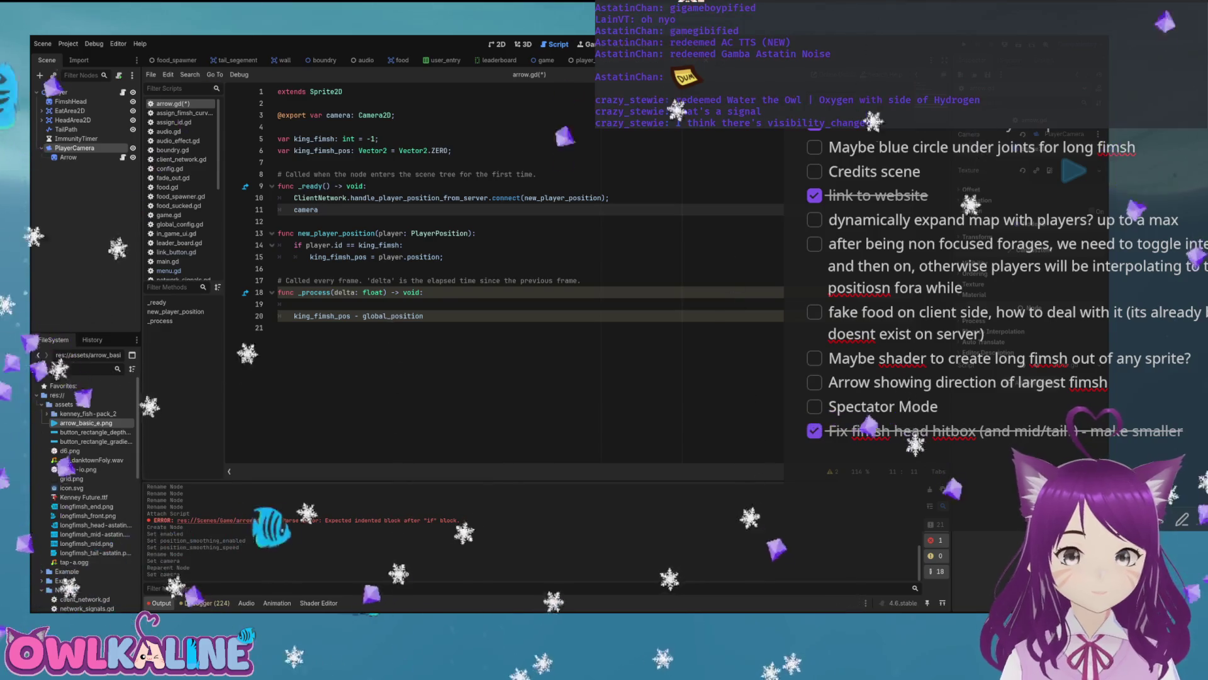
{"action": "type", "text": "."}
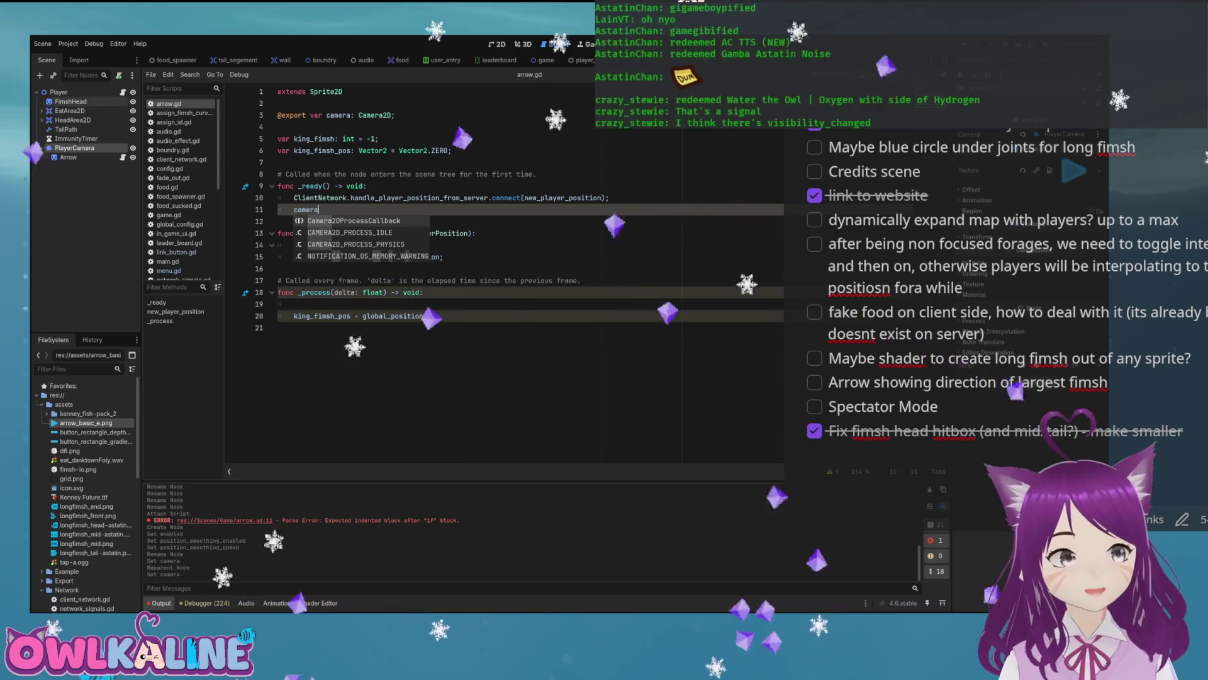
{"action": "left_click", "coordinate": [169, 273]}
Step: Look over the camera.enabled and commented new_camera lines in player.gd
{"action": "scroll", "coordinate": [503, 271], "scroll_direction": "down", "scroll_amount": 10}
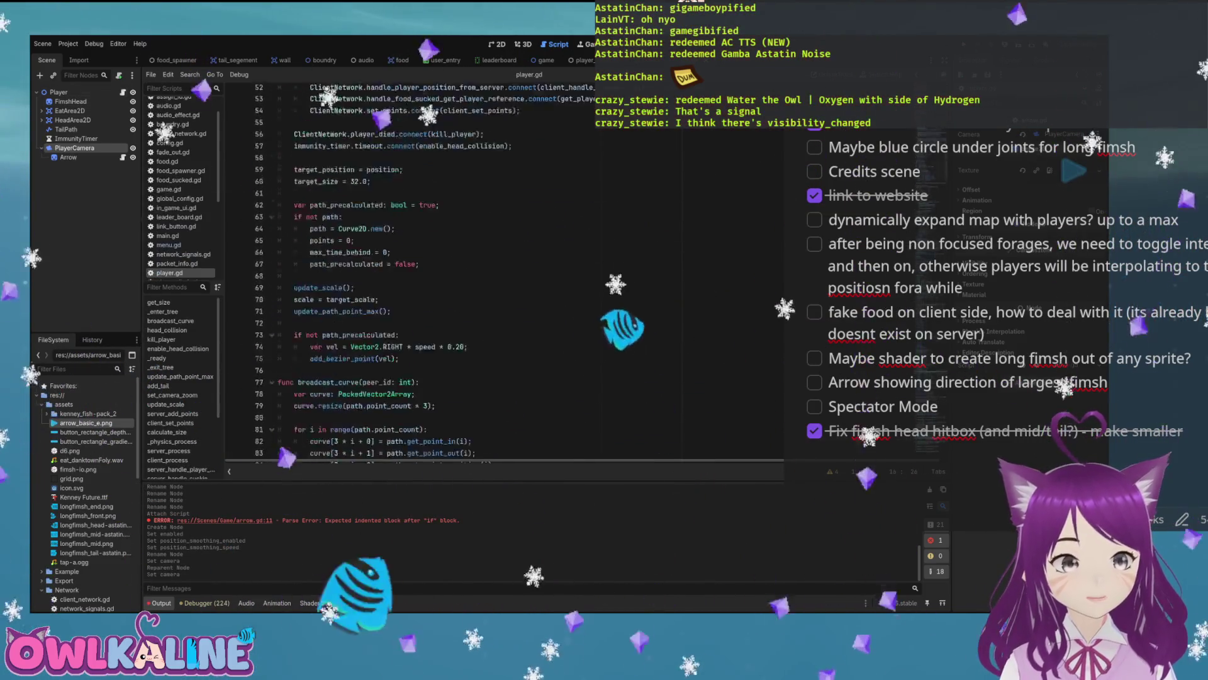
{"action": "scroll", "coordinate": [504, 270], "scroll_direction": "down", "scroll_amount": 6}
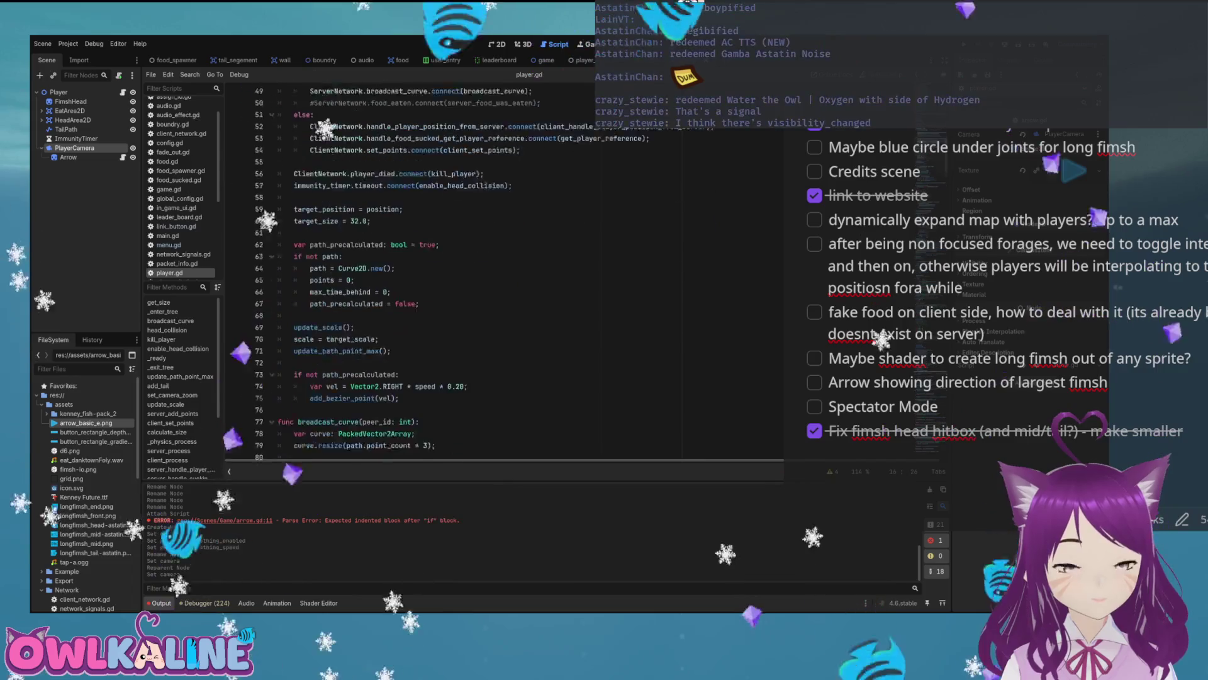
{"action": "scroll", "coordinate": [504, 271], "scroll_direction": "down", "scroll_amount": 16}
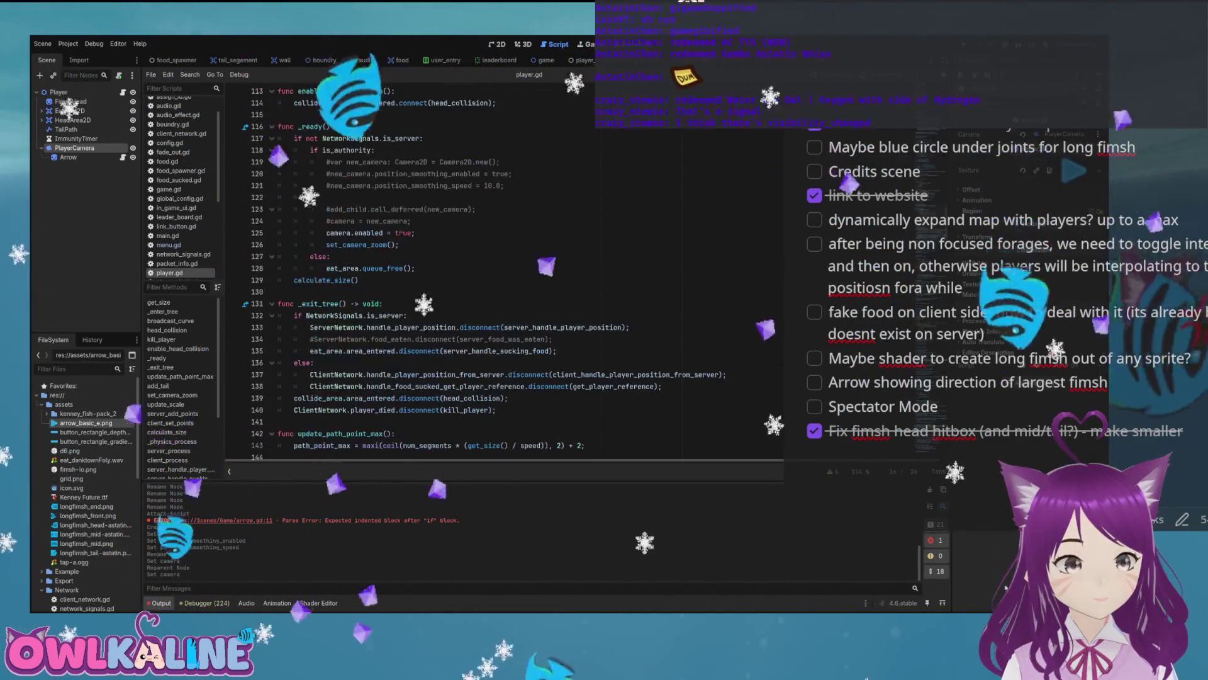
{"action": "left_click", "coordinate": [355, 233]}
{"action": "scroll", "coordinate": [356, 271], "scroll_direction": "up", "scroll_amount": 2}
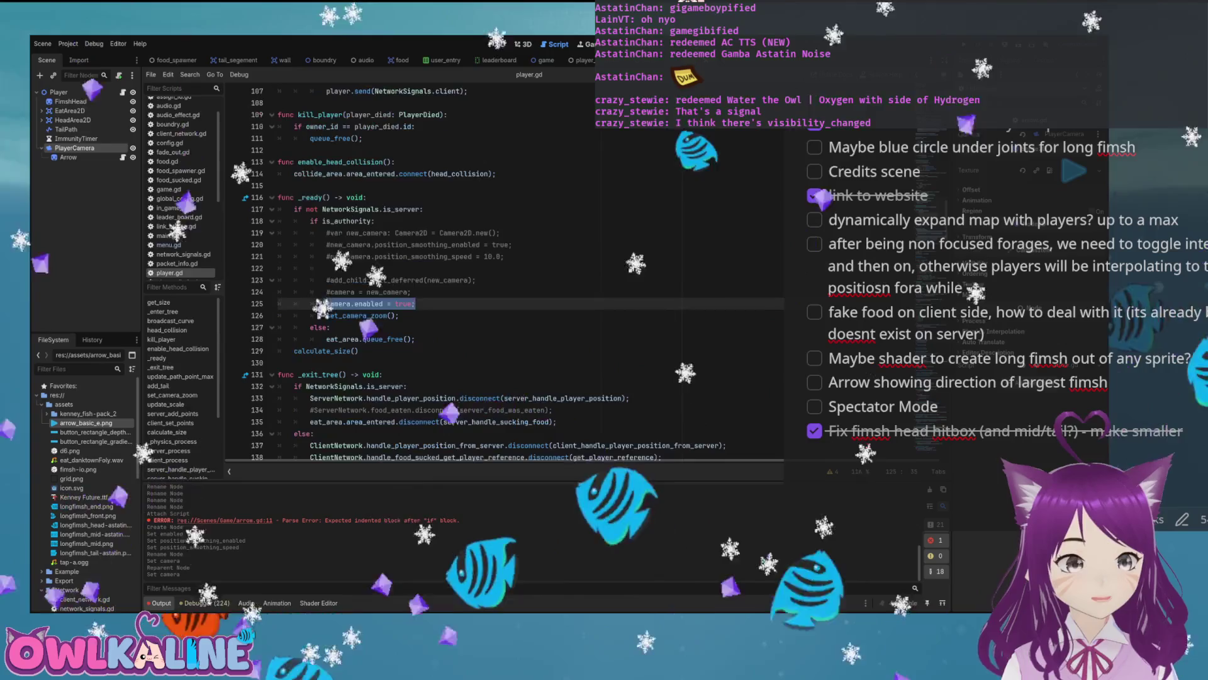
{"action": "left_click", "coordinate": [391, 303]}
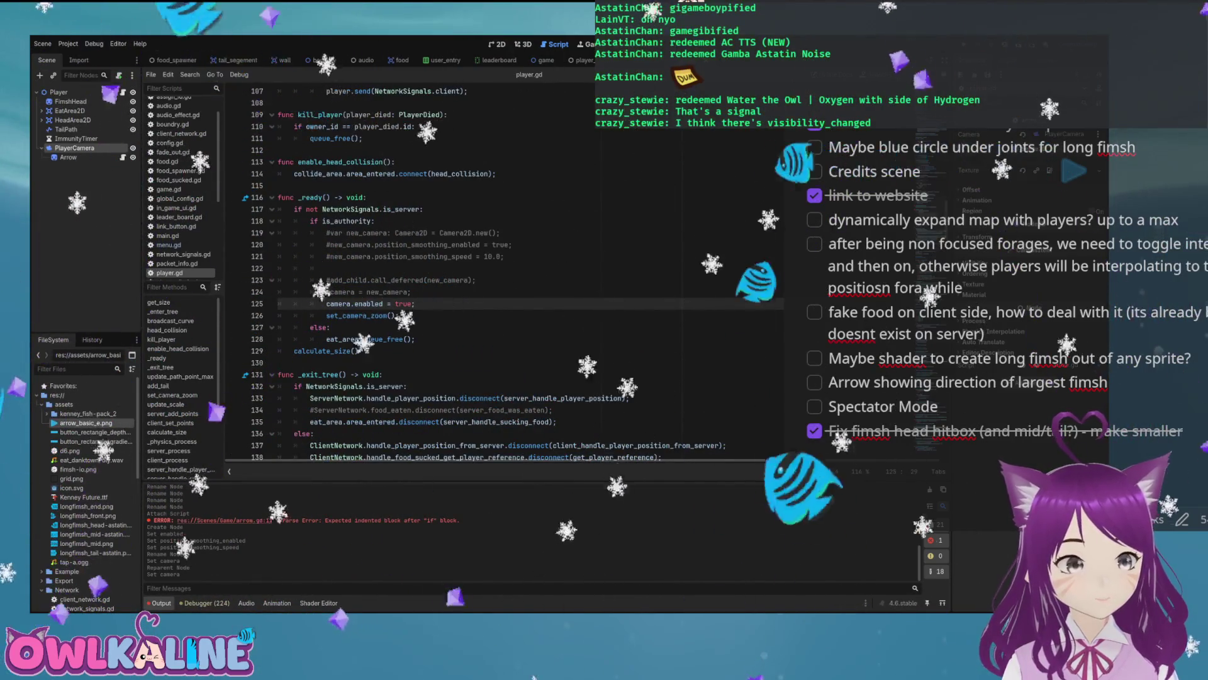
{"action": "left_click", "coordinate": [407, 292]}
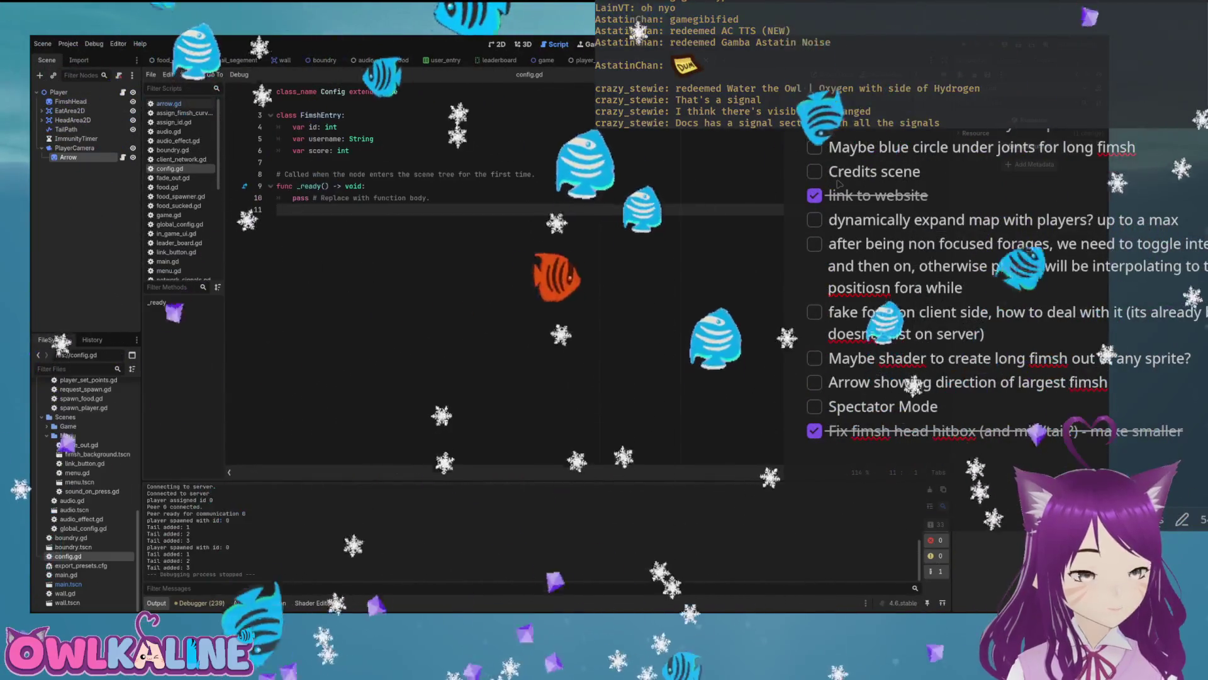
Step: Add a signal declaration with an 'id: int' parameter below class_name in config.gd and save
{"action": "key", "text": "Return"}
{"action": "type", "text": "func"}
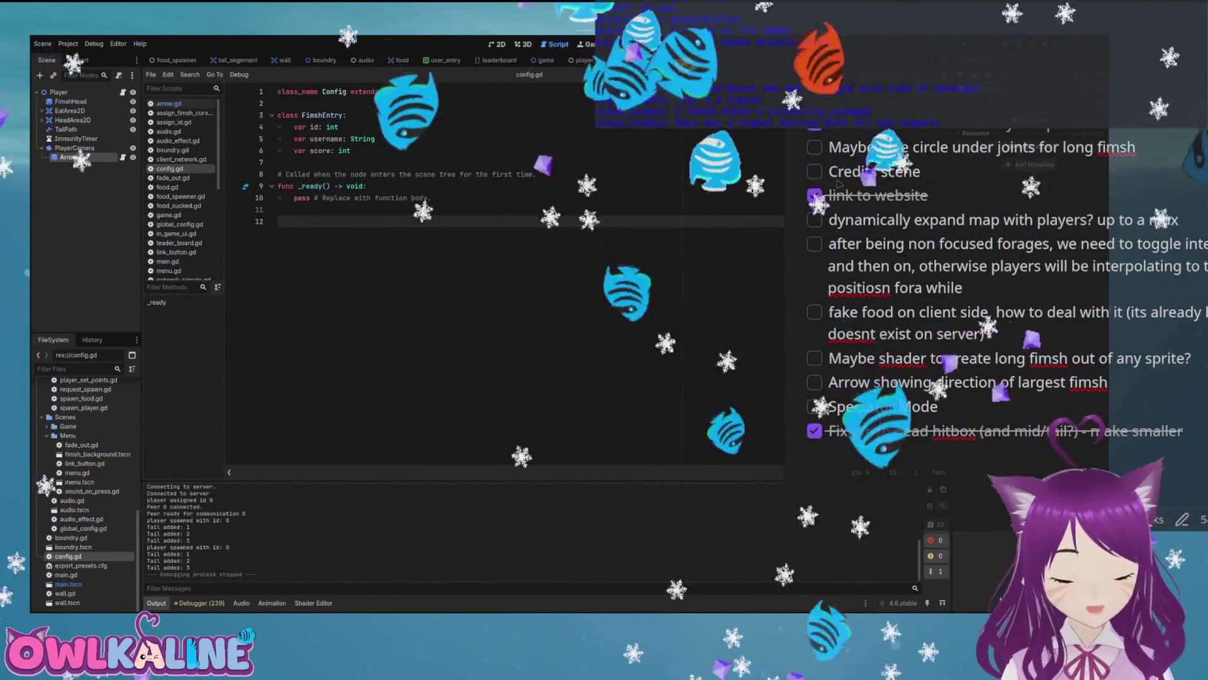
{"action": "type", "text": " set_"}
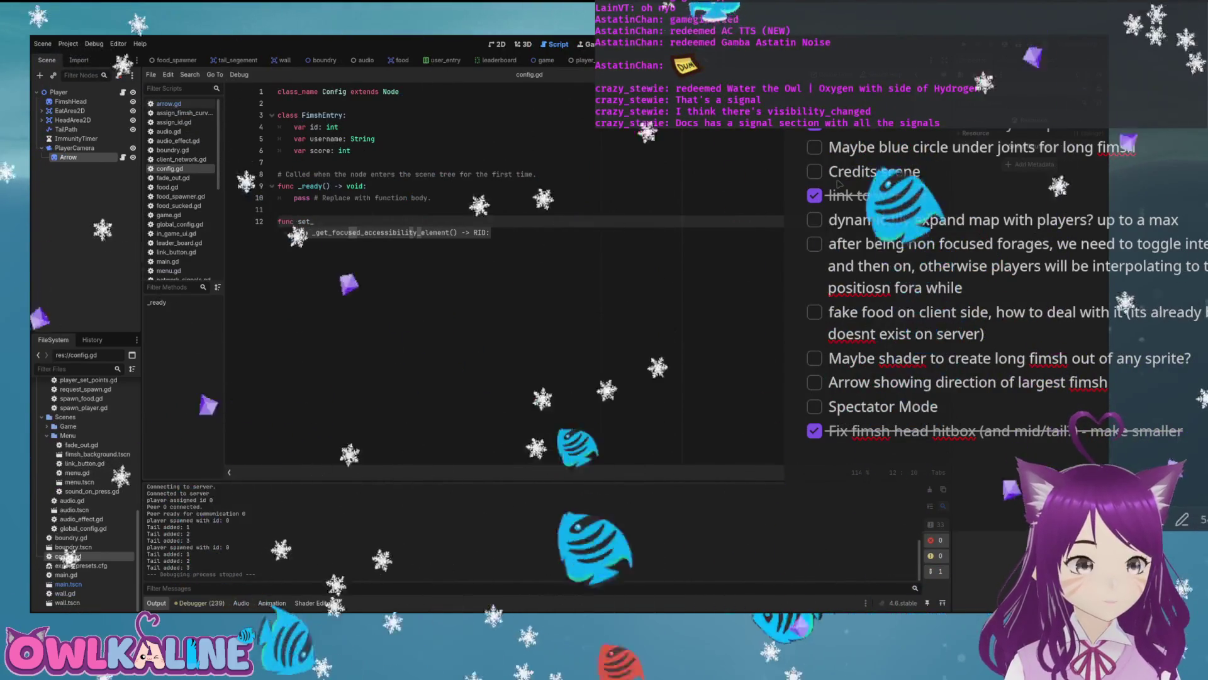
{"action": "key", "text": "BackSpace"}
{"action": "key", "text": "BackSpace"}
{"action": "key", "text": "BackSpace"}
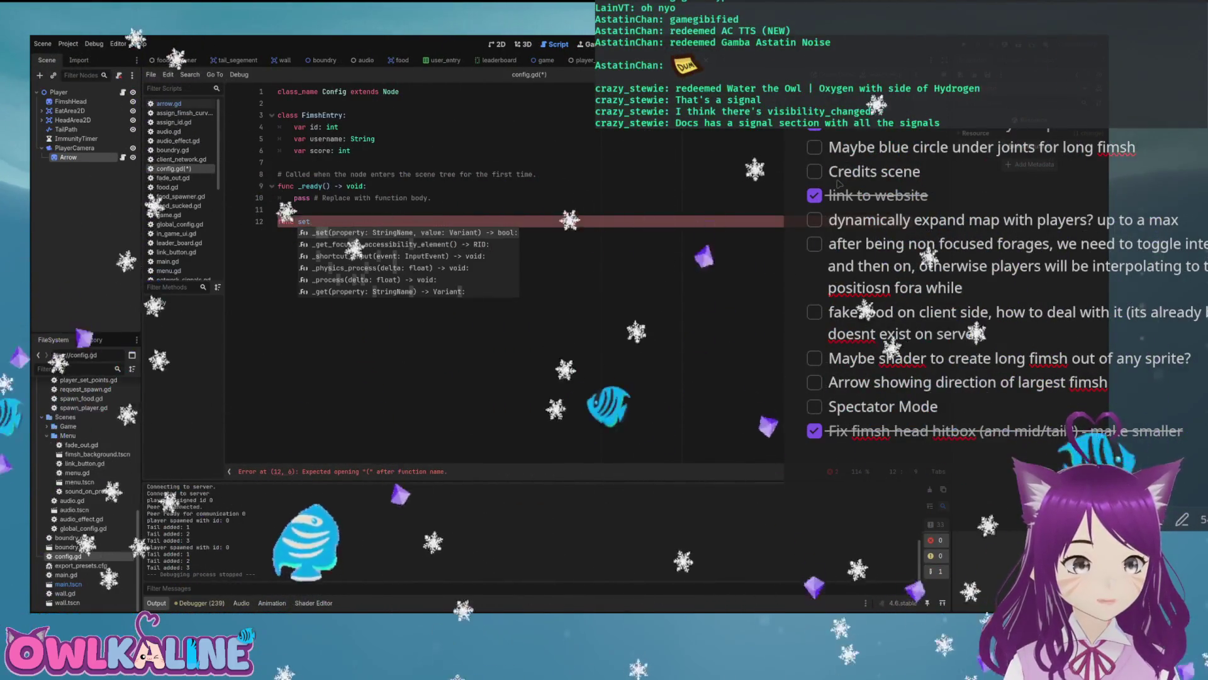
{"action": "key", "text": "BackSpace"}
{"action": "key", "text": "BackSpace"}
{"action": "key", "text": "BackSpace"}
{"action": "left_click", "coordinate": [280, 103]}
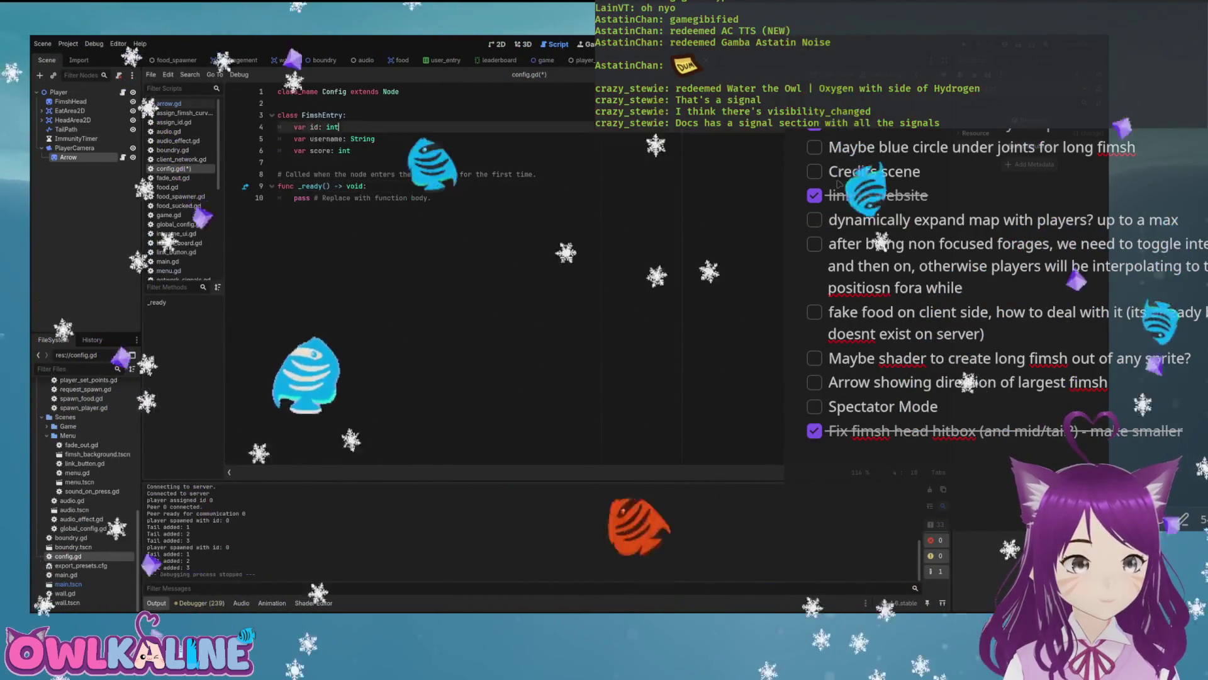
{"action": "key", "text": "Return"}
{"action": "type", "text": "Signal"}
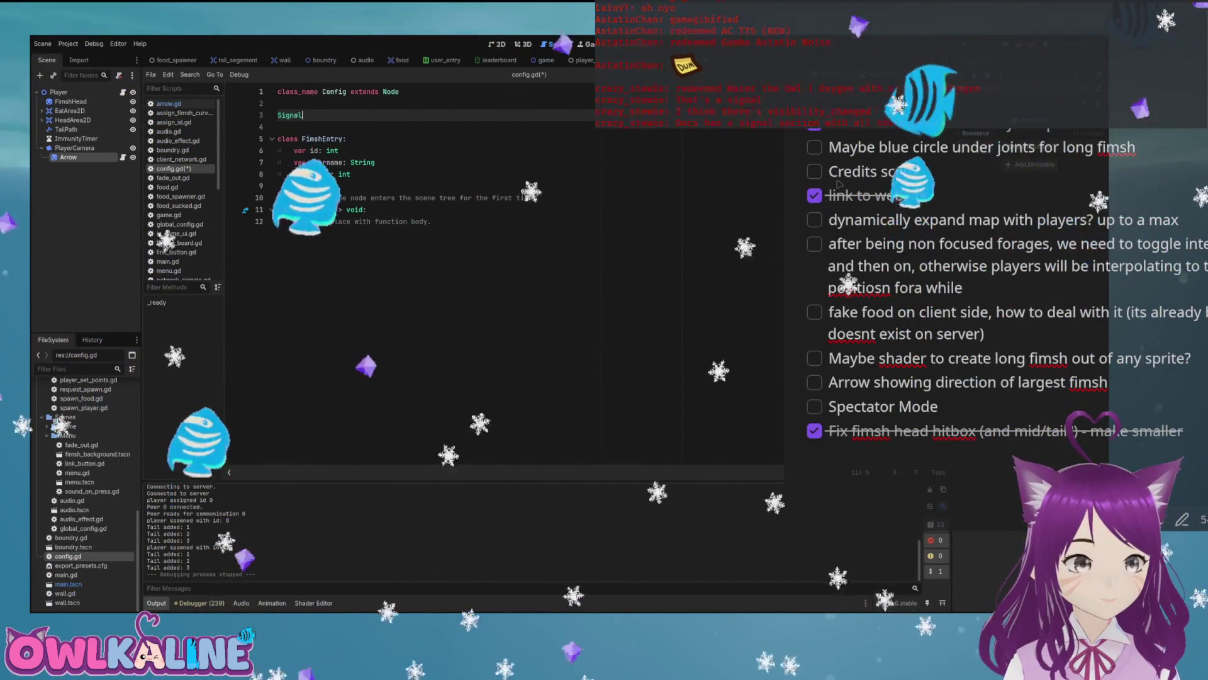
{"action": "type", "text": "gFimsh();"}
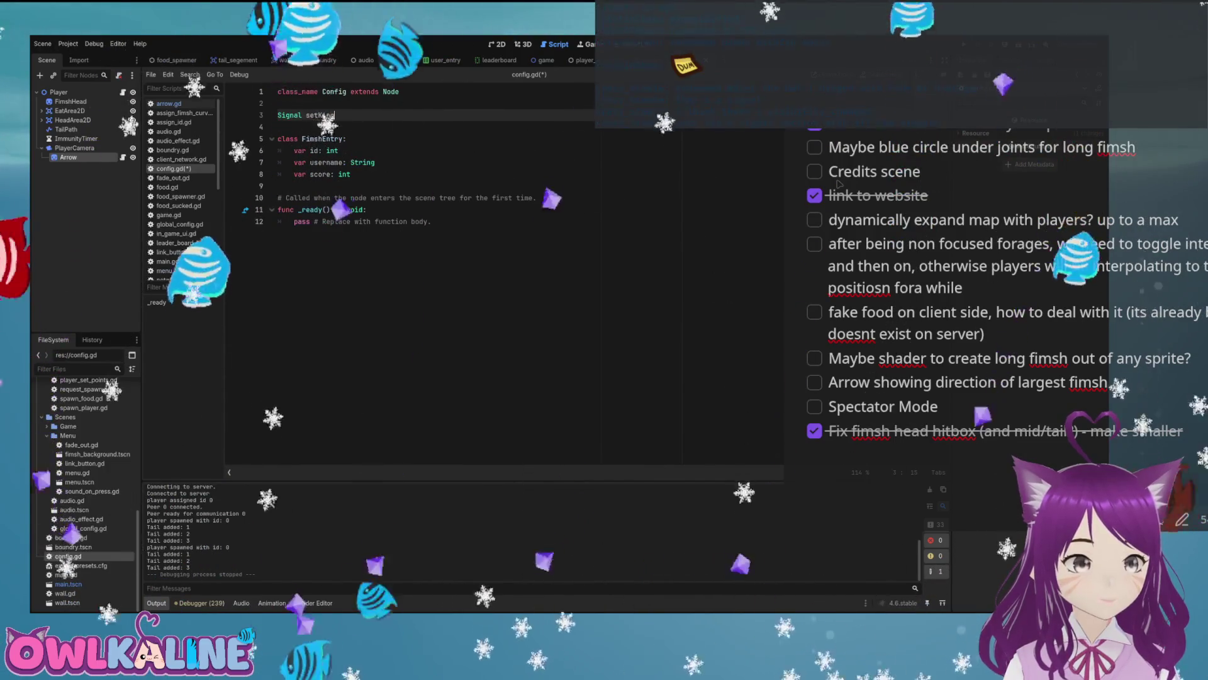
{"action": "type", "text": "id: int"}
{"action": "key", "text": "ctrl+s"}
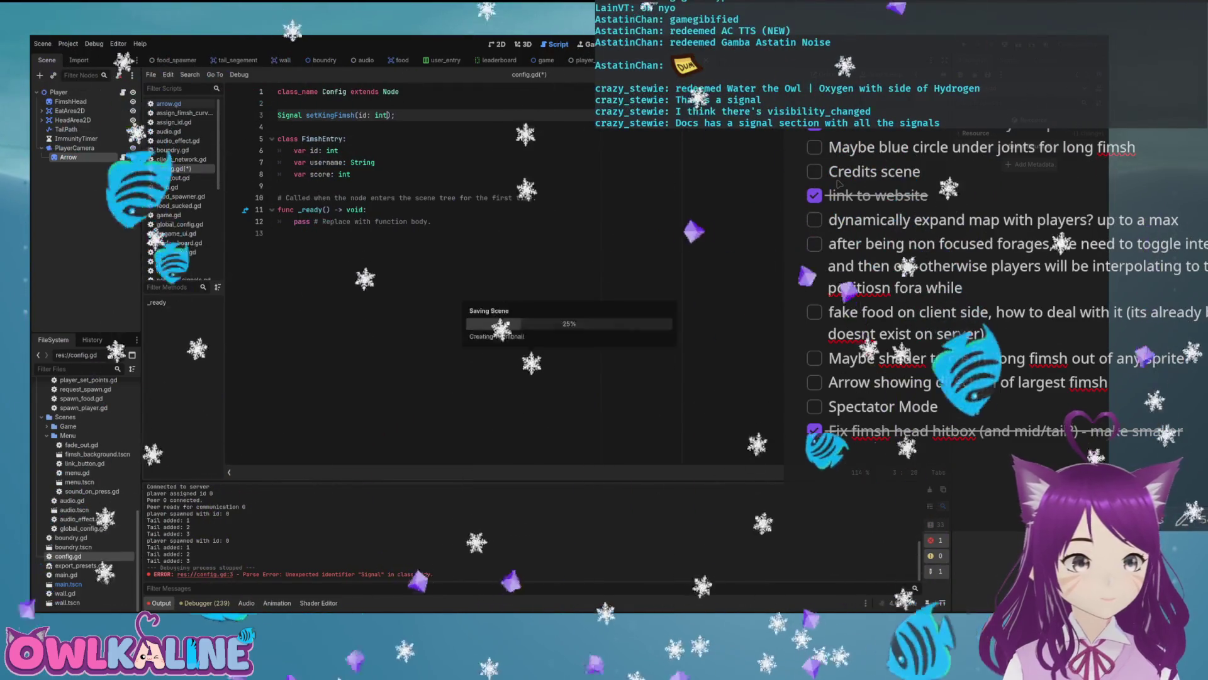
Step: Correct the declaration to 'signal set_king_fimsh(id: int)' and open the leaderboard scene
{"action": "double_click", "coordinate": [331, 115]}
{"action": "left_click", "coordinate": [282, 115]}
{"action": "key", "text": "BackSpace"}
{"action": "type", "text": "s"}
{"action": "double_click", "coordinate": [331, 115]}
{"action": "type", "text": "s"}
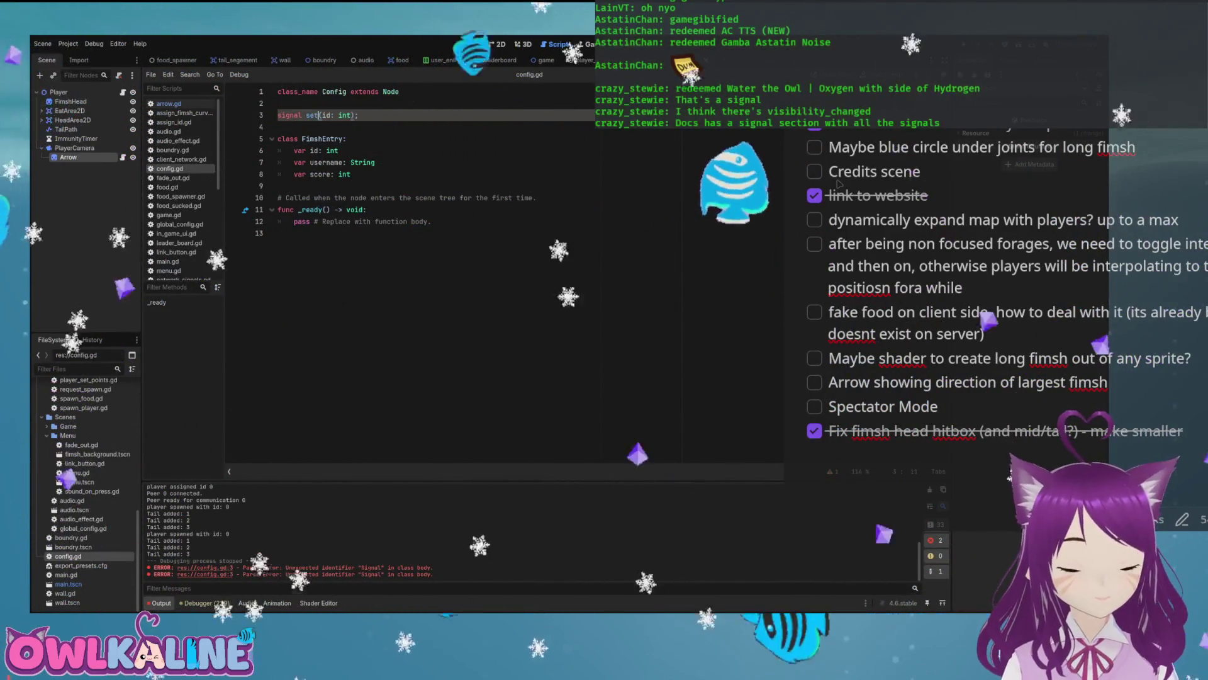
{"action": "type", "text": "fimsh"}
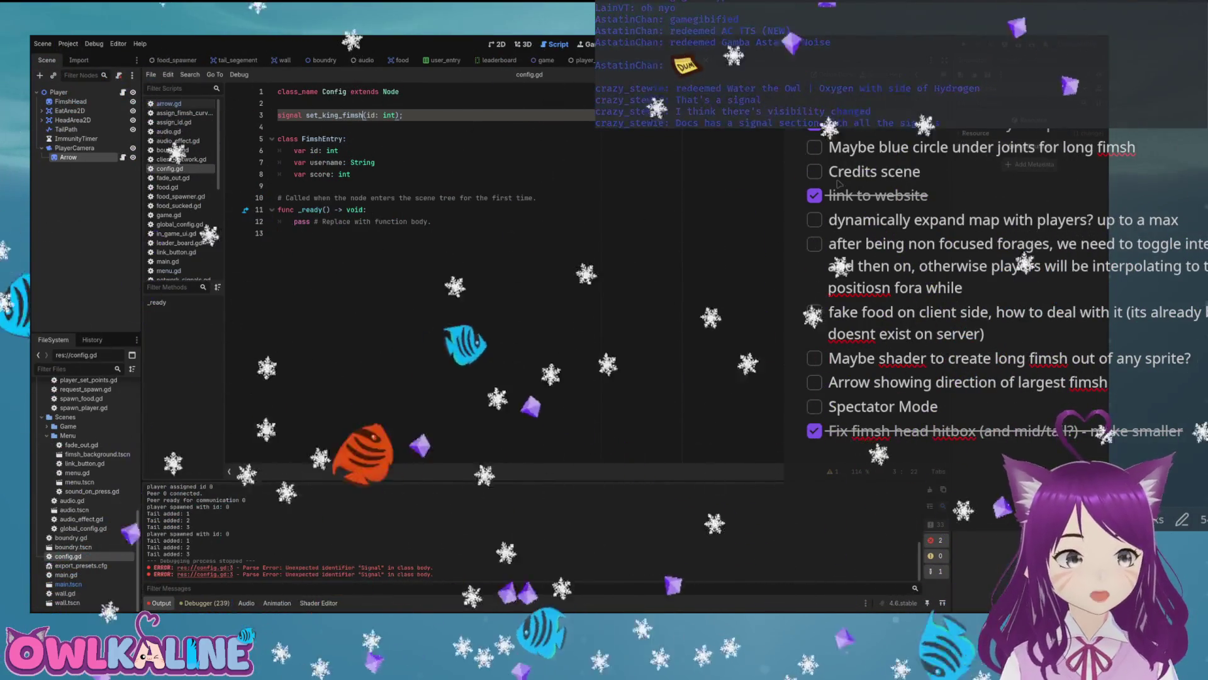
{"action": "left_click", "coordinate": [499, 60]}
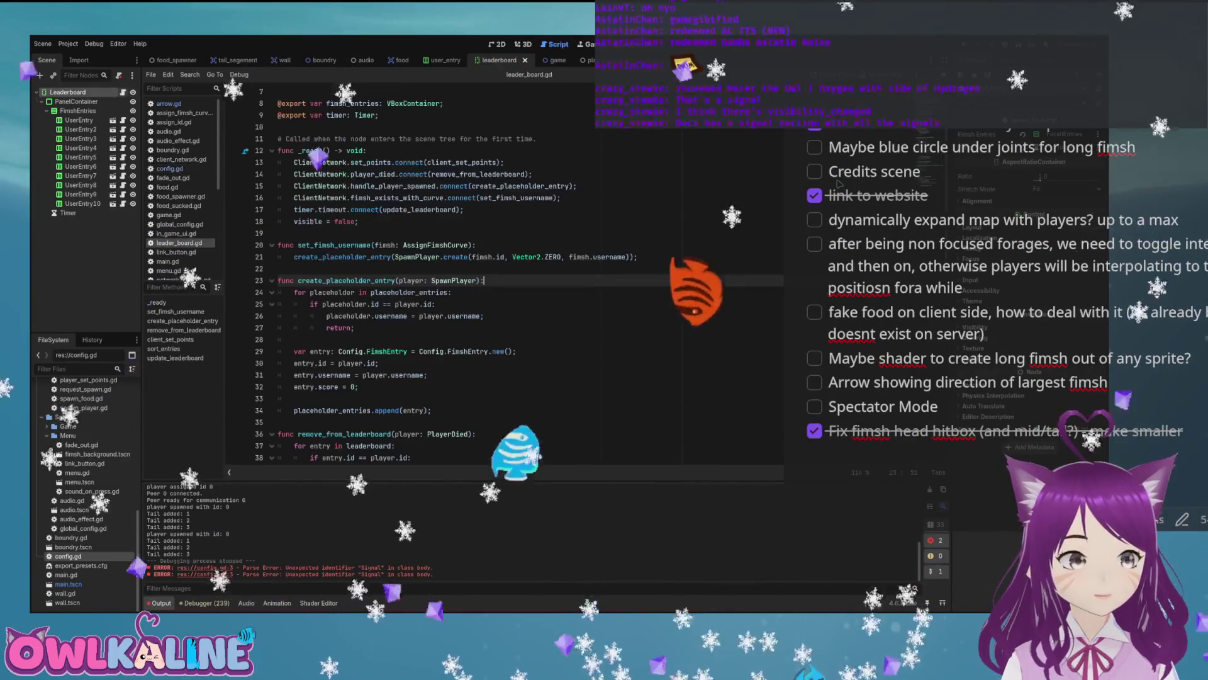
Step: Scroll through leader_board.gd from create_placeholder_entry to review its functions
{"action": "left_click", "coordinate": [293, 339]}
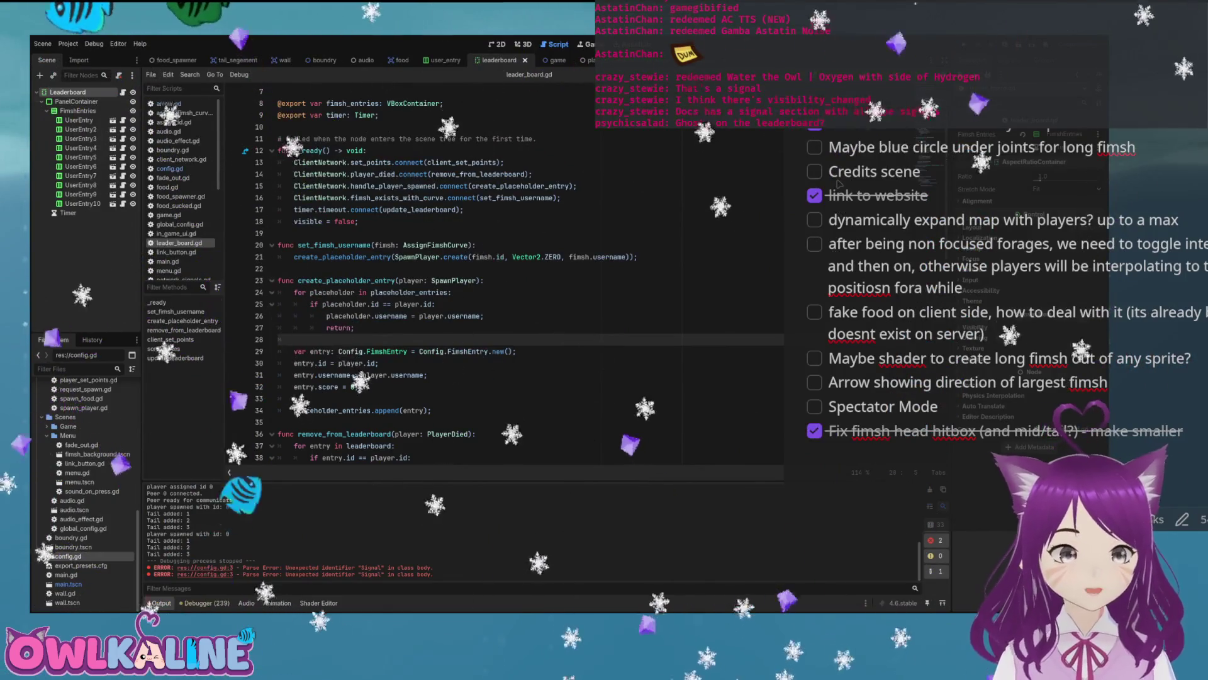
{"action": "scroll", "coordinate": [466, 277], "scroll_direction": "up", "scroll_amount": 1}
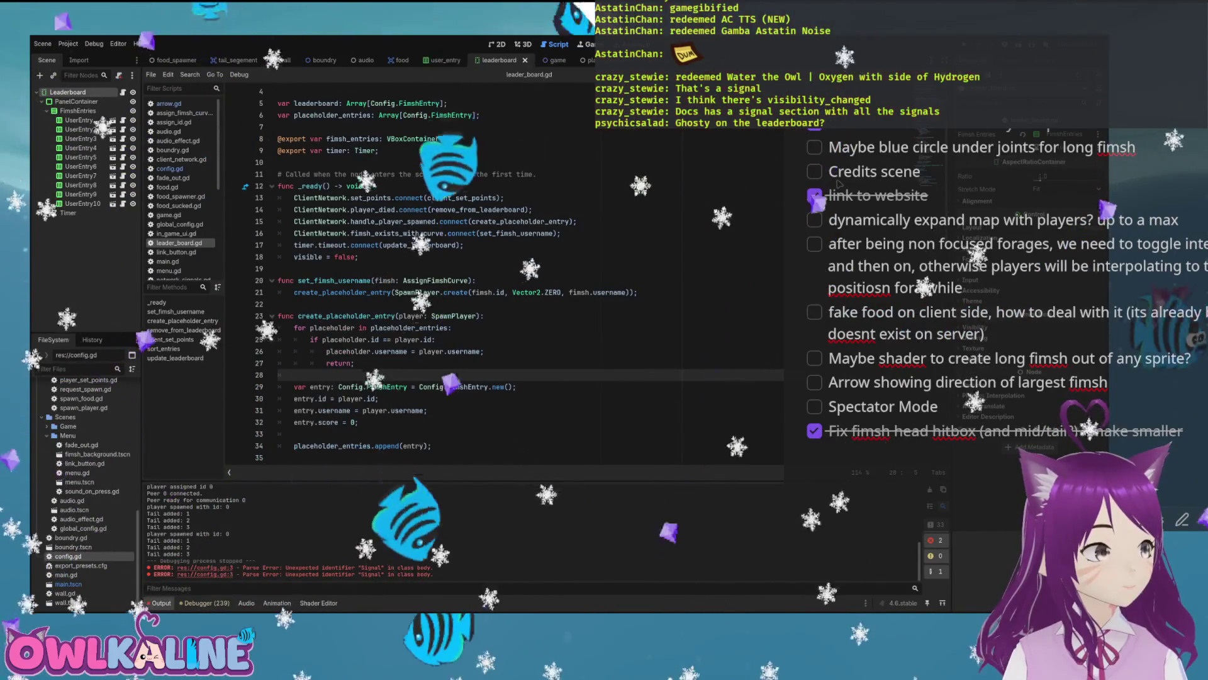
{"action": "scroll", "coordinate": [466, 277], "scroll_direction": "up", "scroll_amount": 1}
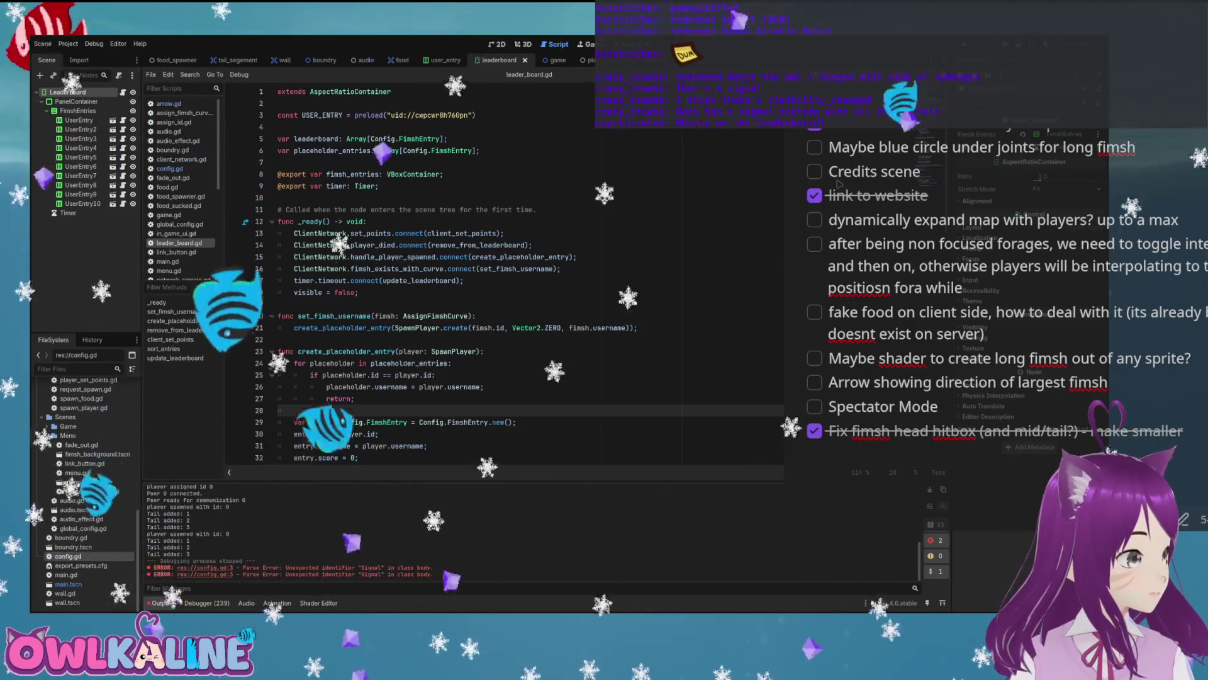
{"action": "scroll", "coordinate": [466, 277], "scroll_direction": "down", "scroll_amount": 3}
{"action": "scroll", "coordinate": [466, 277], "scroll_direction": "down", "scroll_amount": 4}
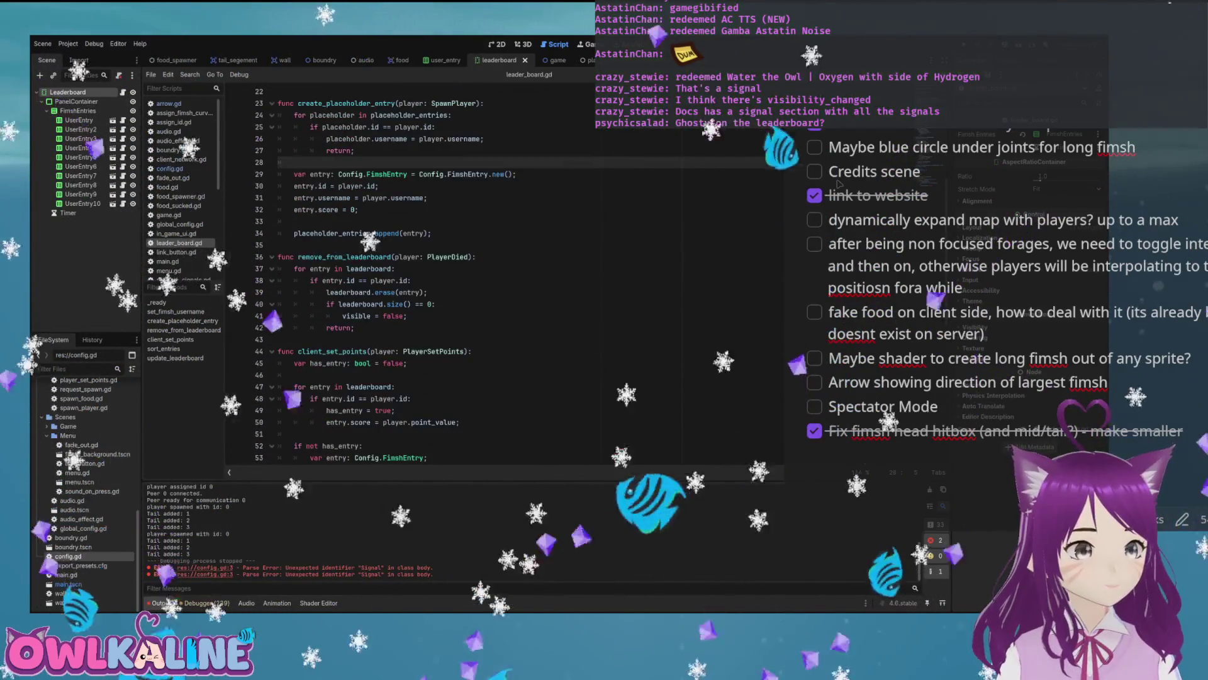
{"action": "scroll", "coordinate": [465, 277], "scroll_direction": "down", "scroll_amount": 4}
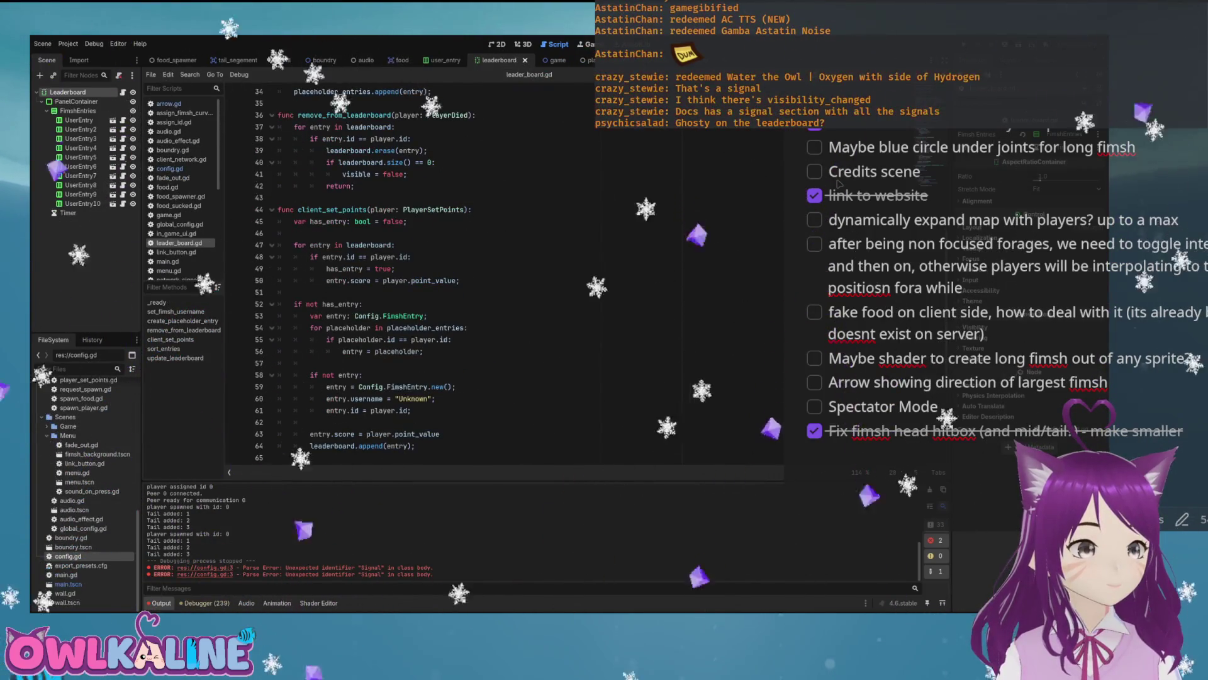
{"action": "scroll", "coordinate": [465, 276], "scroll_direction": "down", "scroll_amount": 3}
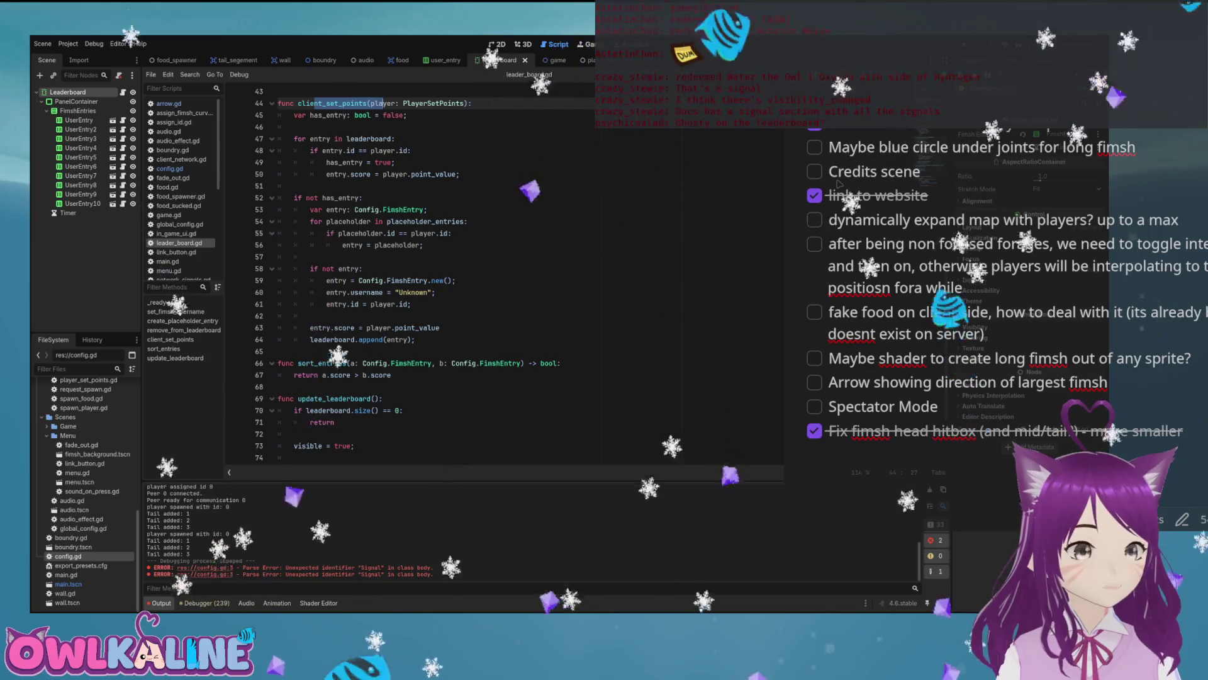
{"action": "scroll", "coordinate": [466, 277], "scroll_direction": "down", "scroll_amount": 1}
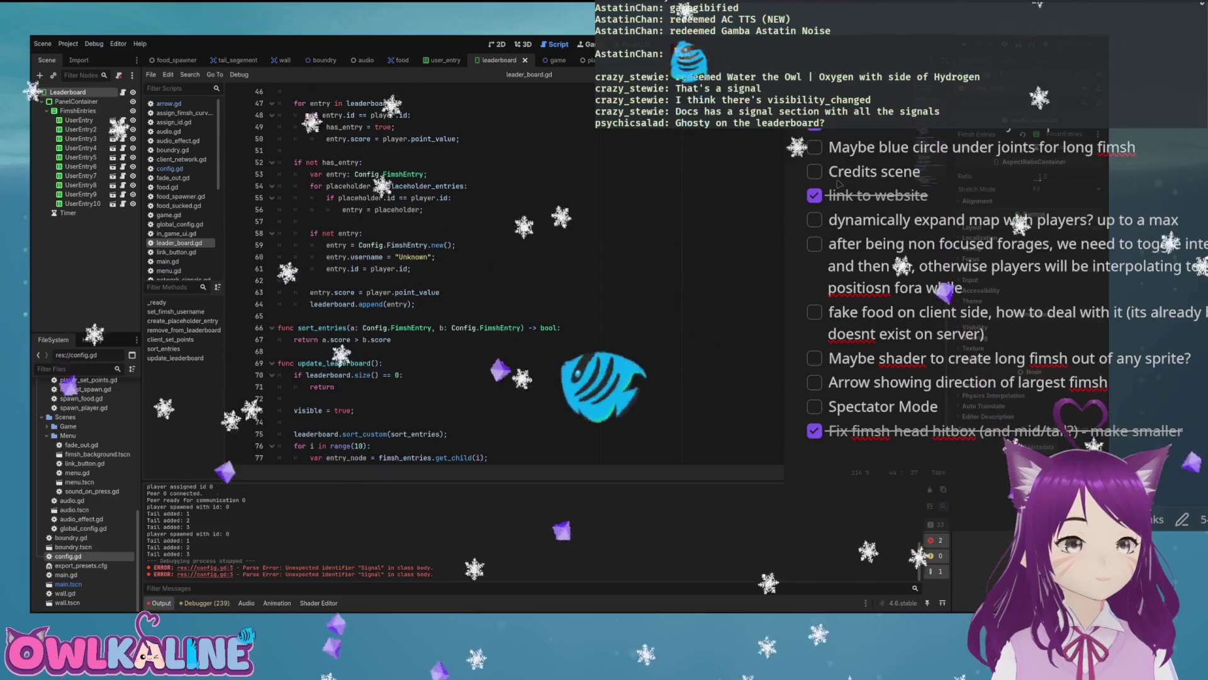
{"action": "scroll", "coordinate": [465, 277], "scroll_direction": "down", "scroll_amount": 1}
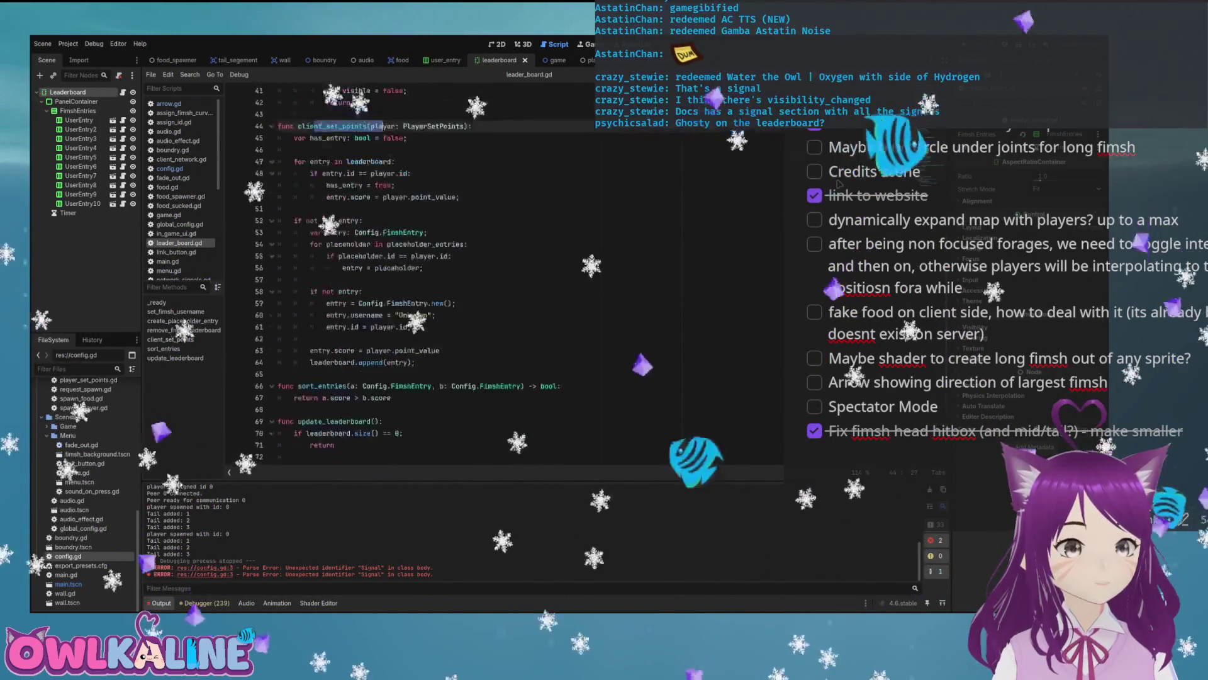
{"action": "scroll", "coordinate": [352, 327], "scroll_direction": "up", "scroll_amount": 1}
Step: Place the cursor at the end of the get_child line in update_leaderboard's loop
{"action": "left_click", "coordinate": [351, 327]}
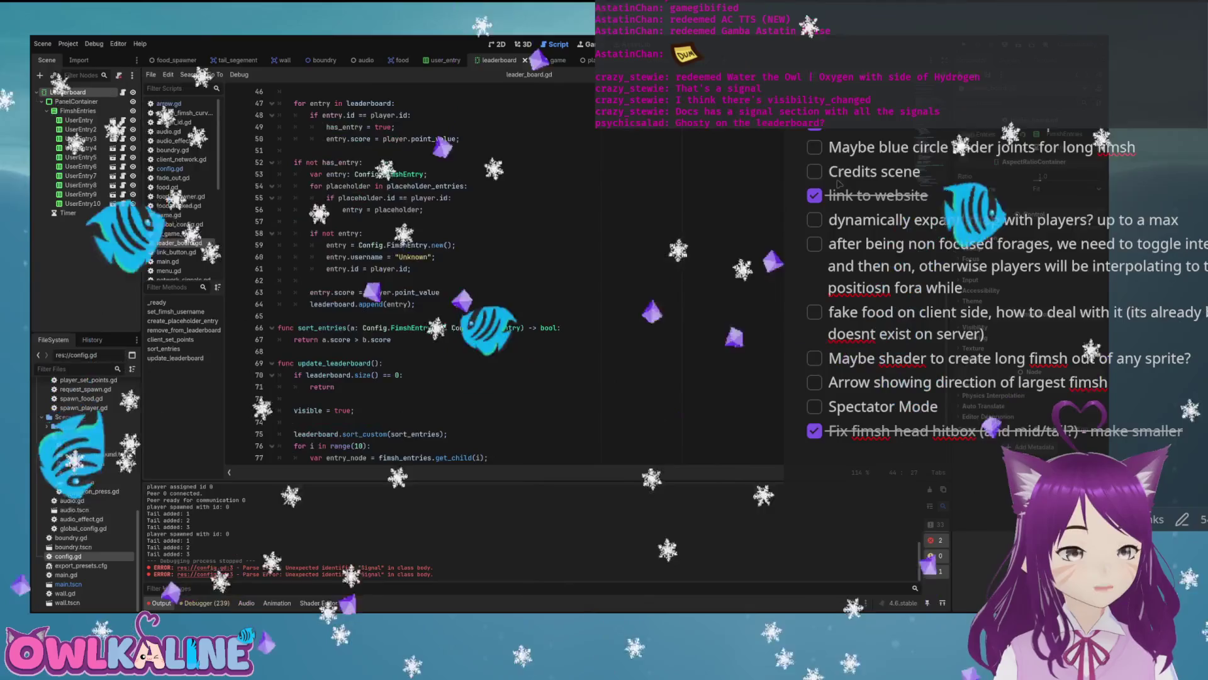
{"action": "left_click_drag", "start_coordinate": [277, 327], "coordinate": [392, 339]}
{"action": "scroll", "coordinate": [290, 256], "scroll_direction": "down", "scroll_amount": 2}
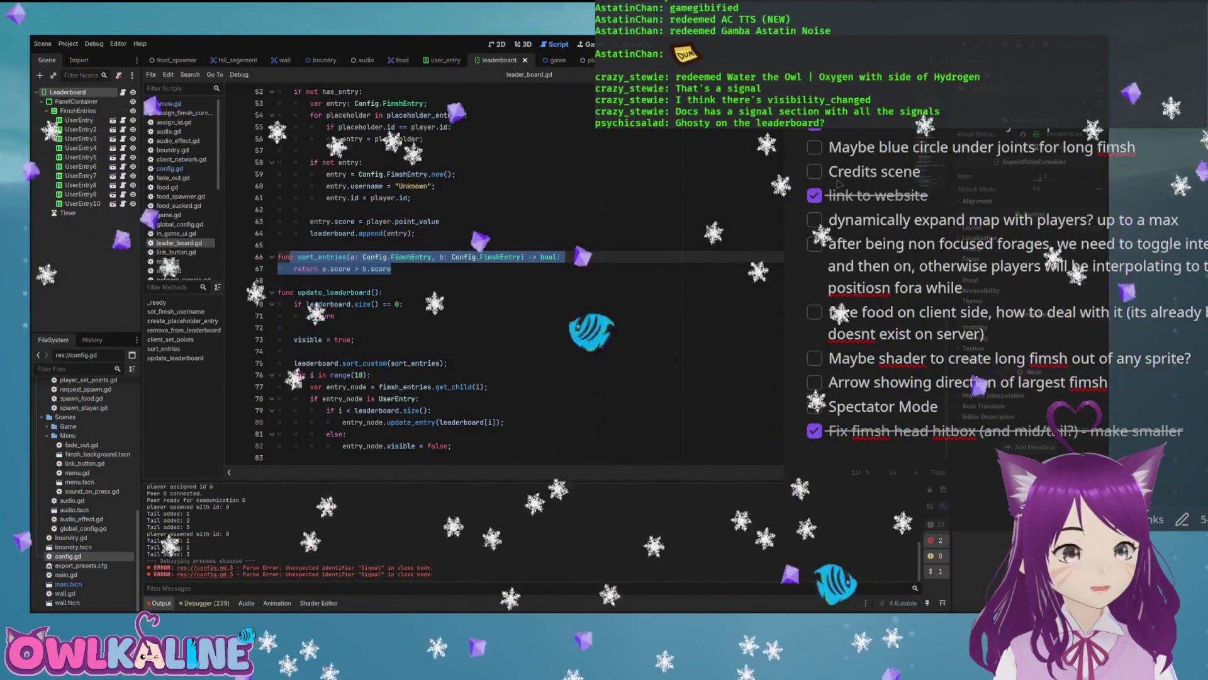
{"action": "left_click", "coordinate": [412, 386]}
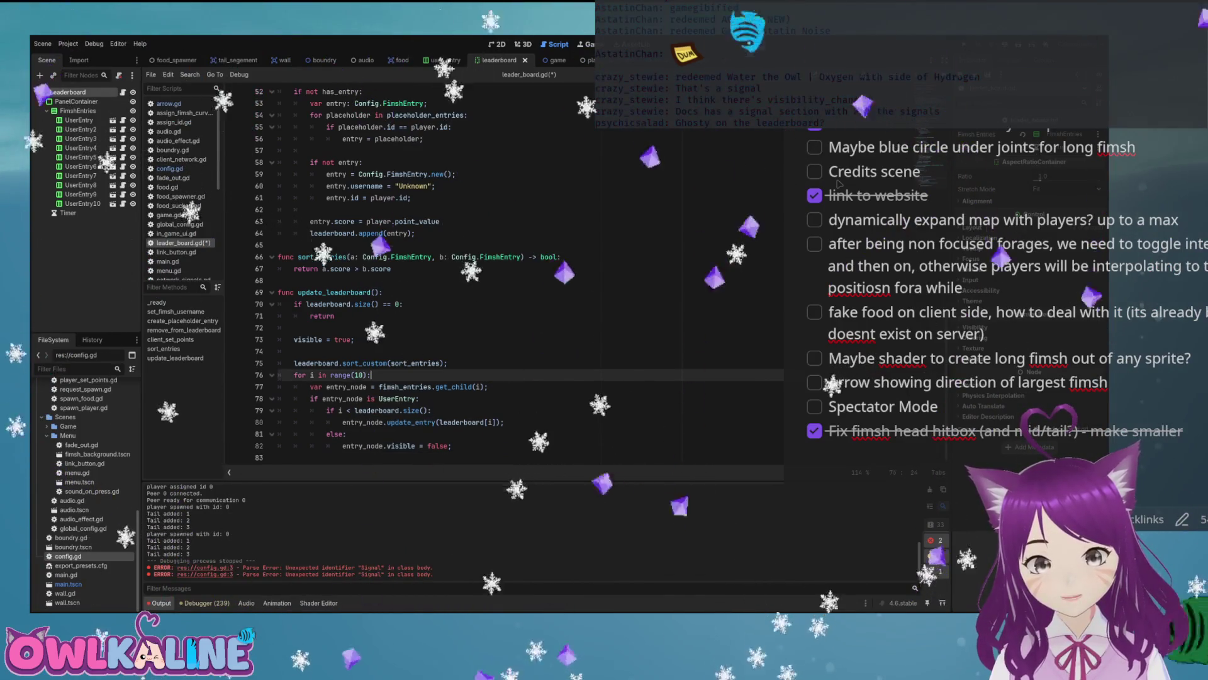
{"action": "left_click", "coordinate": [489, 386]}
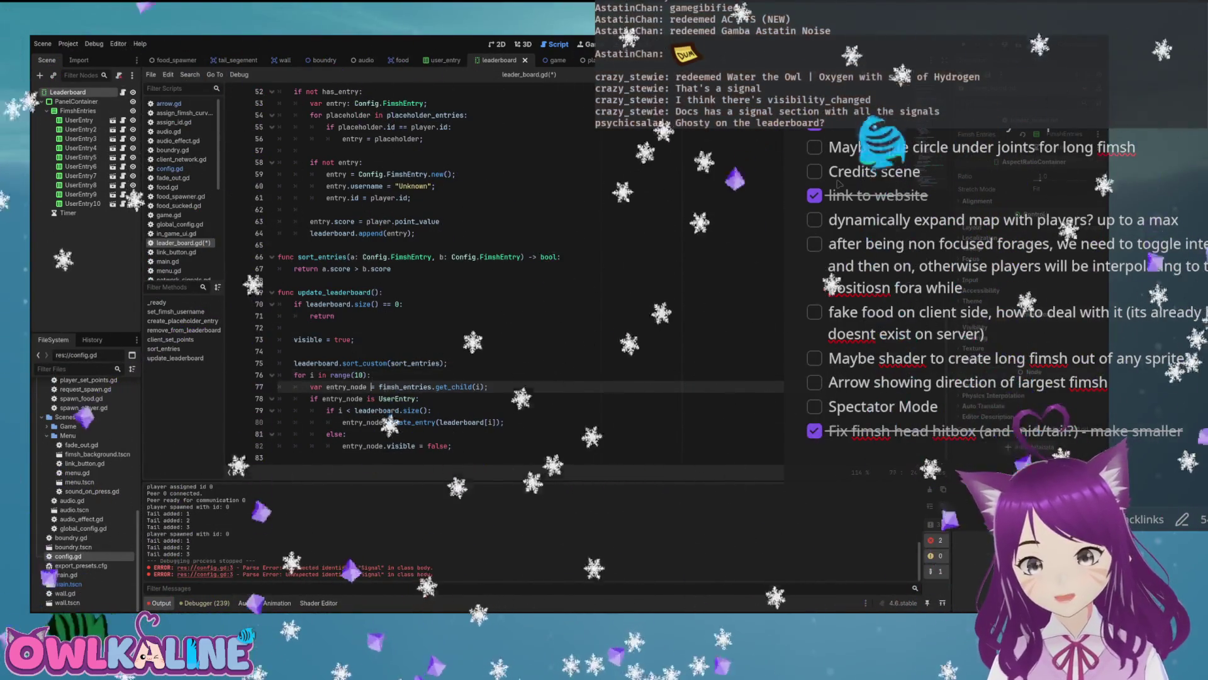
Step: Add an 'if i == 0:' check after the get_child line and begin a Config.set_ call
{"action": "key", "text": "Return"}
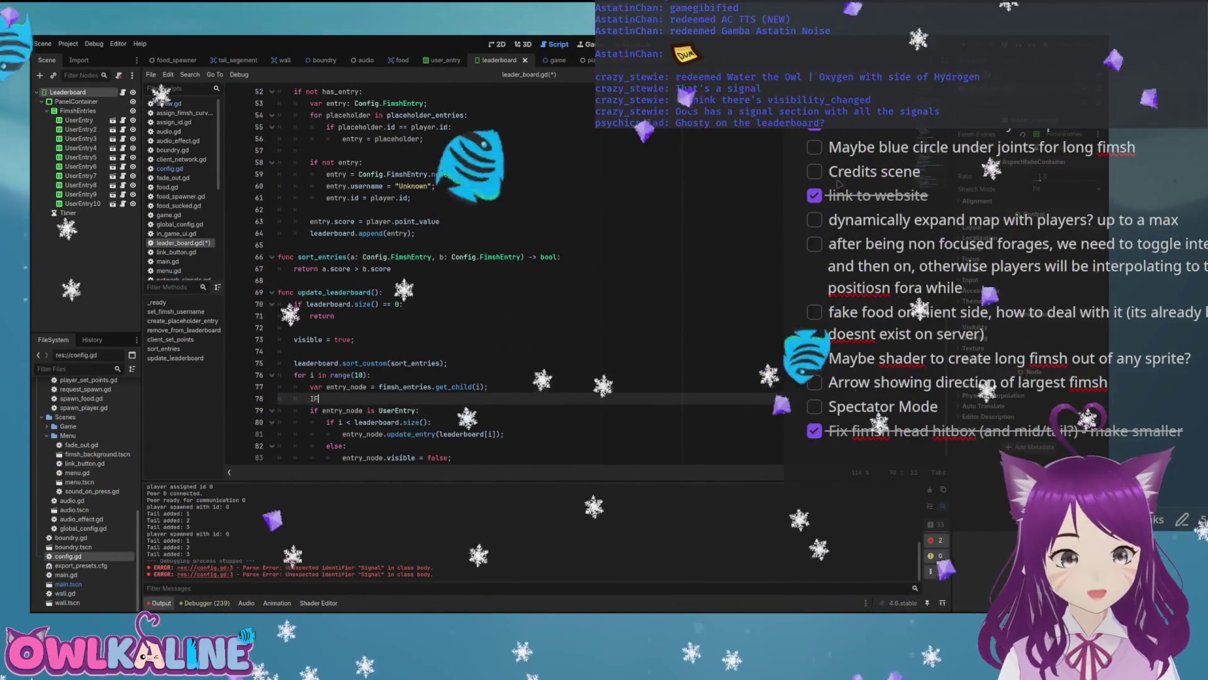
{"action": "type", "text": "if i ="}
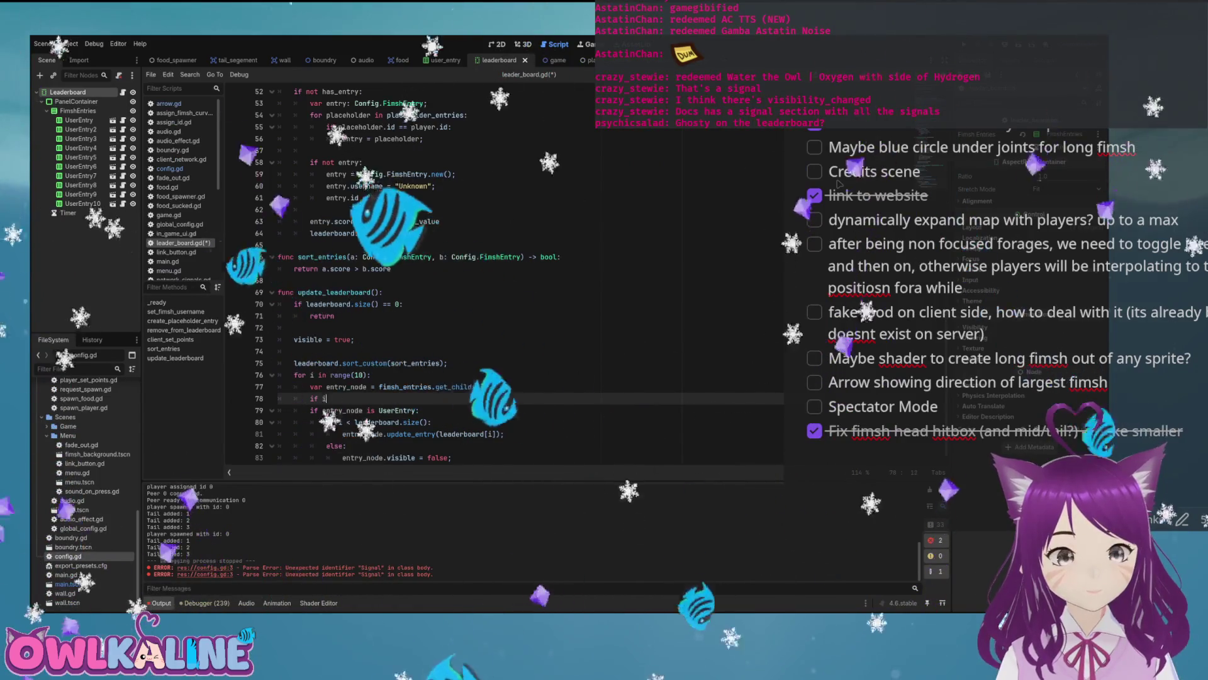
{"action": "type", "text": "= 0:"}
{"action": "key", "text": "Return"}
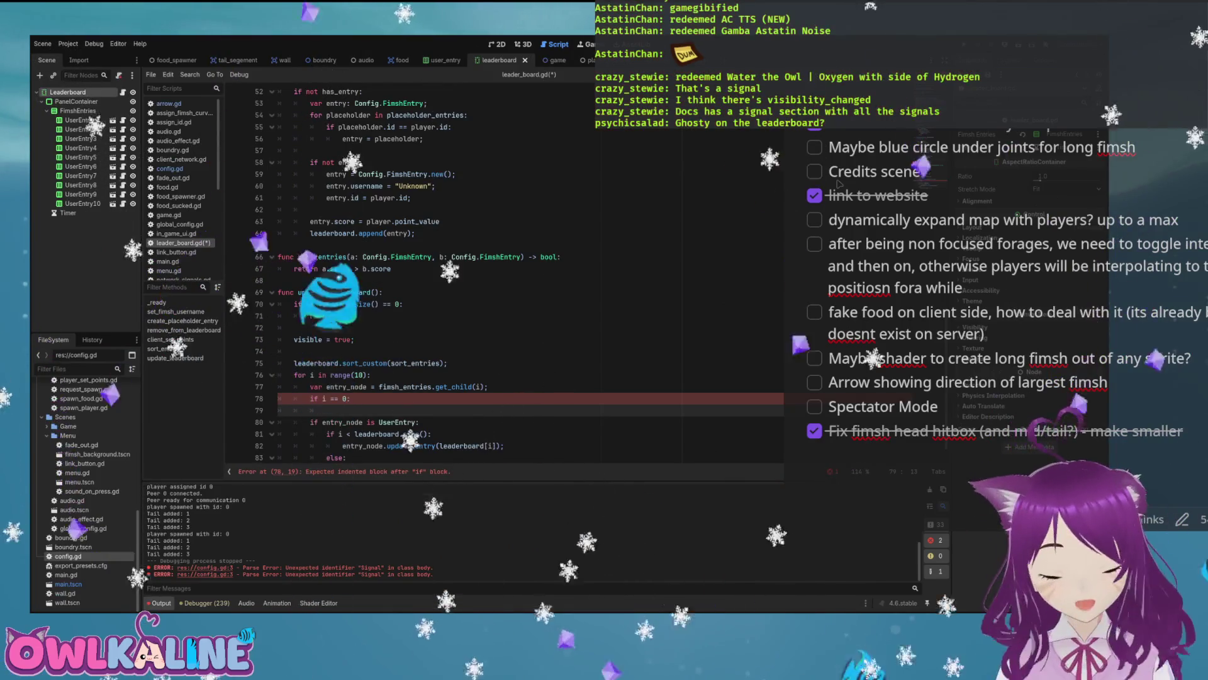
{"action": "type", "text": "ig."}
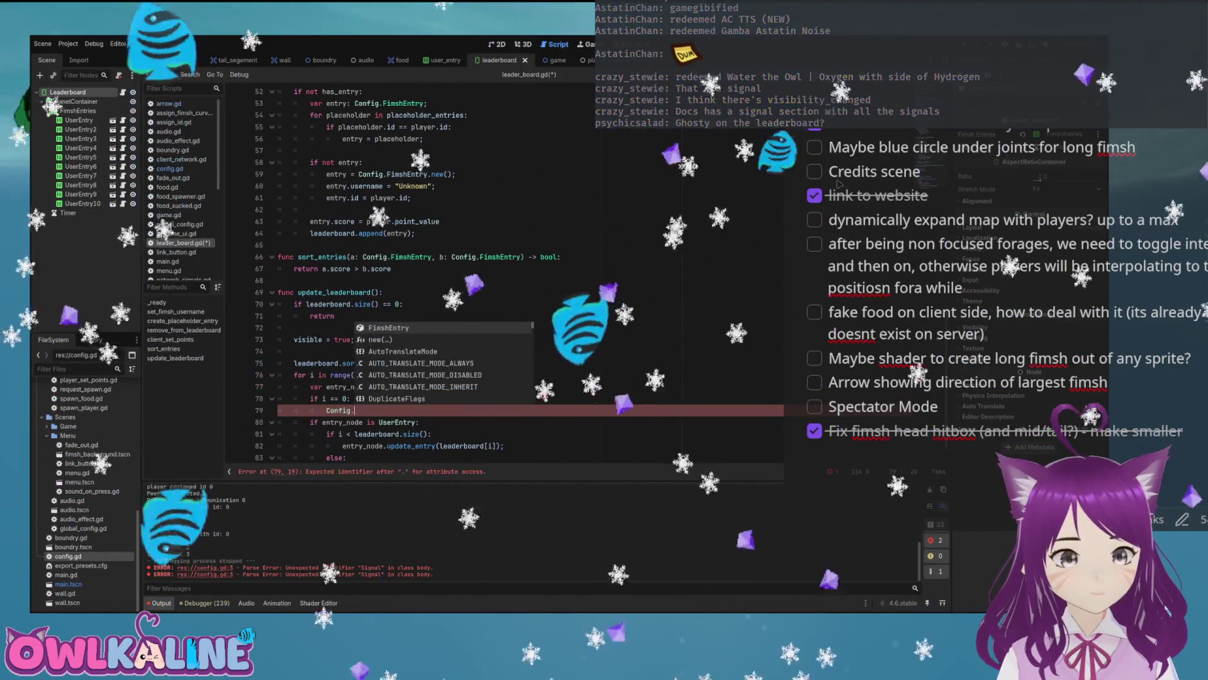
{"action": "type", "text": "set_king_fimsh.emit(entry_node.);"}
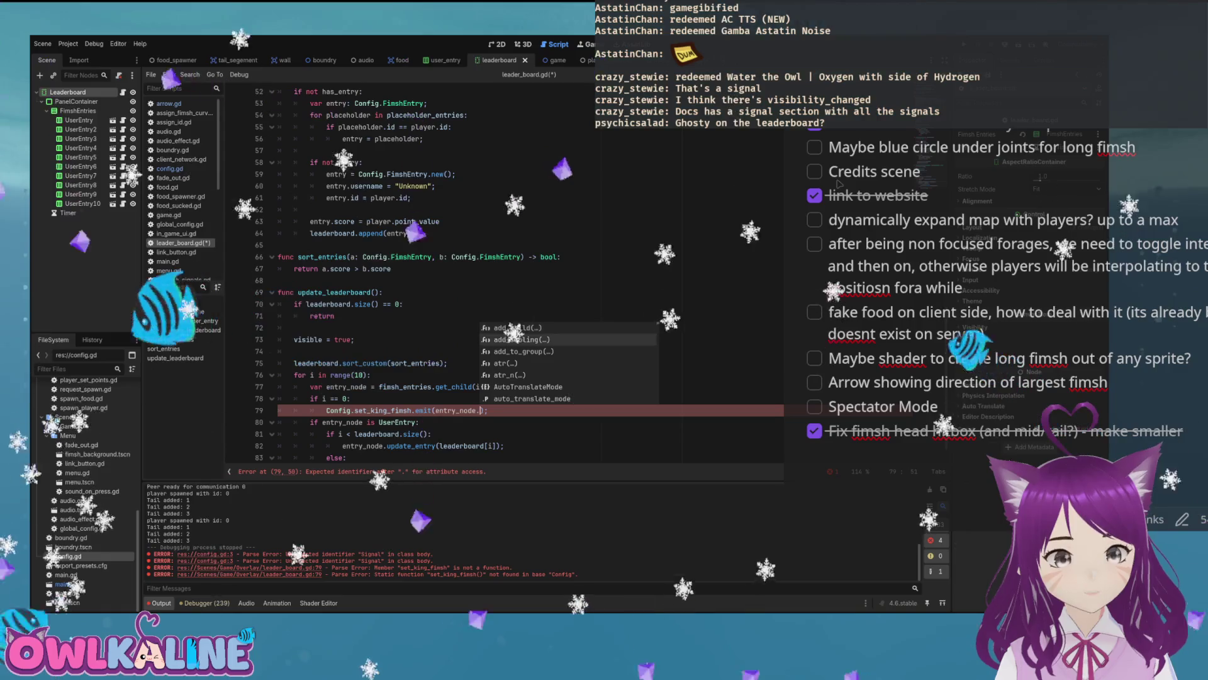
{"action": "scroll", "coordinate": [567, 363], "scroll_direction": "down", "scroll_amount": 10}
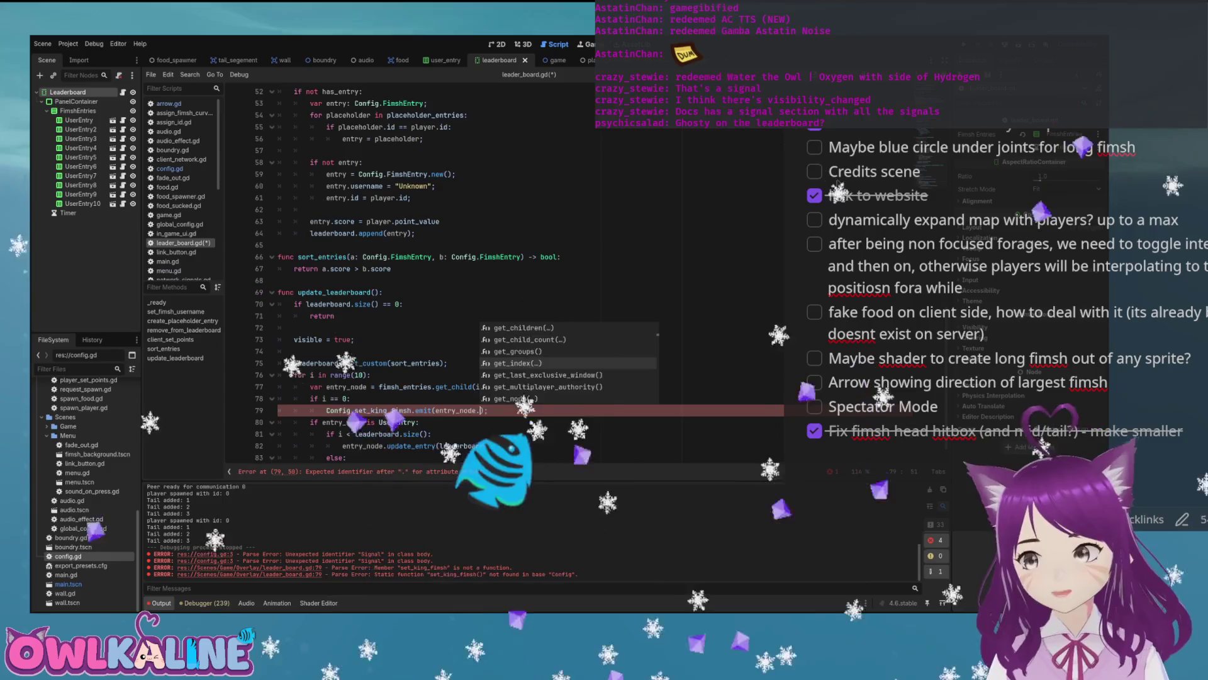
{"action": "scroll", "coordinate": [567, 363], "scroll_direction": "down", "scroll_amount": 3}
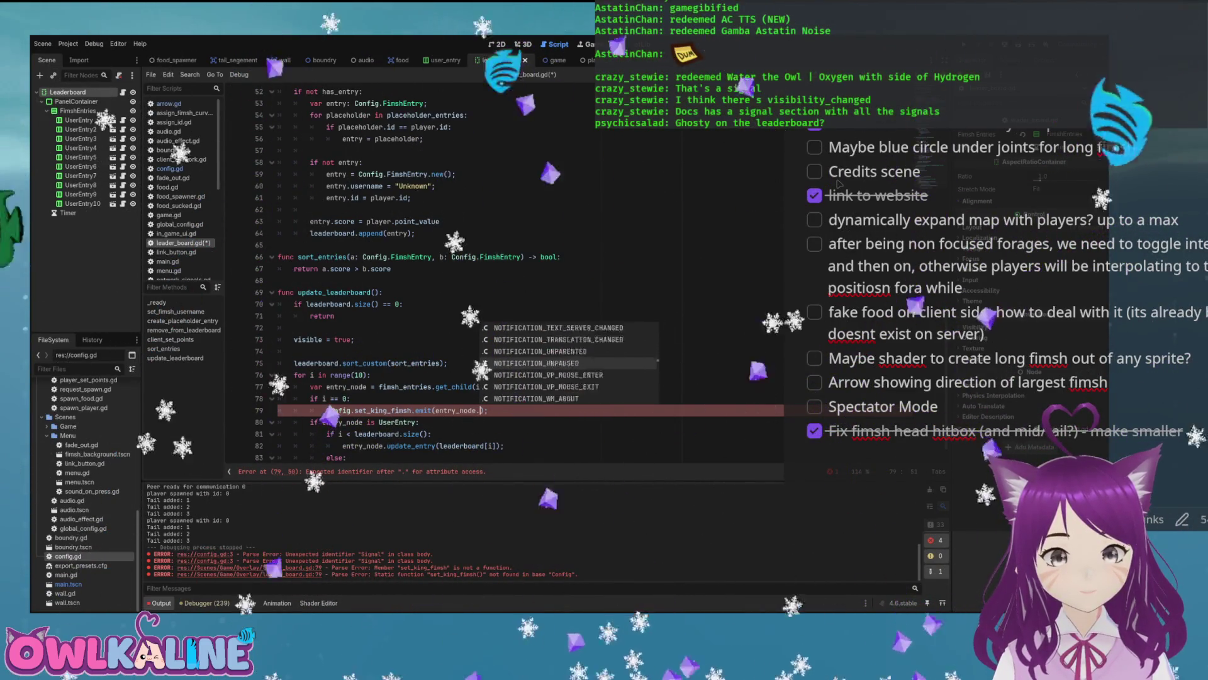
{"action": "scroll", "coordinate": [567, 363], "scroll_direction": "down", "scroll_amount": 8}
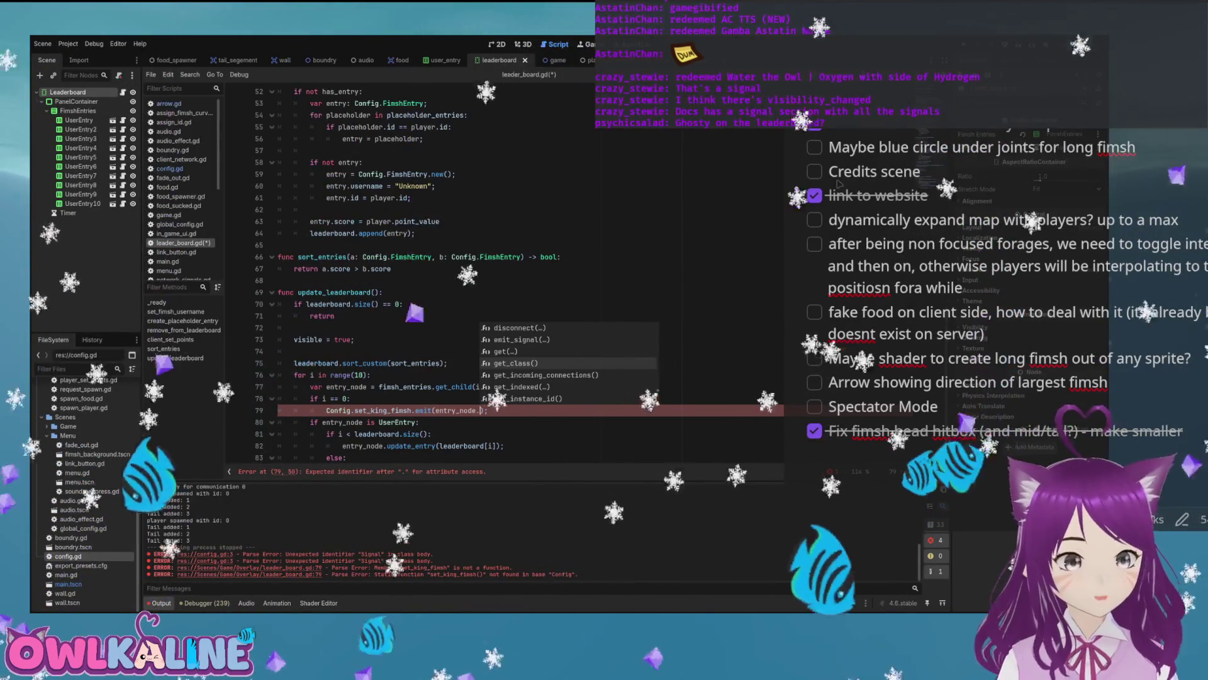
{"action": "left_click", "coordinate": [440, 387]}
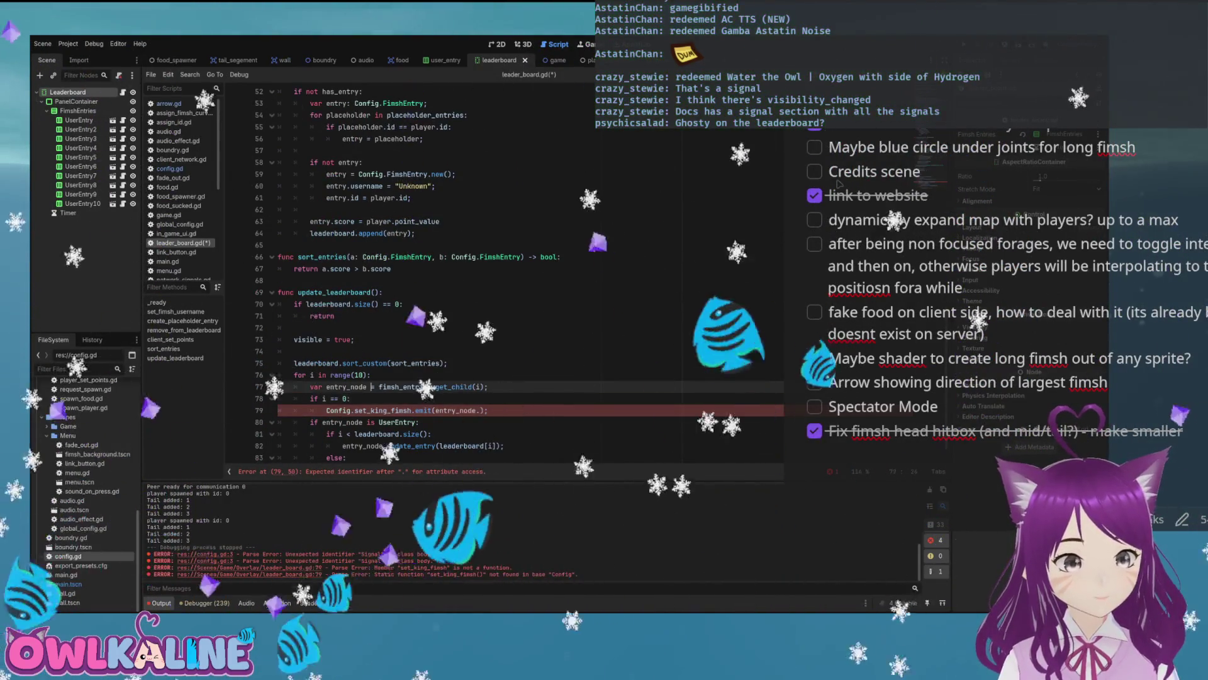
{"action": "scroll", "coordinate": [479, 271], "scroll_direction": "down", "scroll_amount": 1}
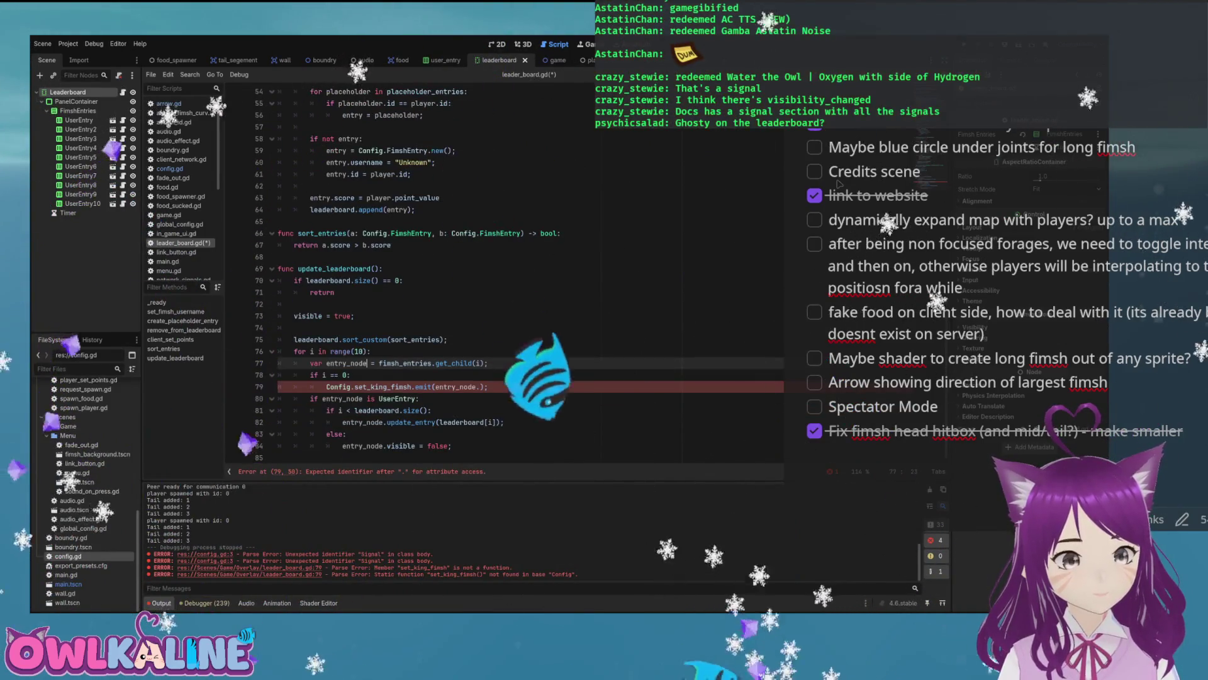
Step: Cut the broken emit call from line 79, move it, and remove the leftover empty line
{"action": "left_click_drag", "start_coordinate": [488, 386], "coordinate": [327, 386]}
{"action": "key", "text": "BackSpace"}
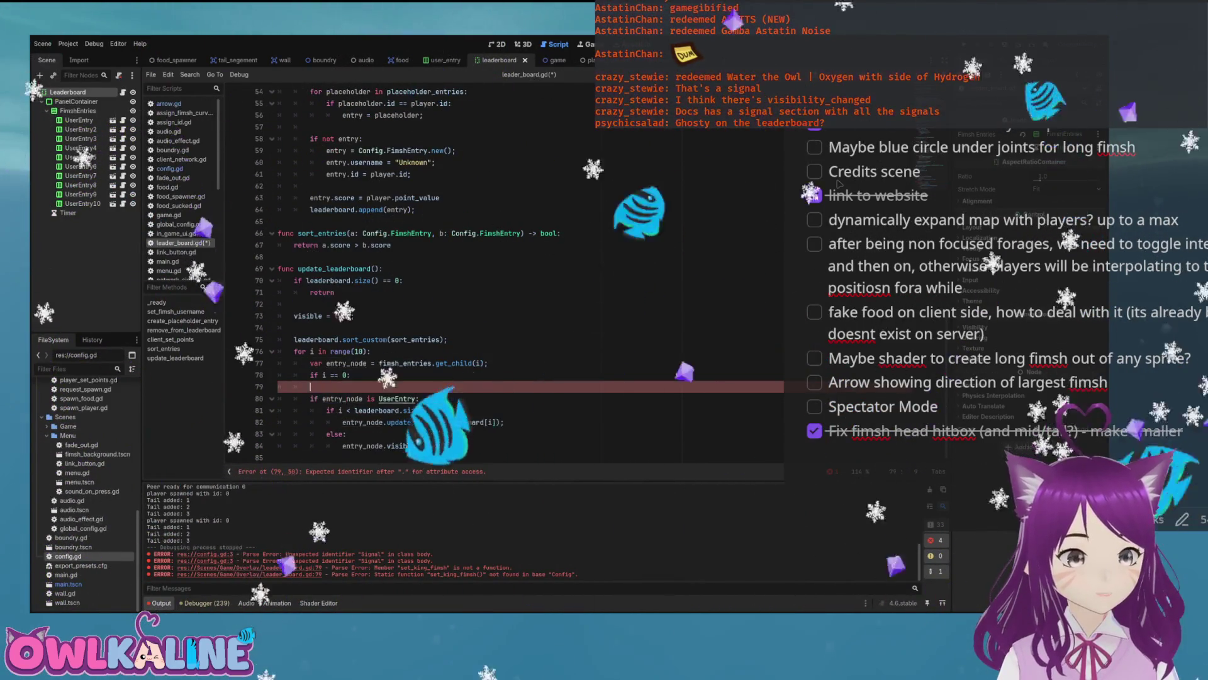
{"action": "left_click", "coordinate": [419, 399]}
{"action": "key", "text": "Return"}
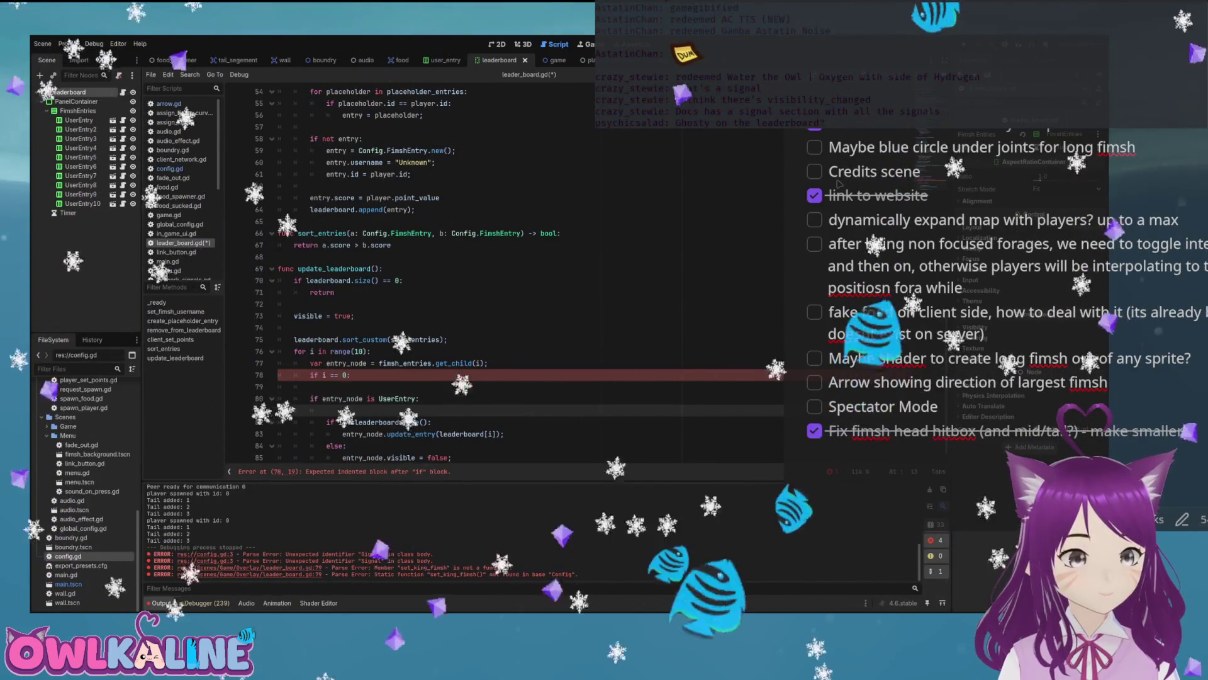
{"action": "key", "text": "ctrl+v"}
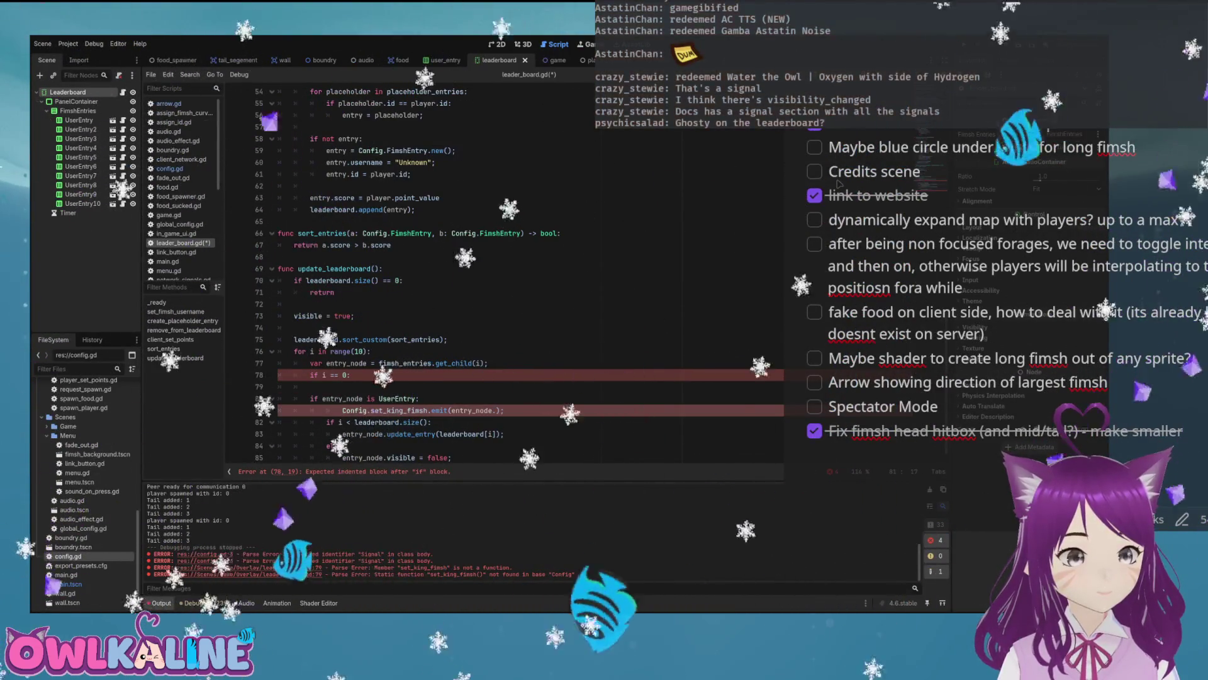
{"action": "scroll", "coordinate": [478, 271], "scroll_direction": "down", "scroll_amount": 1}
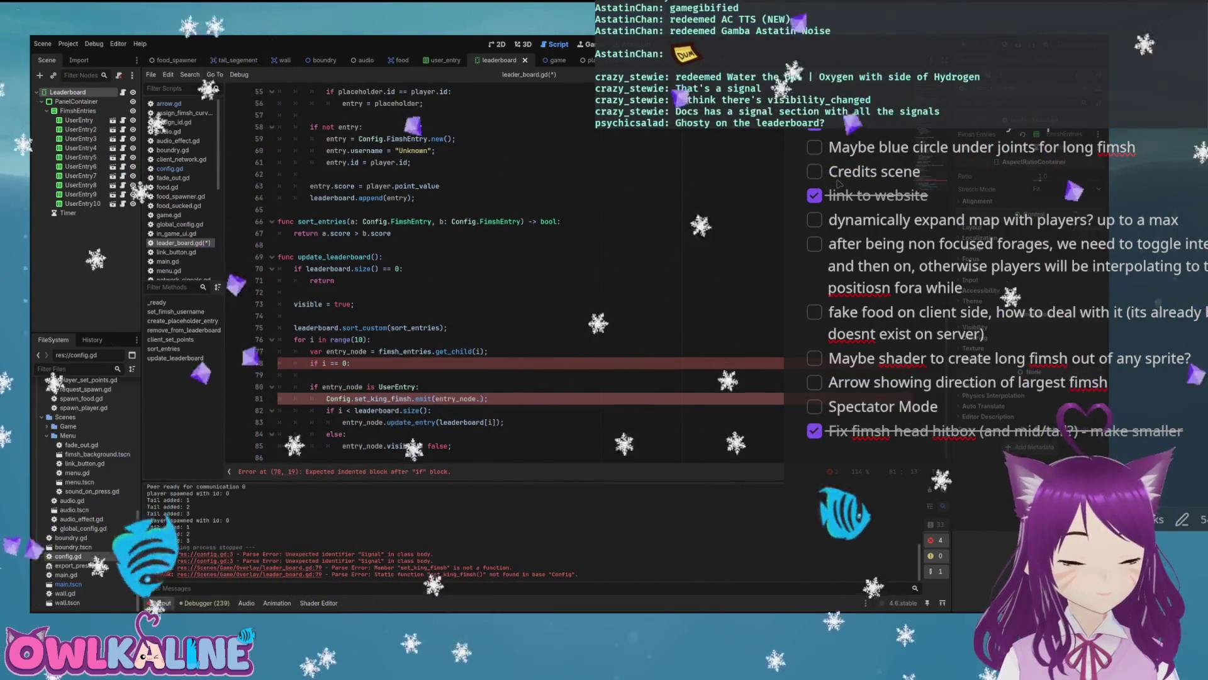
{"action": "key", "text": "BackSpace"}
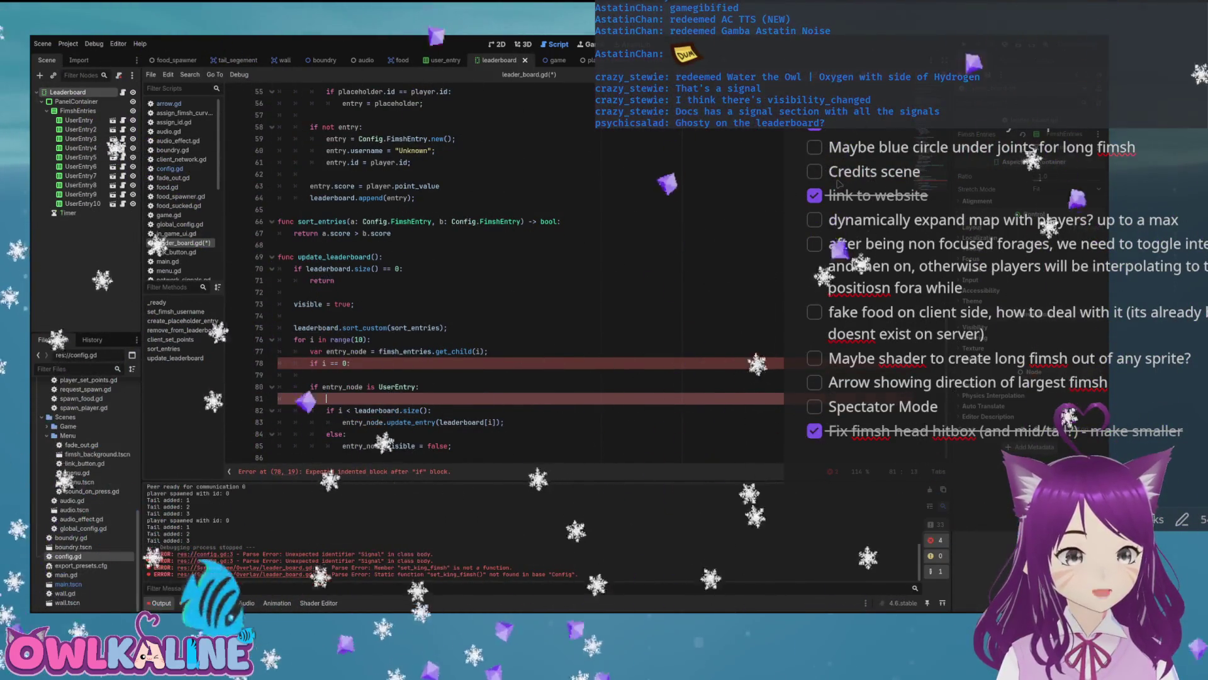
{"action": "key", "text": "ctrl+v"}
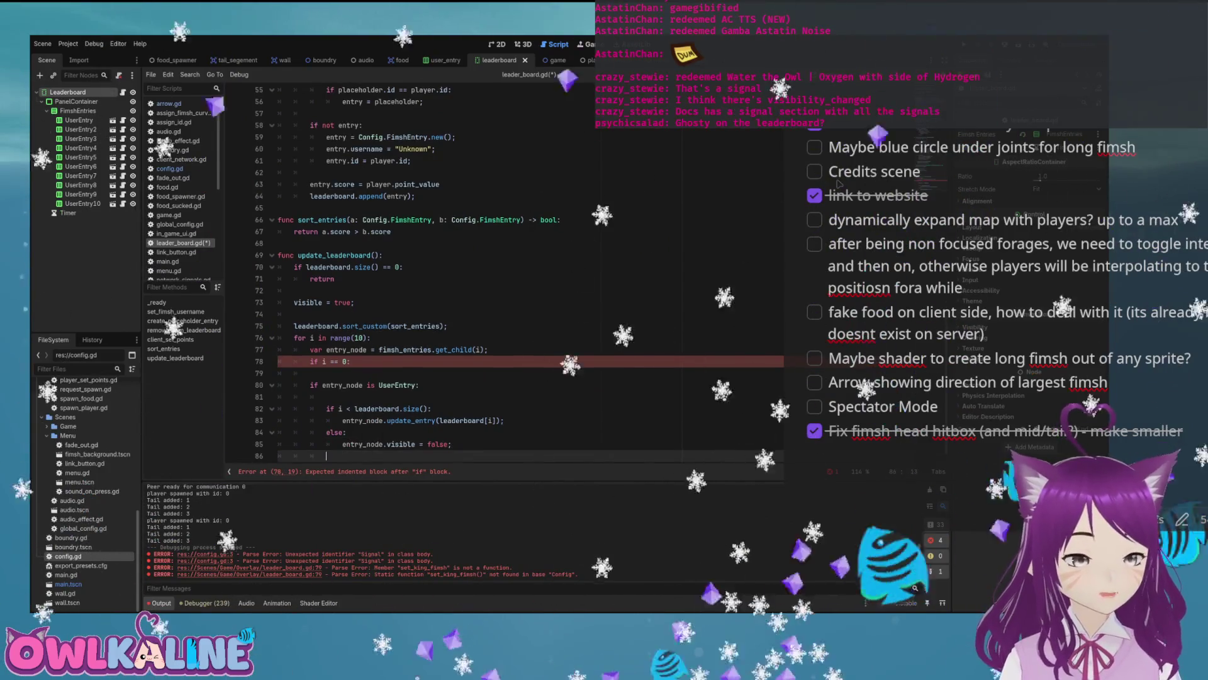
{"action": "left_click", "coordinate": [326, 396]}
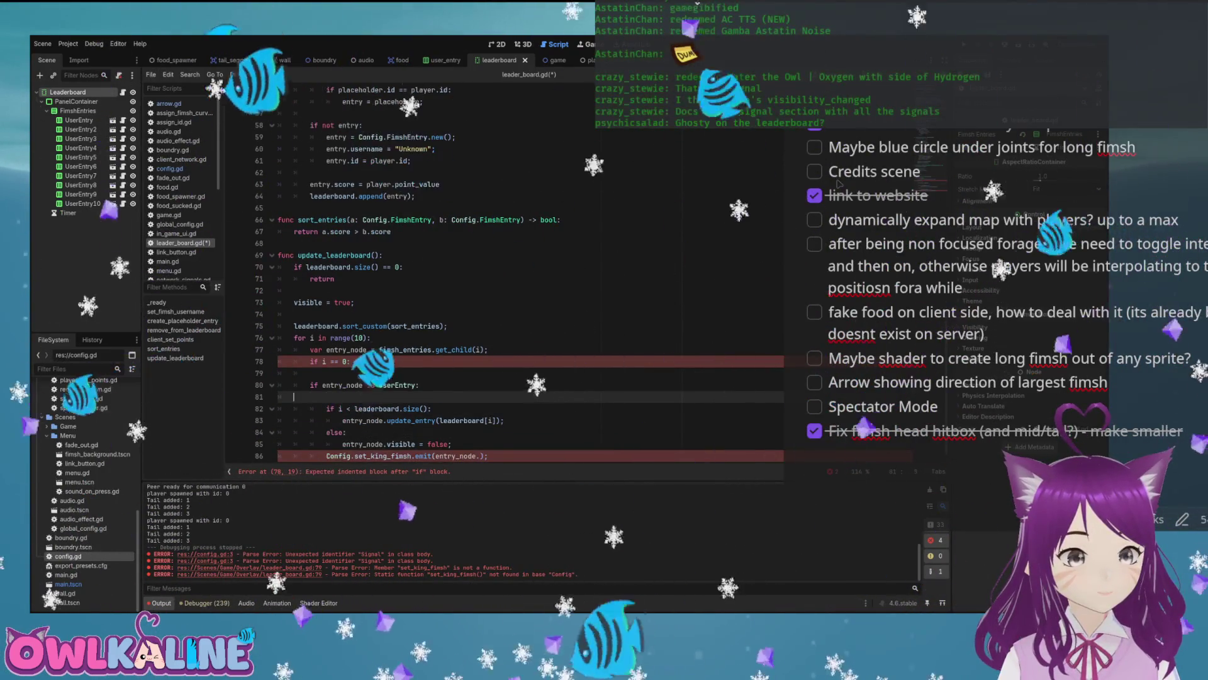
{"action": "key", "text": "BackSpace"}
{"action": "key", "text": "BackSpace"}
{"action": "key", "text": "BackSpace"}
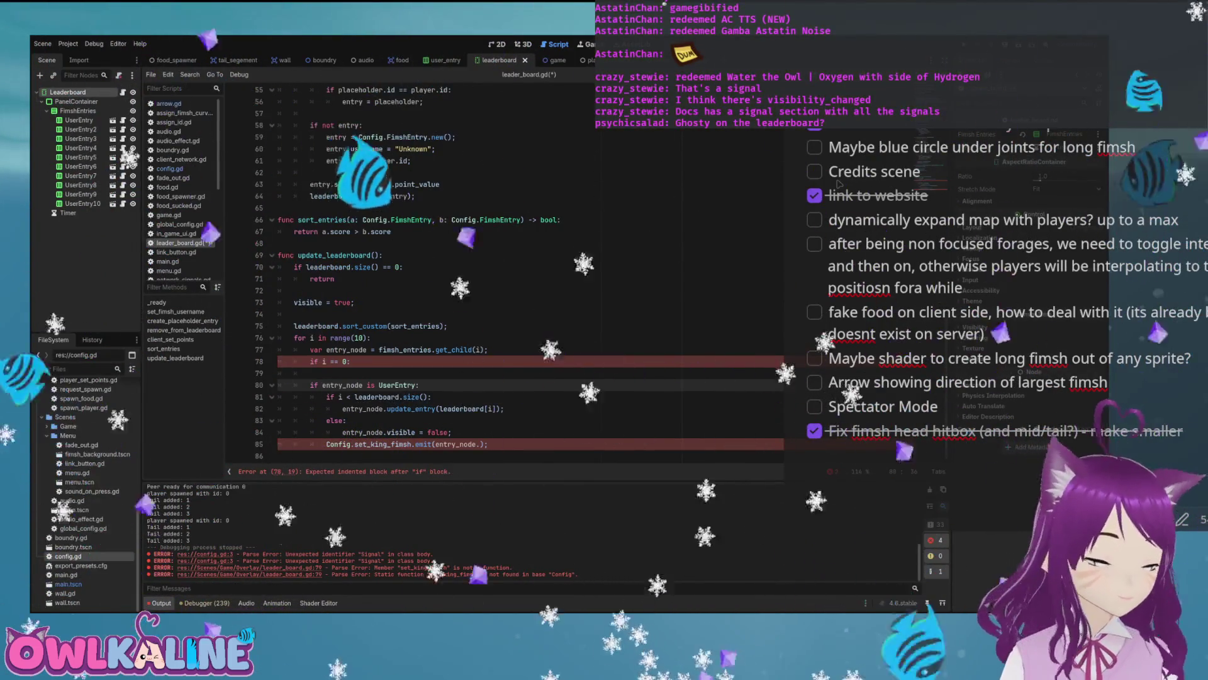
Step: Wrap the emit call in 'if i == 0:' and move both lines under update_entry
{"action": "left_click", "coordinate": [421, 397]}
{"action": "key", "text": "Up"}
{"action": "key", "text": "Up"}
{"action": "key", "text": "Up"}
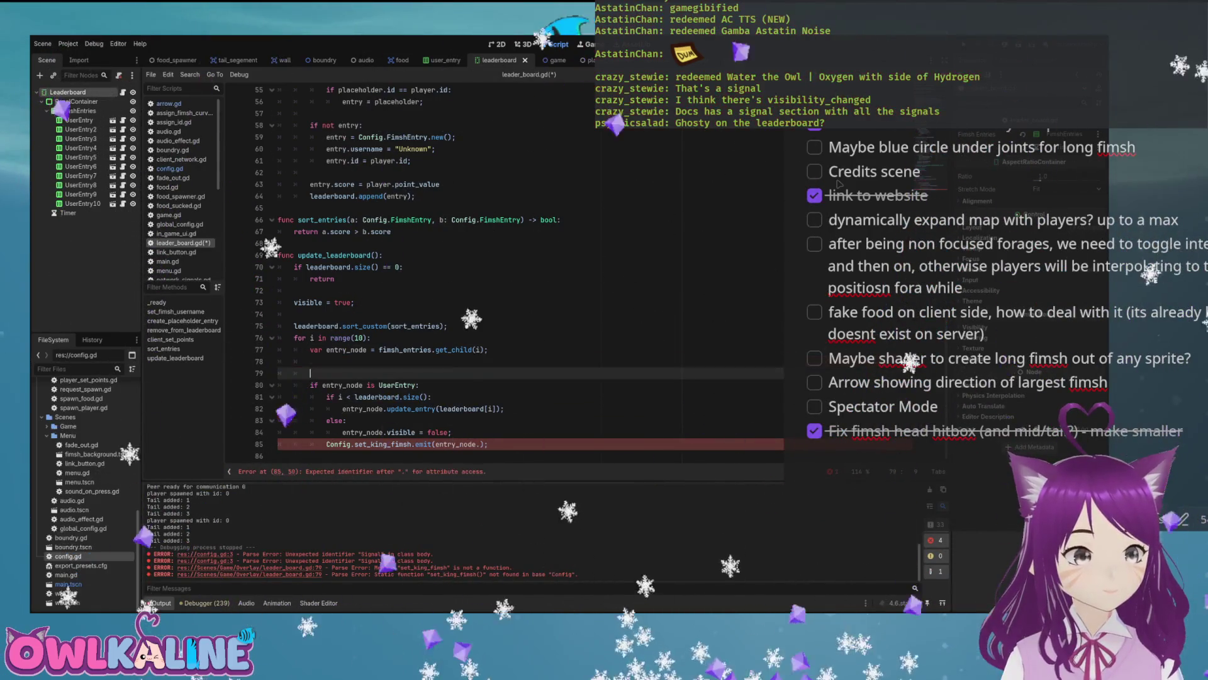
{"action": "type", "text": "if i == 0:"}
{"action": "key", "text": "Tab"}
{"action": "key", "text": "Down"}
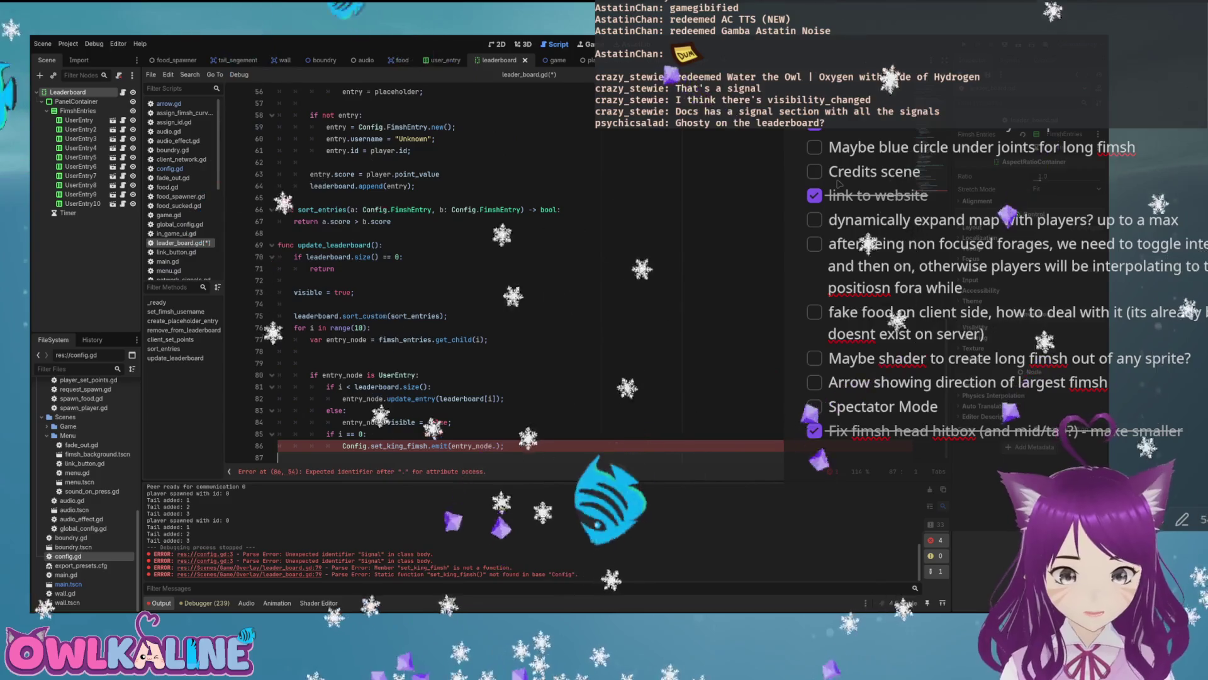
{"action": "key", "text": "shift+Up"}
{"action": "key", "text": "shift+Home"}
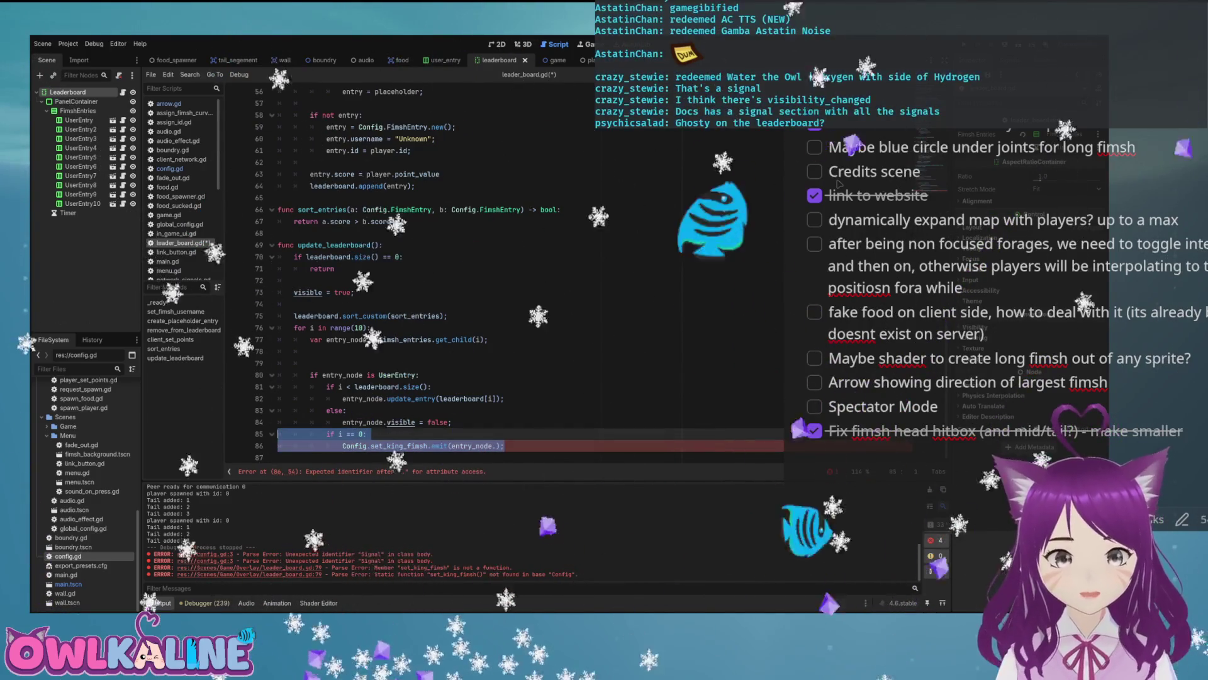
{"action": "key", "text": "ctrl+x"}
{"action": "key", "text": "Up"}
{"action": "key", "text": "Up"}
{"action": "key", "text": "Up"}
{"action": "key", "text": "End"}
{"action": "key", "text": "Return"}
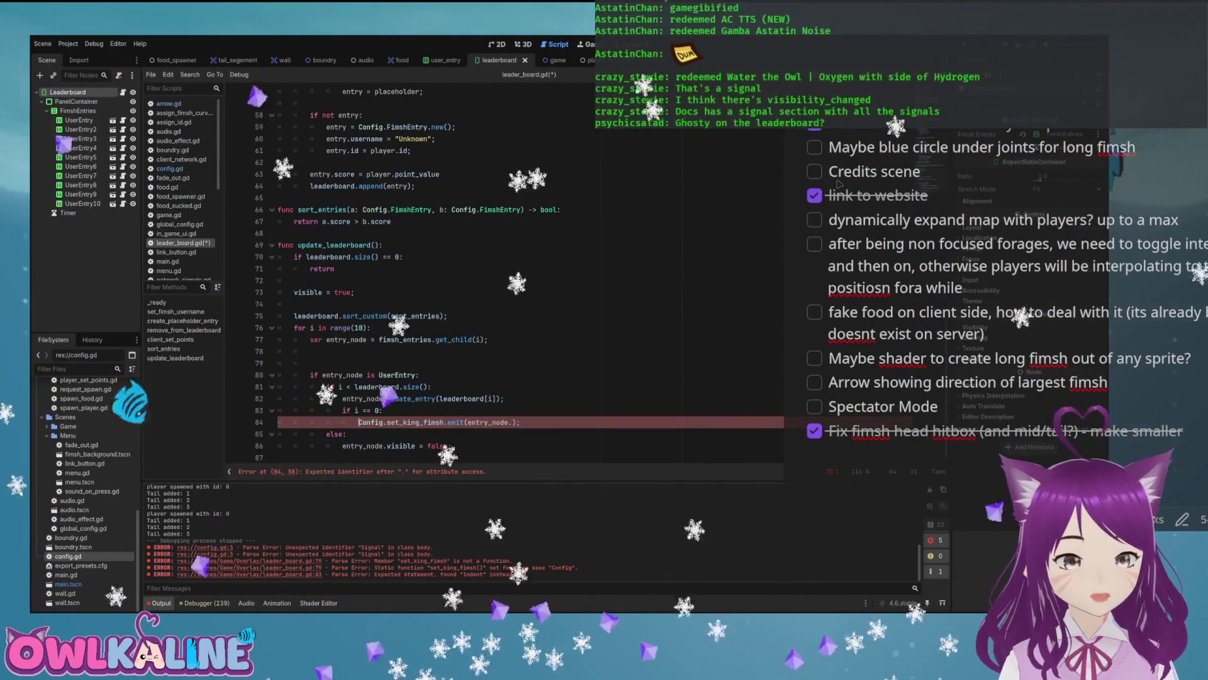
{"action": "key", "text": "Down"}
{"action": "key", "text": "Down"}
{"action": "key", "text": "Down"}
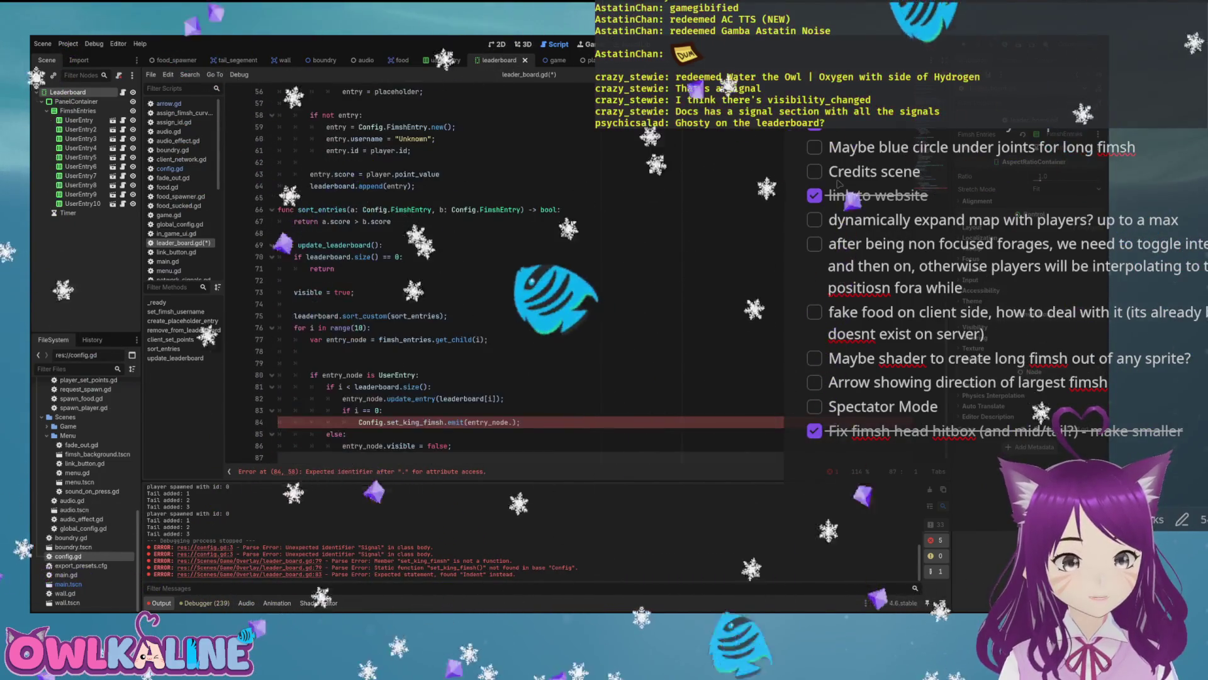
{"action": "key", "text": "BackSpace"}
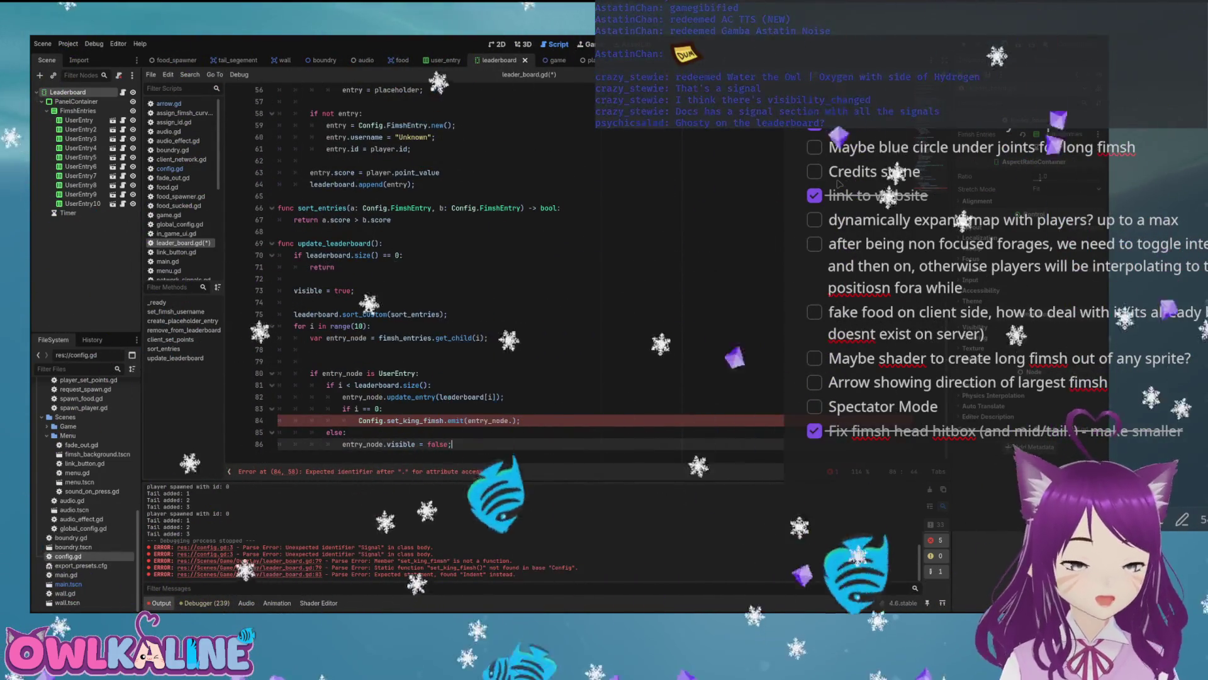
Step: Change the emit argument to leaderboard[i].id, save, and jump to the set_king_fimsh signal definition
{"action": "key", "text": "Up"}
{"action": "key", "text": "Up"}
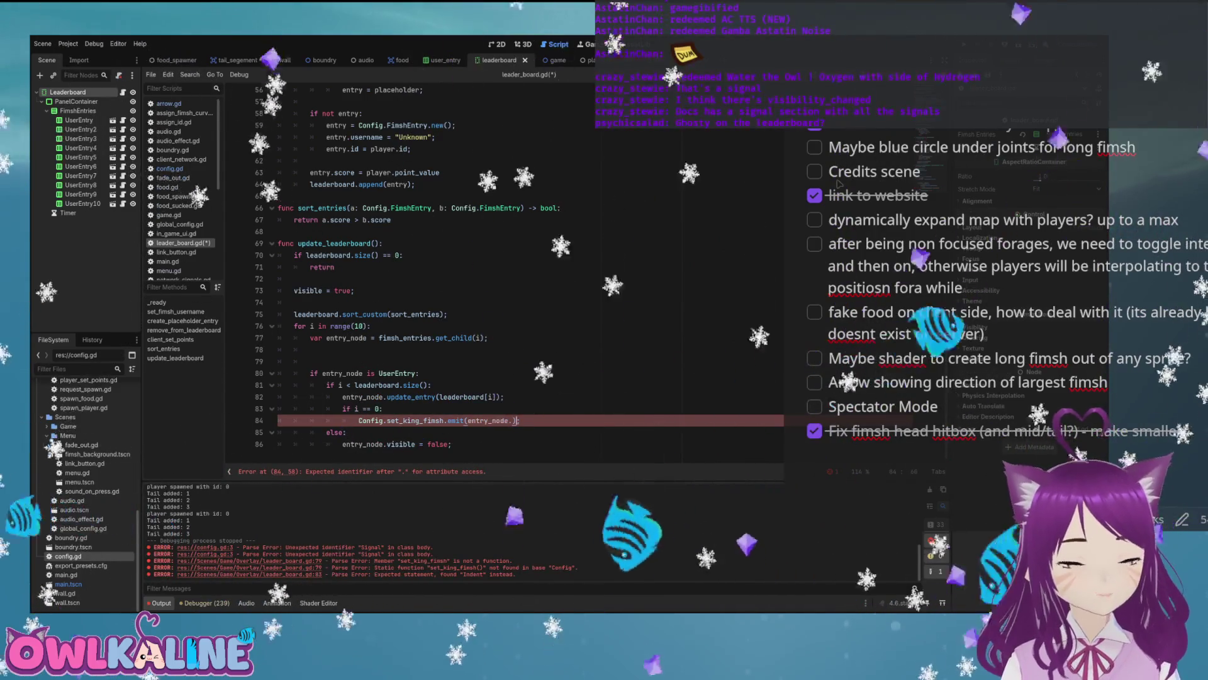
{"action": "key", "text": "Left"}
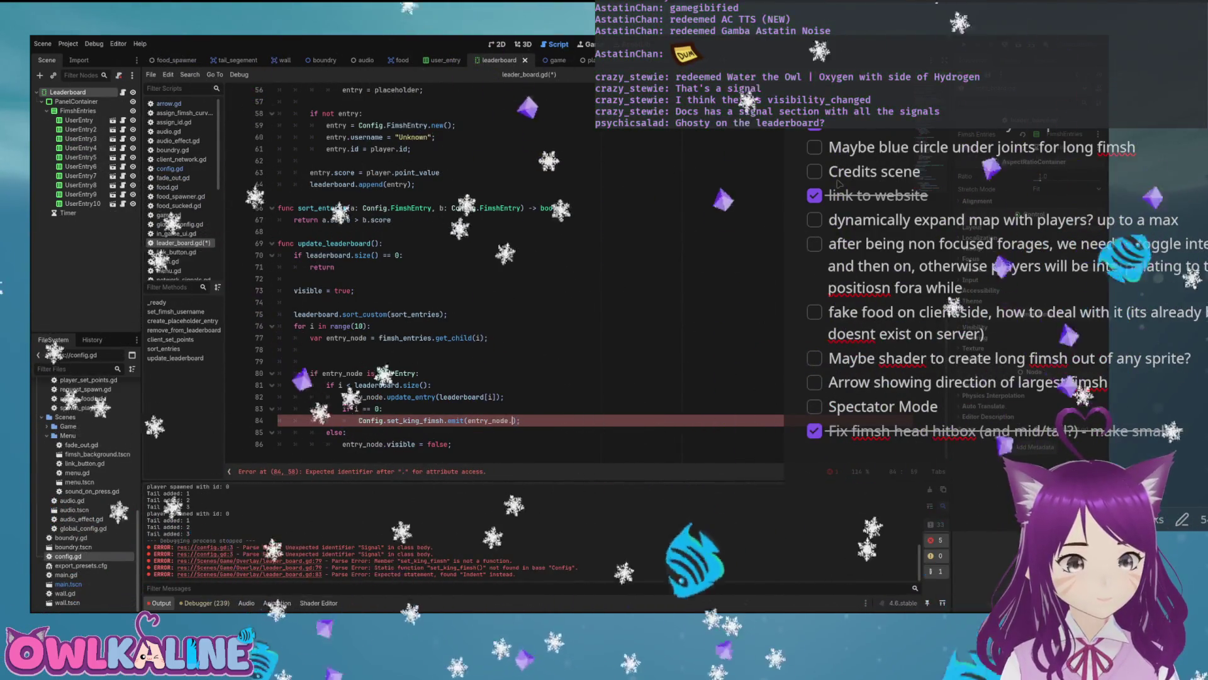
{"action": "key", "text": "Left"}
{"action": "key", "text": "Left"}
{"action": "key", "text": "Left"}
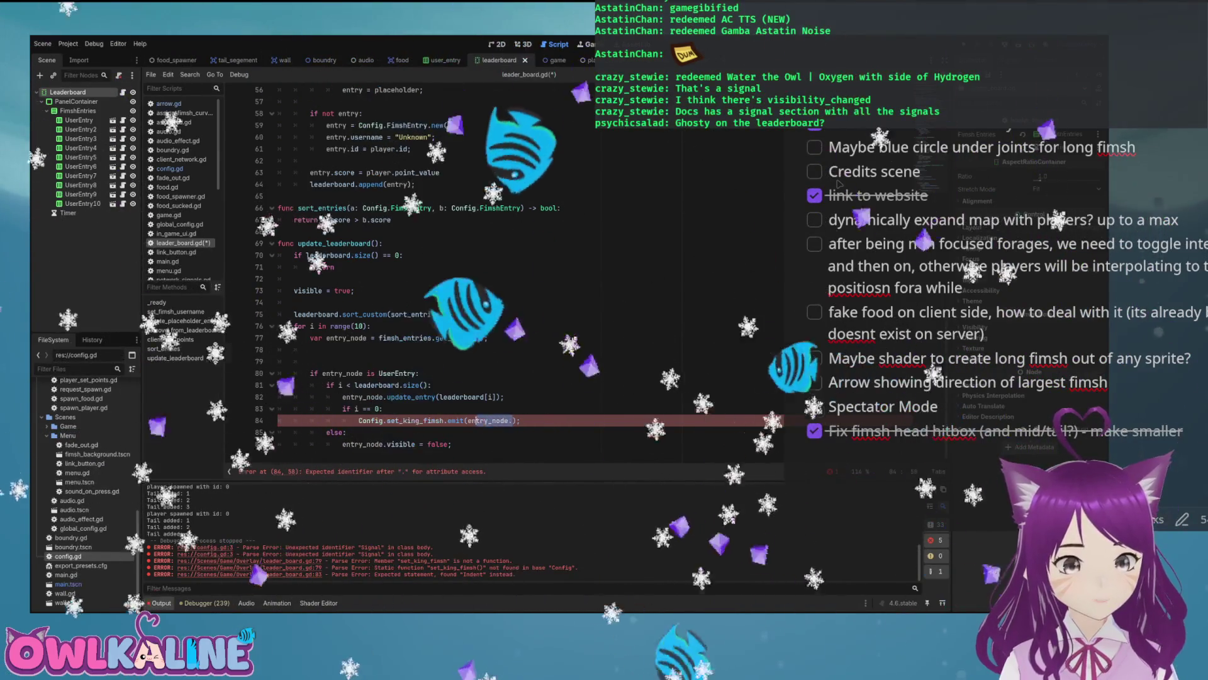
{"action": "key", "text": "BackSpace"}
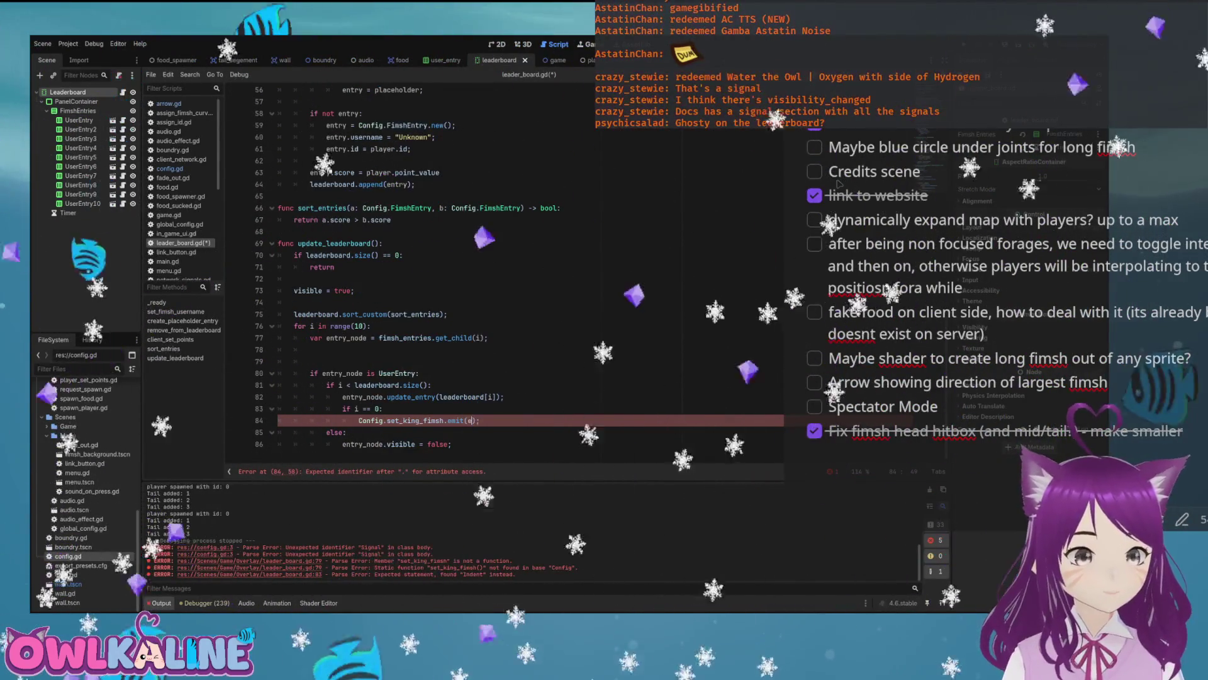
{"action": "type", "text": "a"}
{"action": "key", "text": "Return"}
{"action": "type", "text": "["}
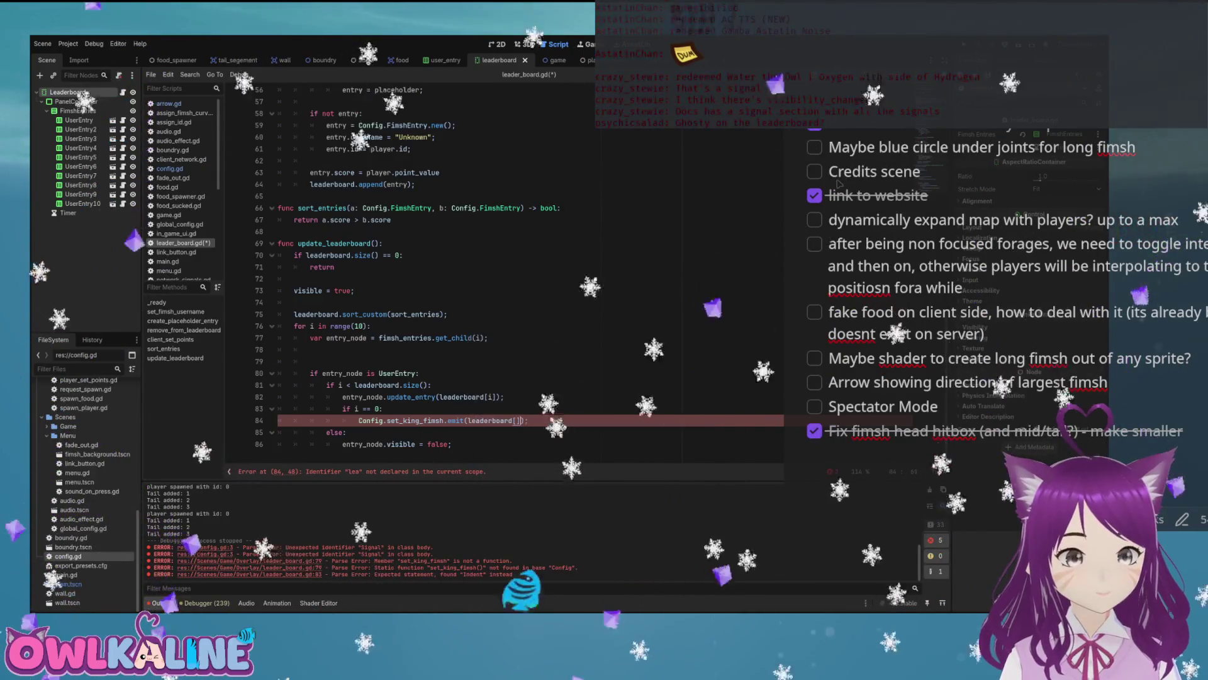
{"action": "type", "text": "i]."}
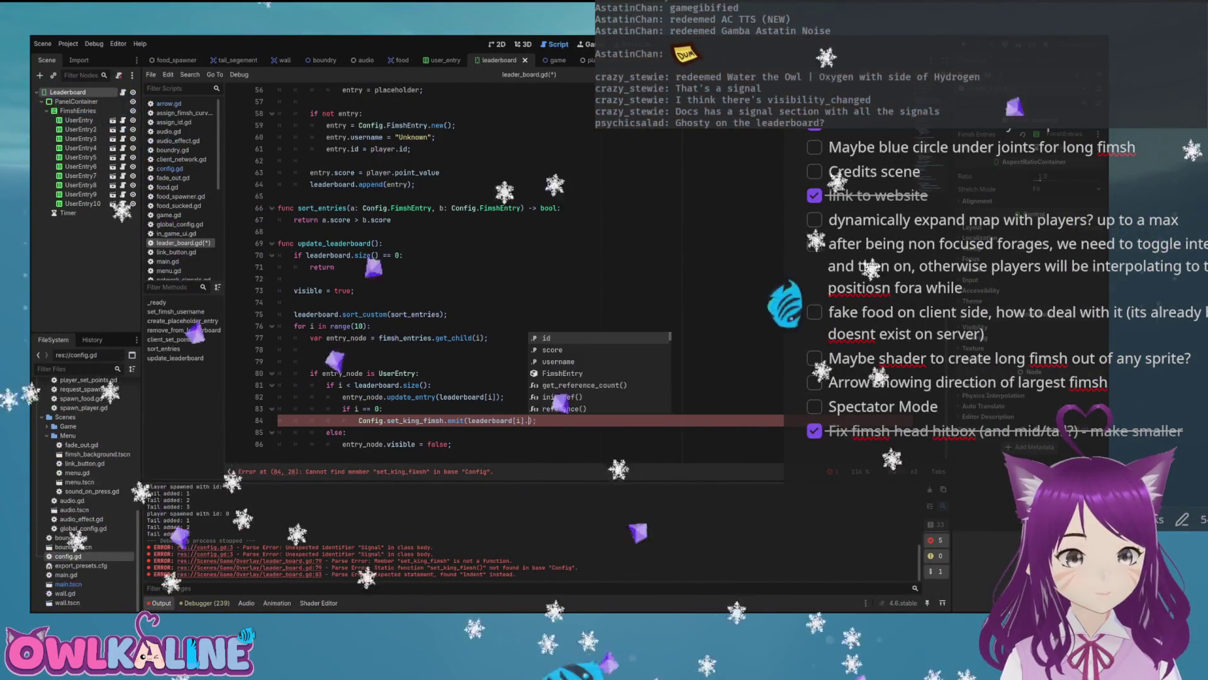
{"action": "type", "text": "id)"}
{"action": "key", "text": "ctrl+s"}
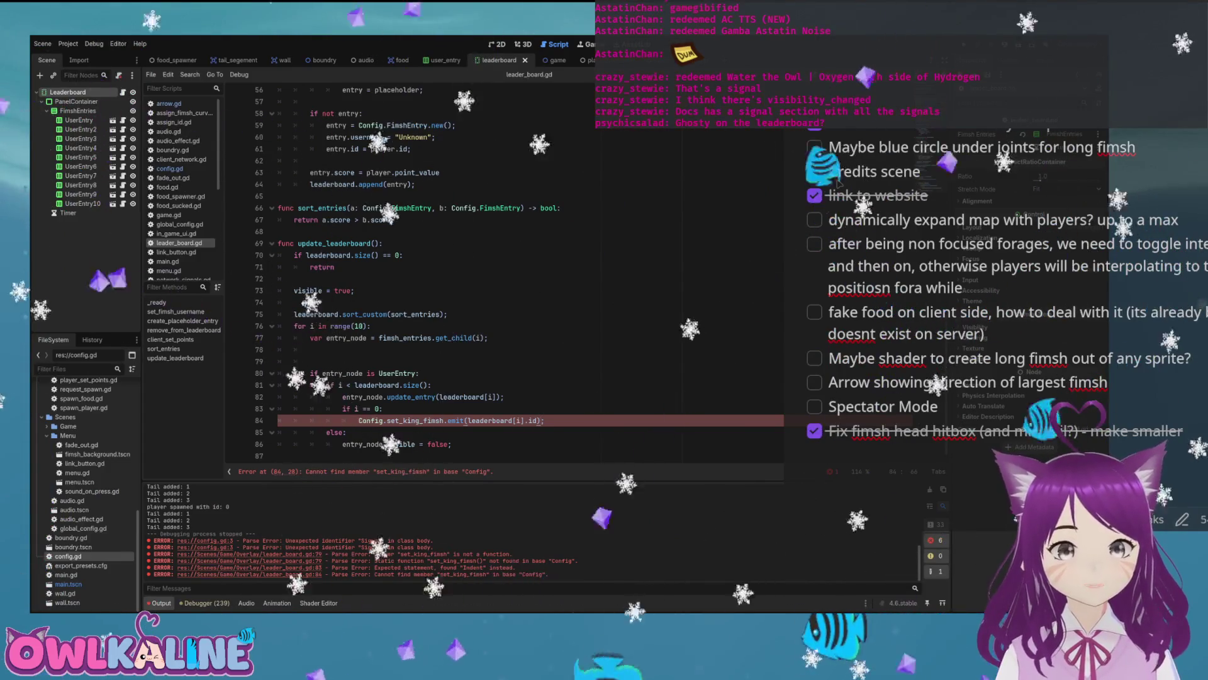
{"action": "left_click", "coordinate": [422, 420], "text": "ctrl"}
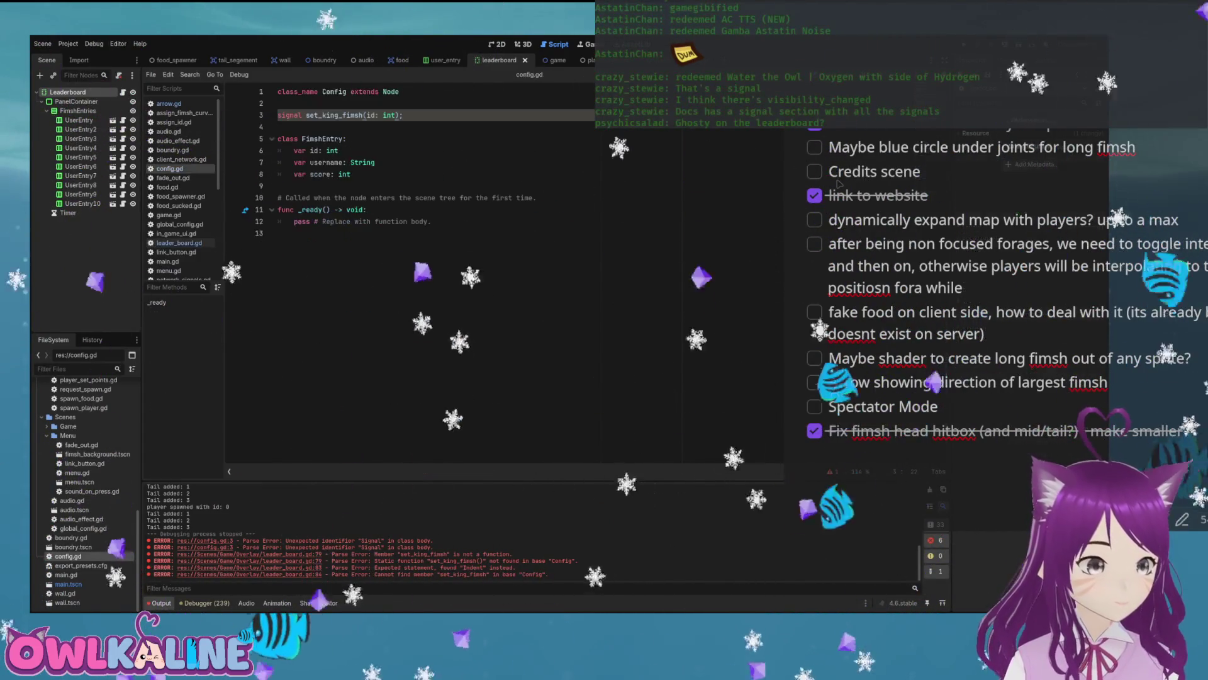
Step: Run the game briefly with F5 and stop it with F8
{"action": "left_click", "coordinate": [346, 139]}
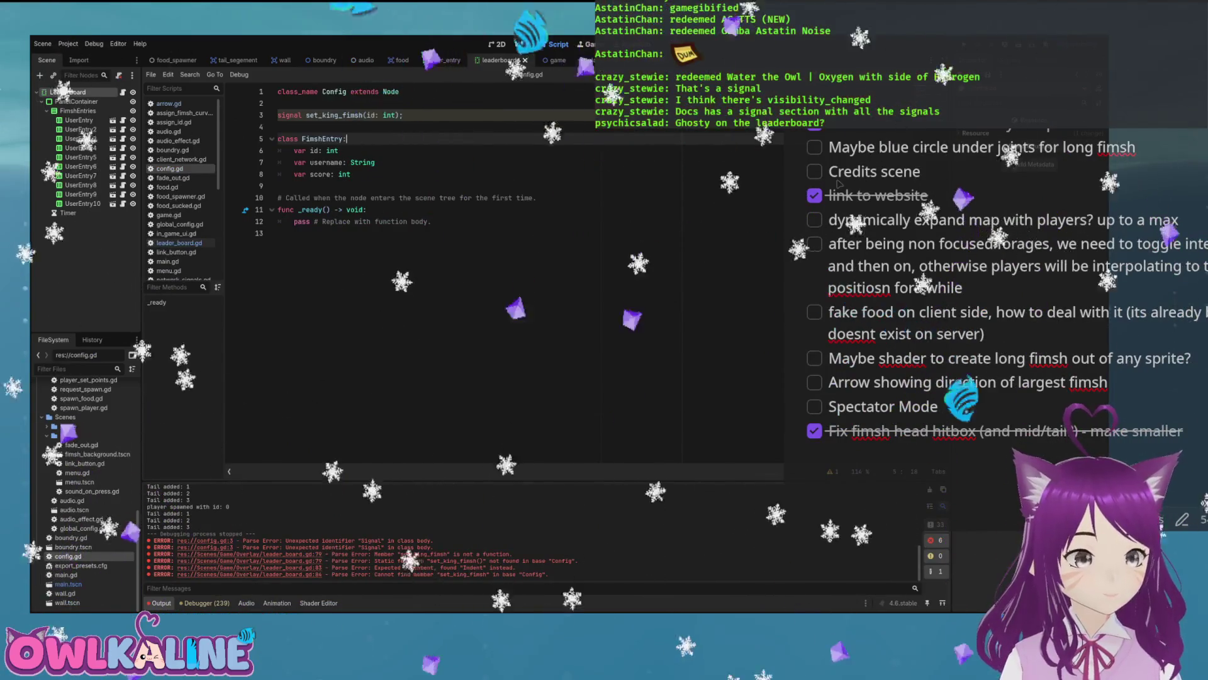
{"action": "key", "text": "F5"}
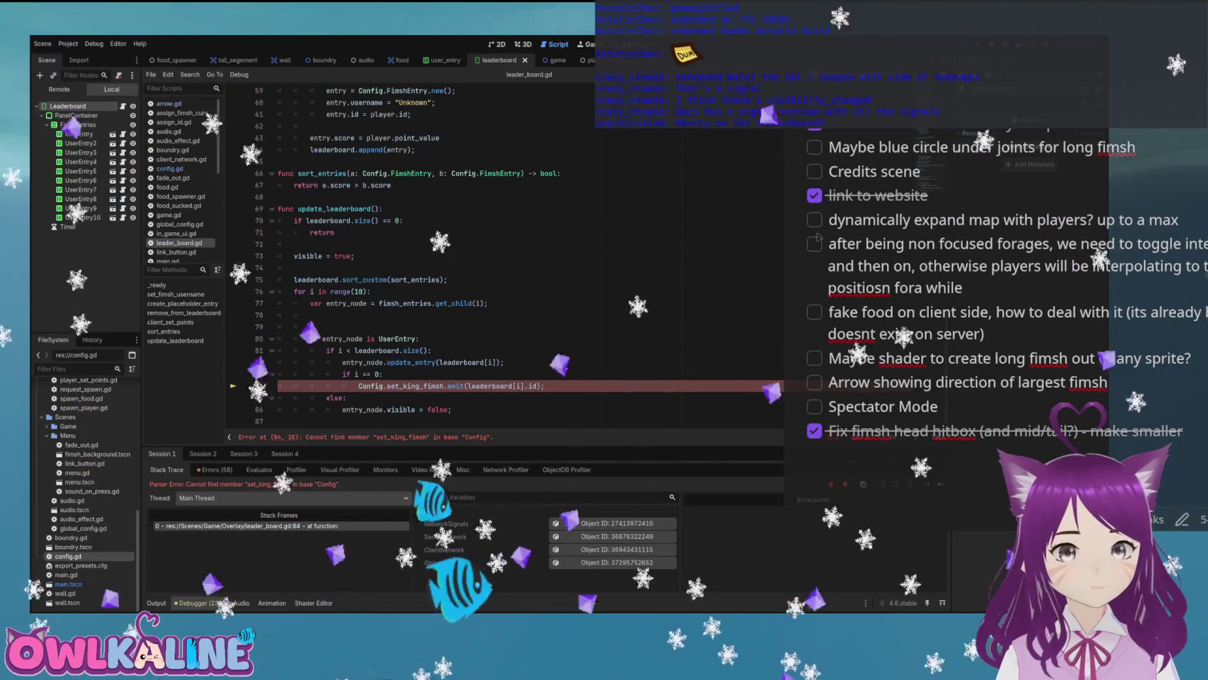
{"action": "key", "text": "F8"}
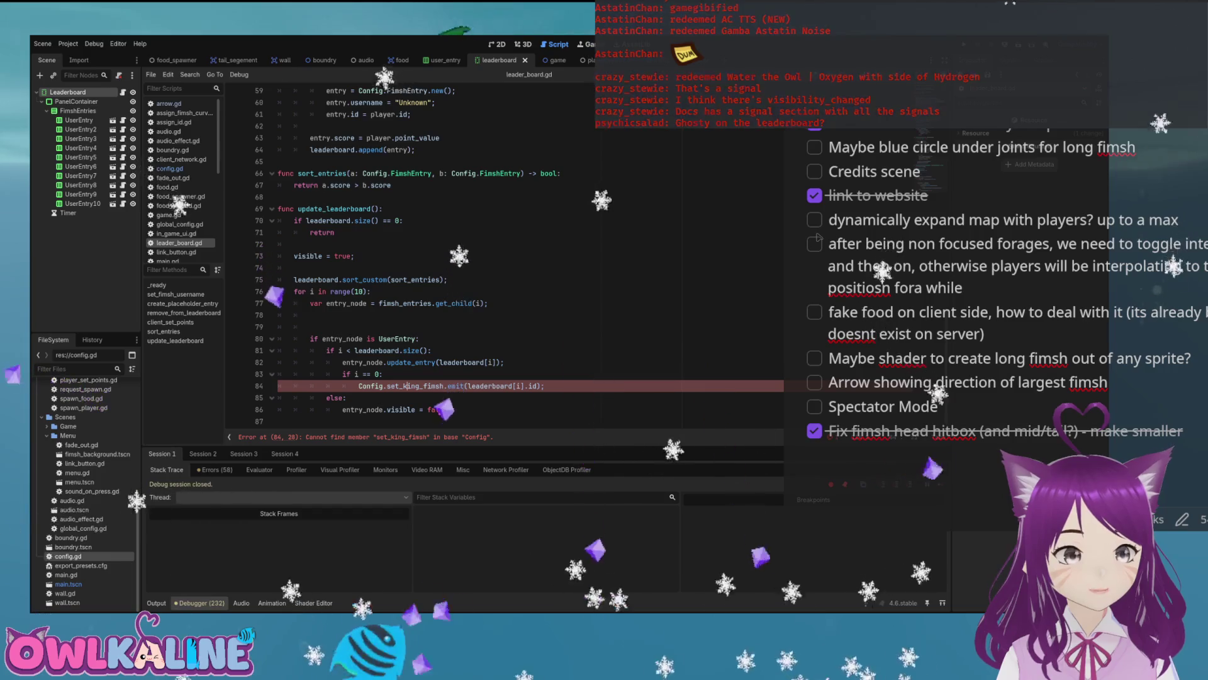
Step: Try a 'Config.' line under 'if i == 0:', browse its suggestions, delete it, and save leader_board.gd
{"action": "key", "text": "Return"}
{"action": "type", "text": "Co"}
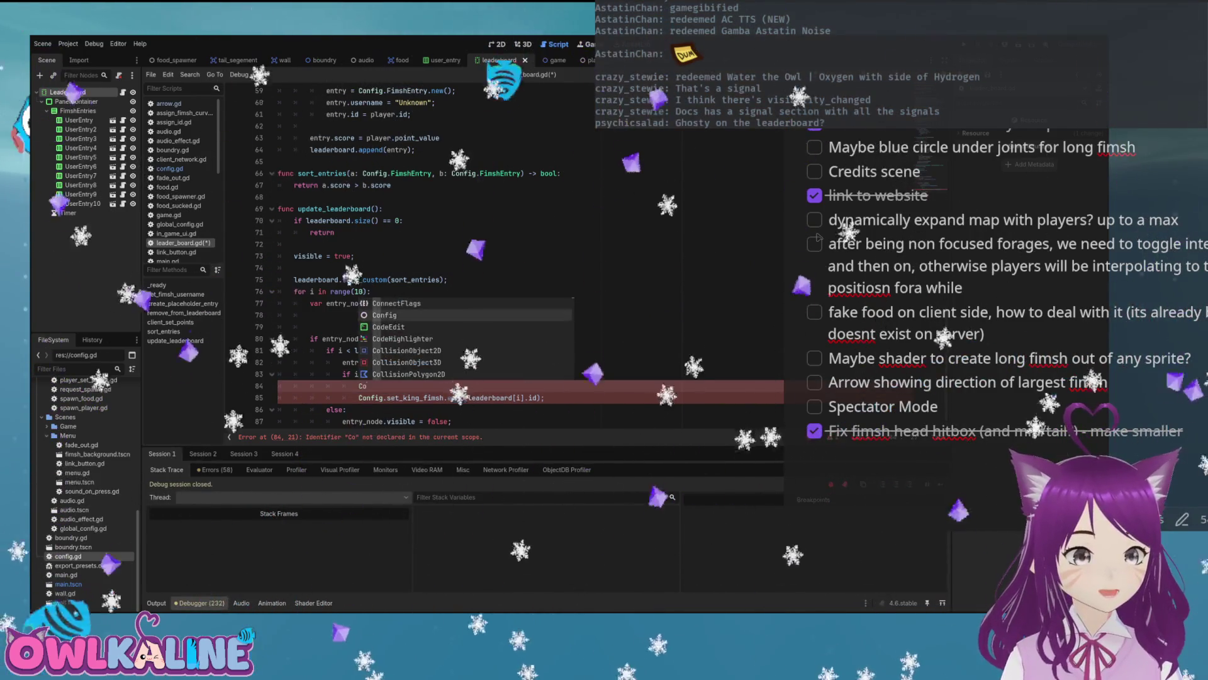
{"action": "key", "text": "Return"}
{"action": "type", "text": "."}
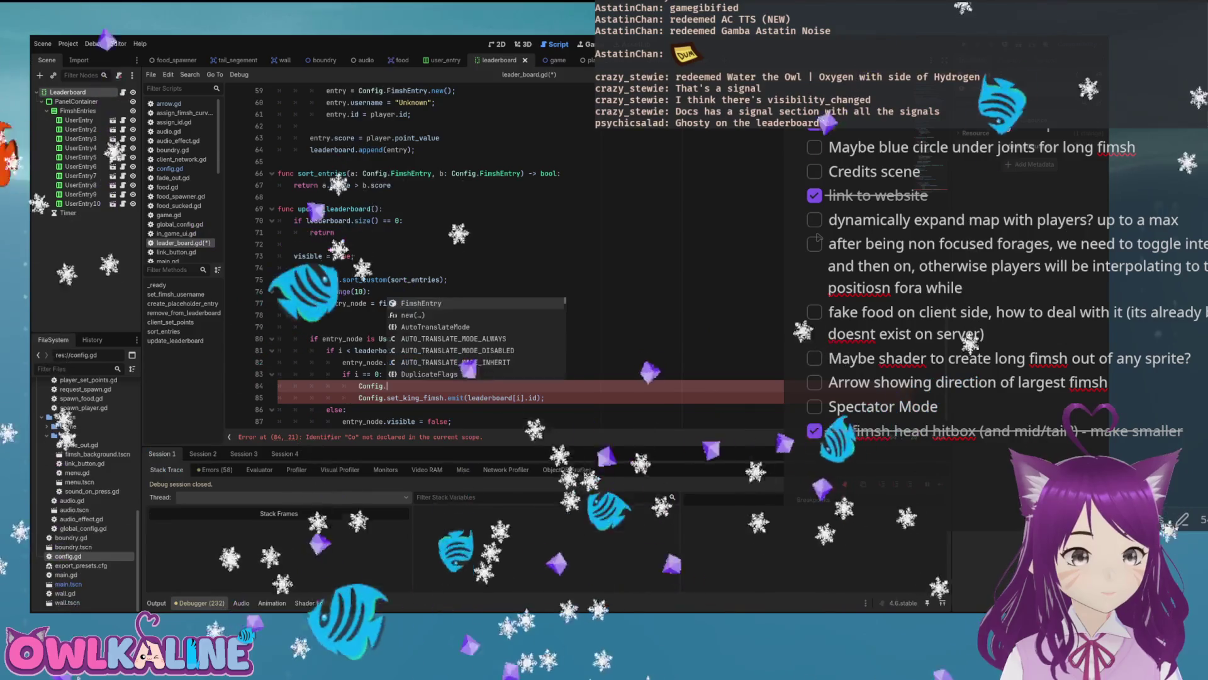
{"action": "key", "text": "Down"}
{"action": "key", "text": "Down"}
{"action": "key", "text": "Down"}
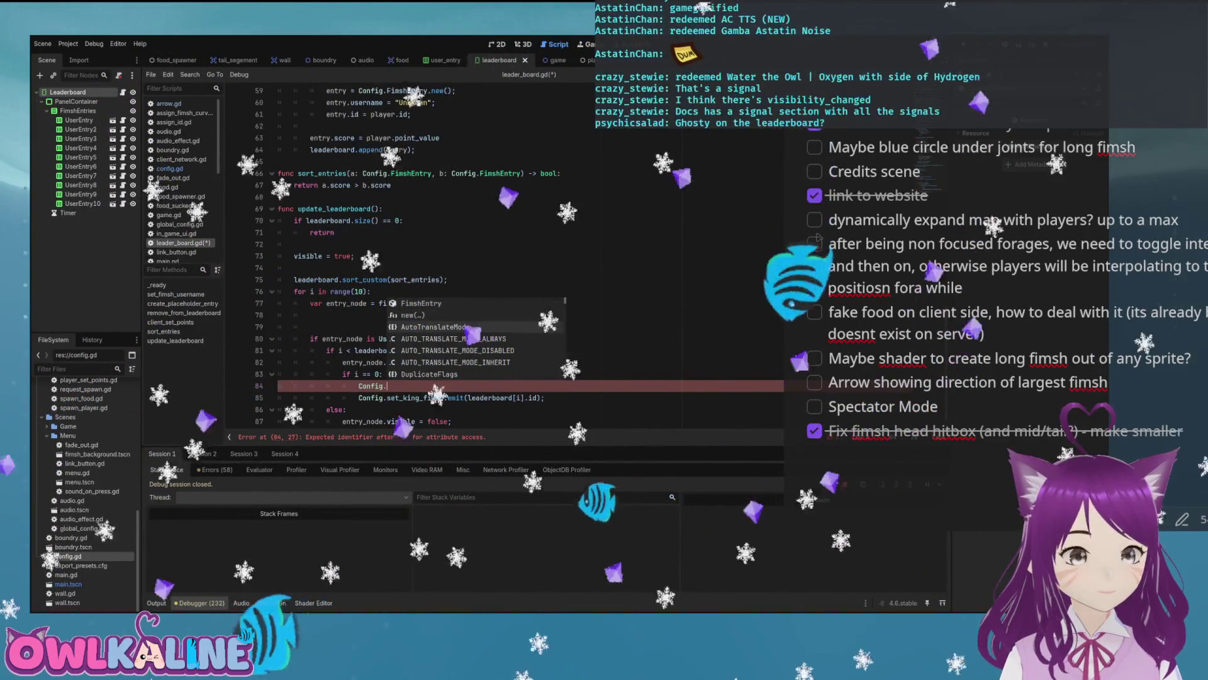
{"action": "key", "text": "Down"}
{"action": "key", "text": "Down"}
{"action": "key", "text": "Down"}
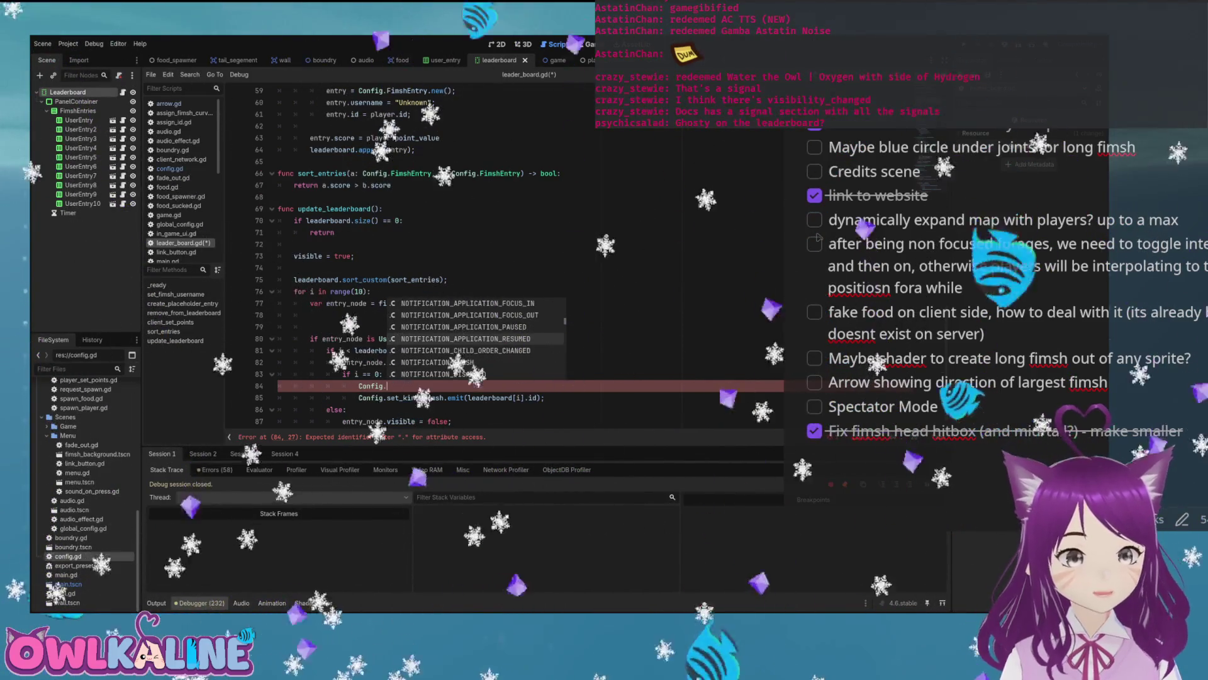
{"action": "key", "text": "Down"}
{"action": "key", "text": "Down"}
{"action": "key", "text": "Down"}
{"action": "key", "text": "Up"}
{"action": "key", "text": "Up"}
{"action": "key", "text": "Up"}
{"action": "key", "text": "Up"}
{"action": "key", "text": "Up"}
{"action": "key", "text": "Up"}
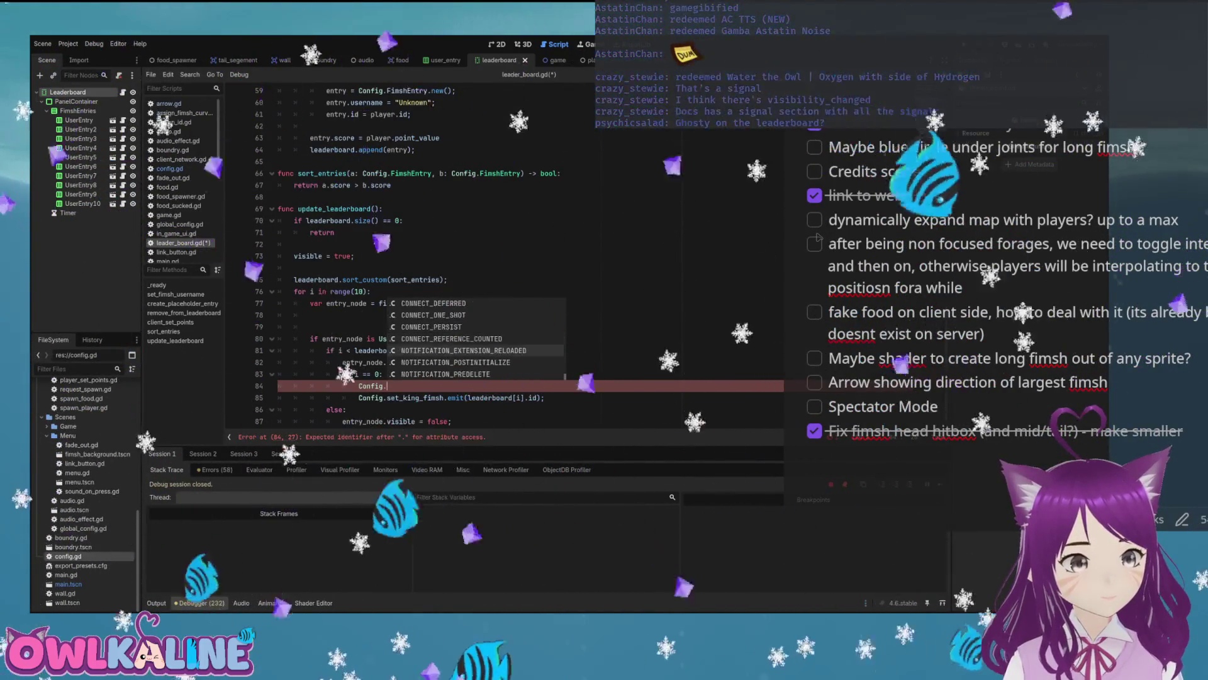
{"action": "key", "text": "BackSpace"}
{"action": "key", "text": "BackSpace"}
{"action": "key", "text": "BackSpace"}
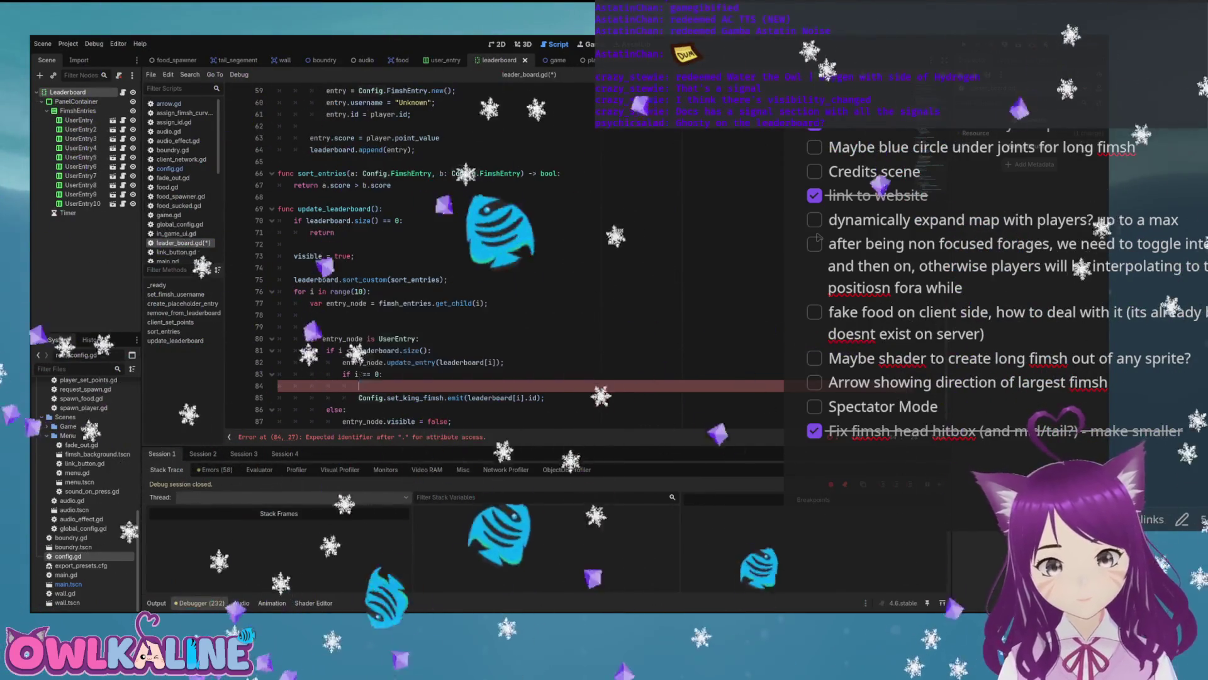
{"action": "key", "text": "ctrl+s"}
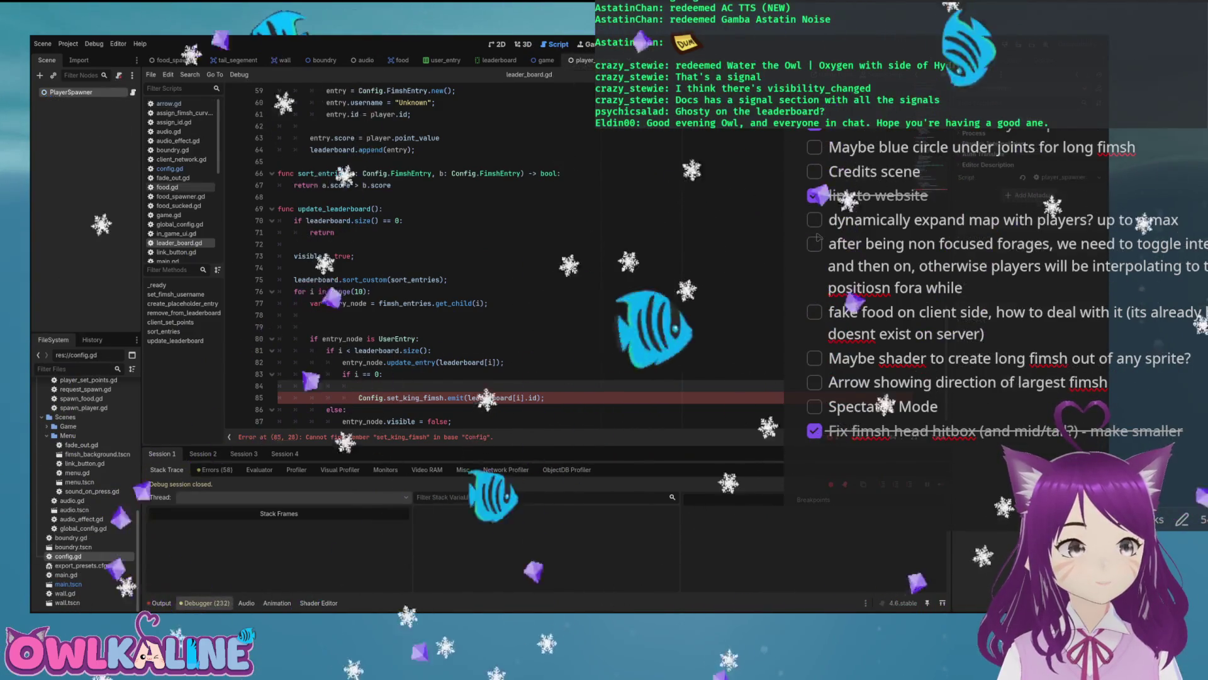
{"action": "left_click", "coordinate": [169, 169]}
Step: Paste into config.gd and look over the set_king_fimsh signal declaration
{"action": "key", "text": "ctrl+v"}
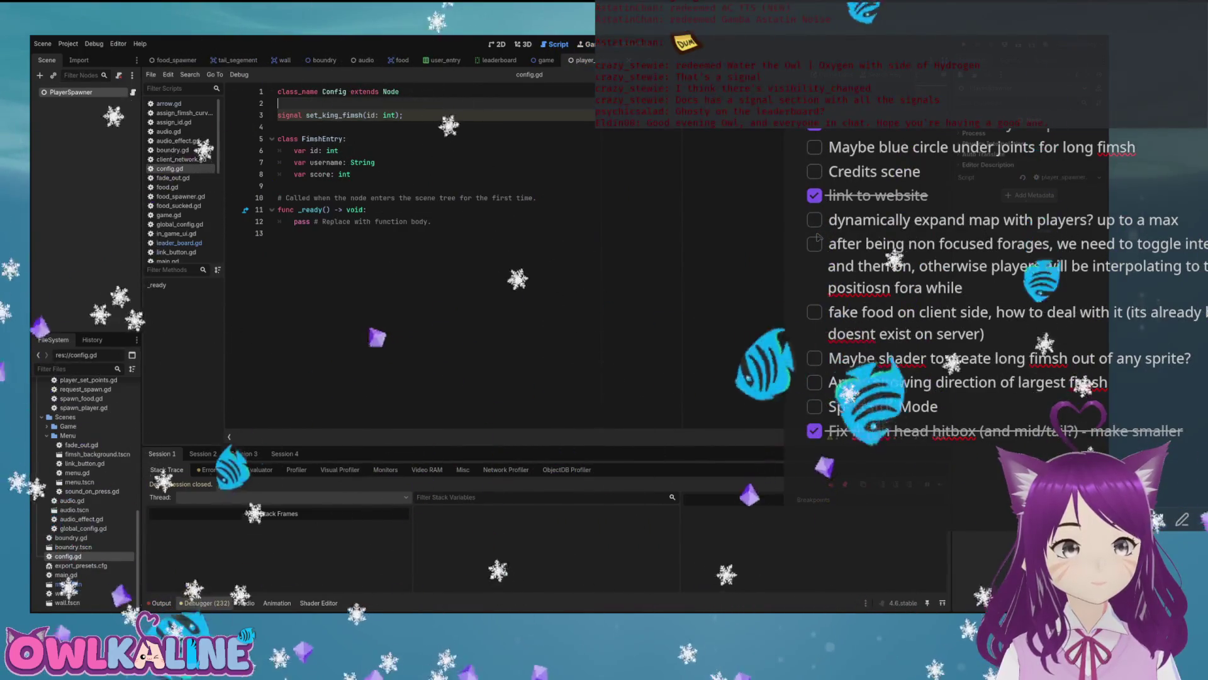
{"action": "double_click", "coordinate": [334, 115]}
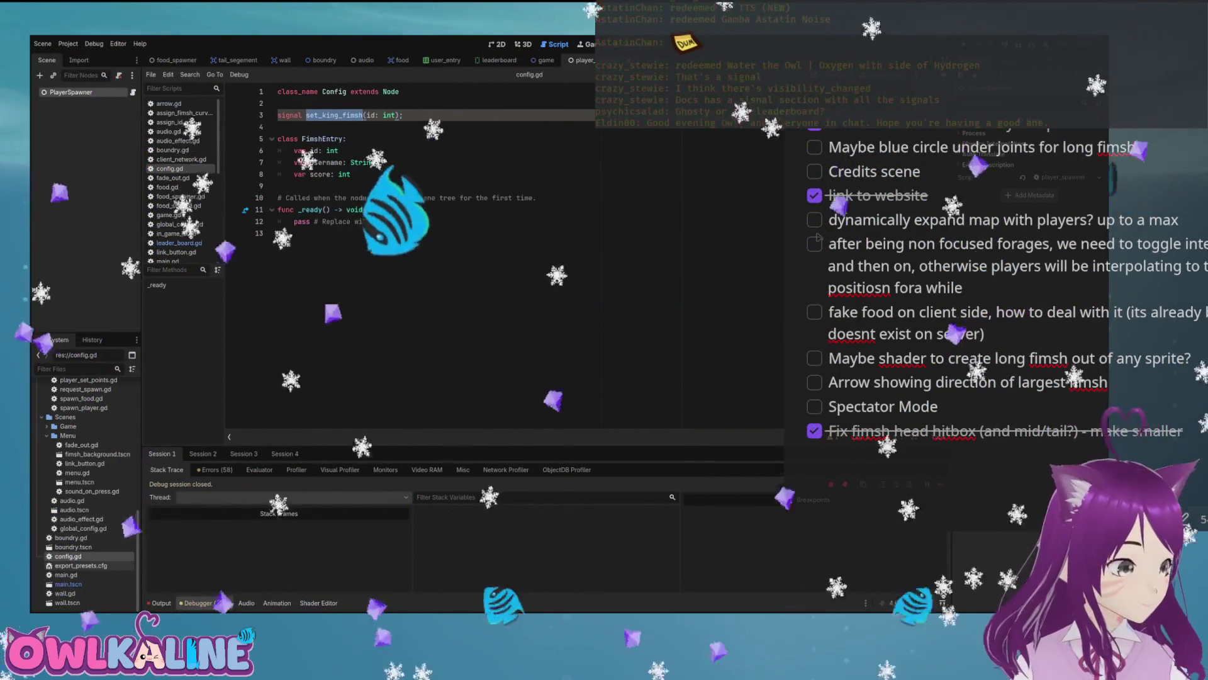
{"action": "left_click", "coordinate": [279, 233]}
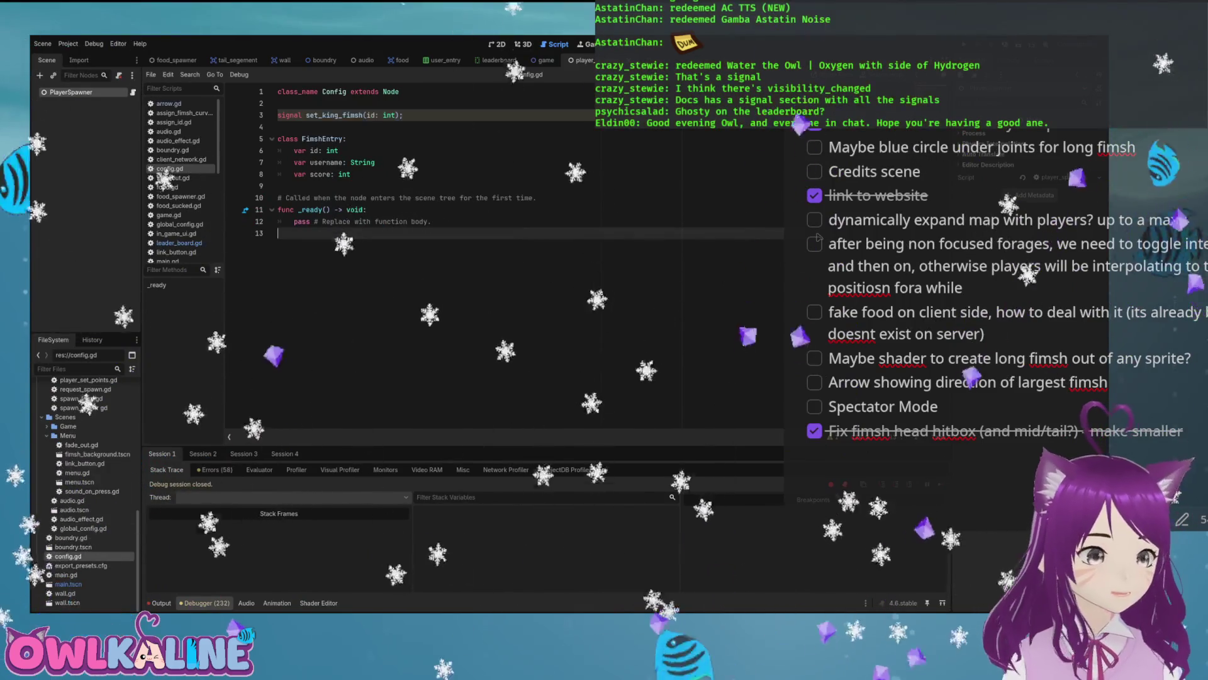
{"action": "scroll", "coordinate": [87, 491], "scroll_direction": "up", "scroll_amount": 10}
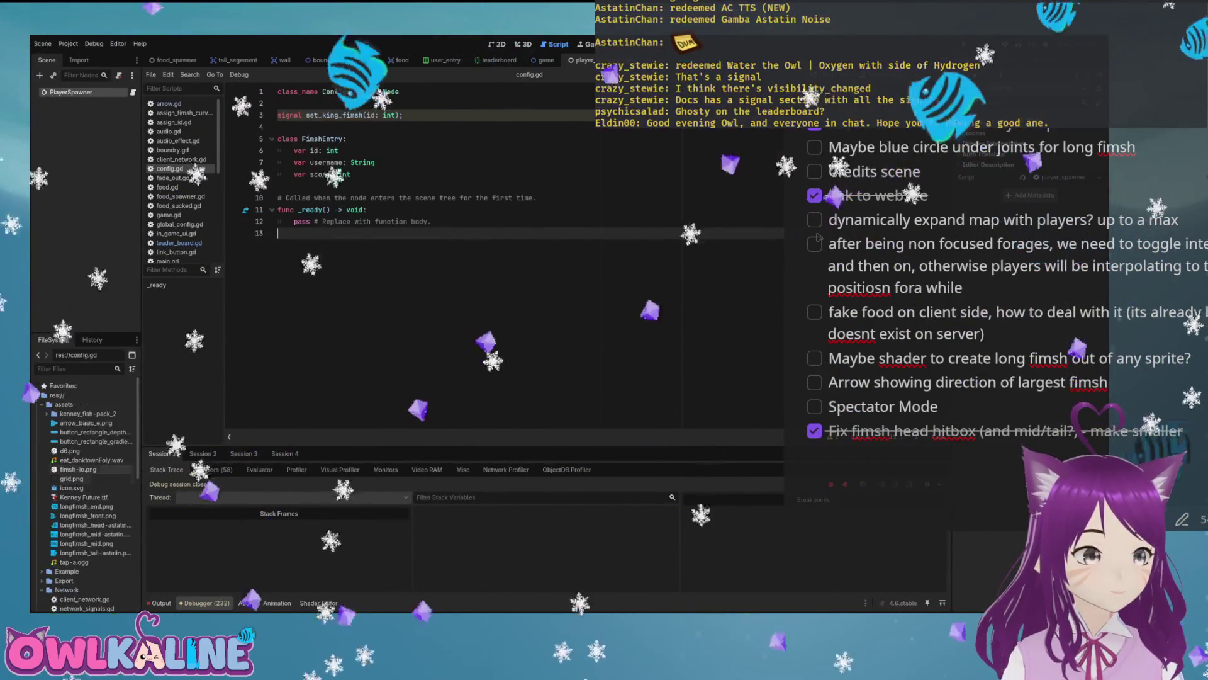
{"action": "scroll", "coordinate": [87, 472], "scroll_direction": "down", "scroll_amount": 4}
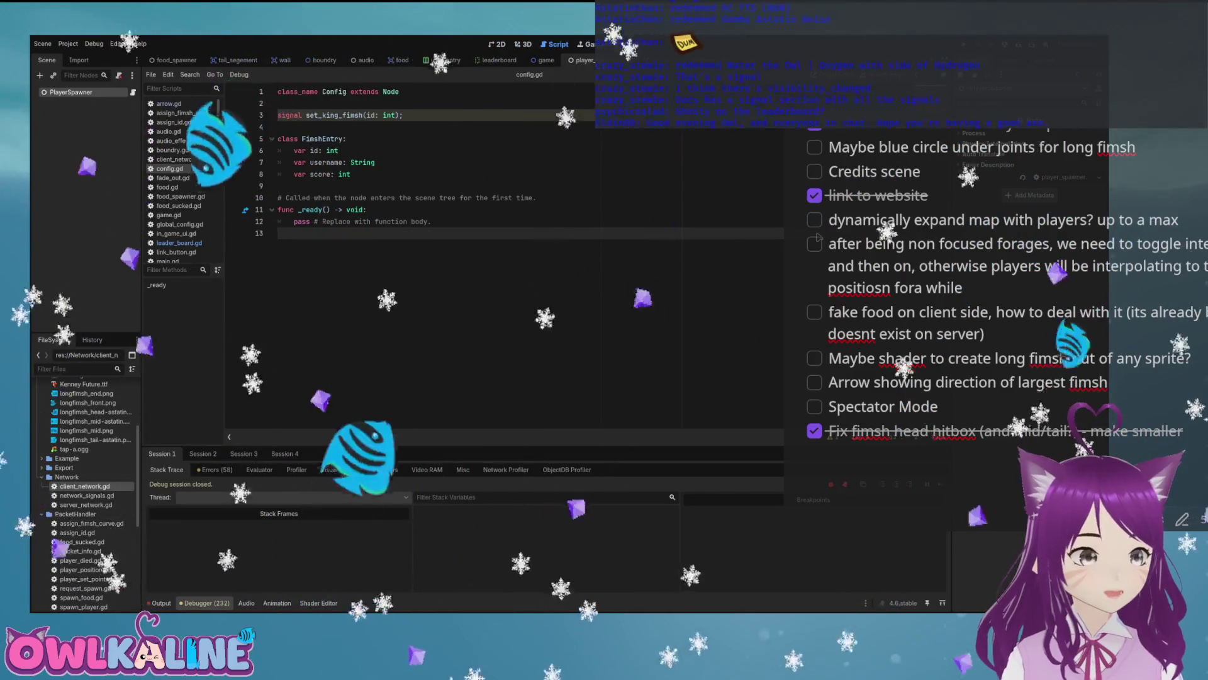
Step: Copy the handle_food_spawn signal line from client_network.gd into config.gd below set_king_fimsh, then save
{"action": "double_click", "coordinate": [84, 485]}
{"action": "left_click_drag", "start_coordinate": [478, 139], "coordinate": [427, 151]}
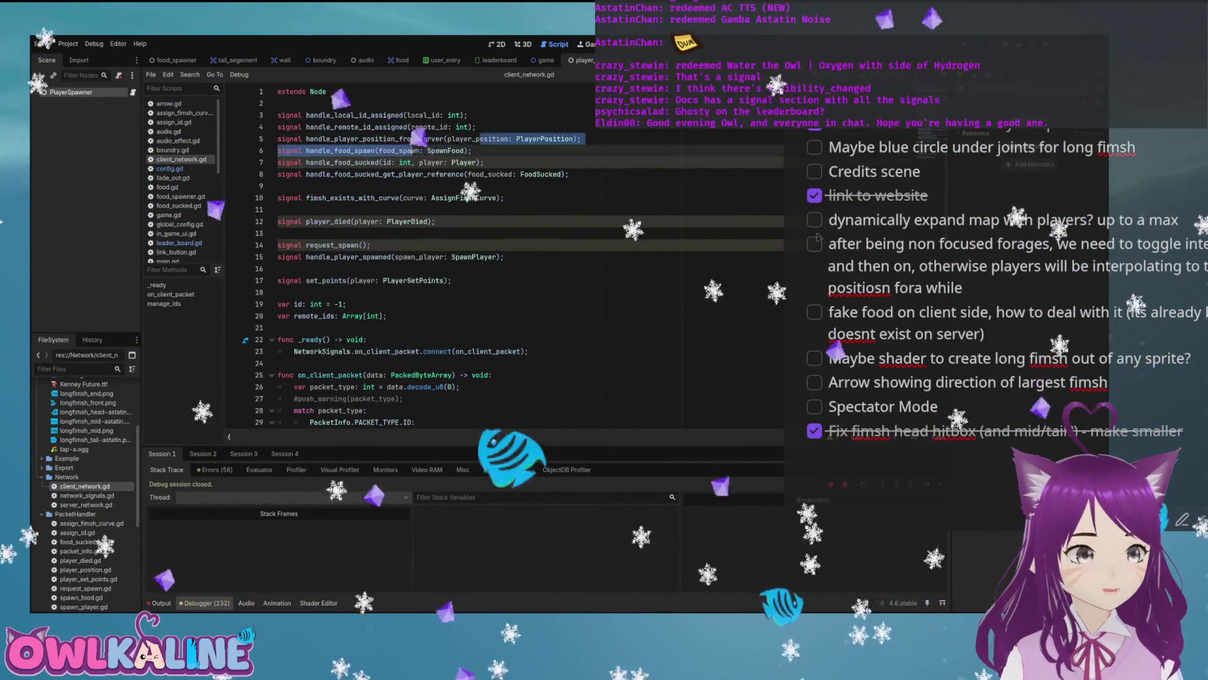
{"action": "key", "text": "shift+Home"}
{"action": "key", "text": "ctrl+c"}
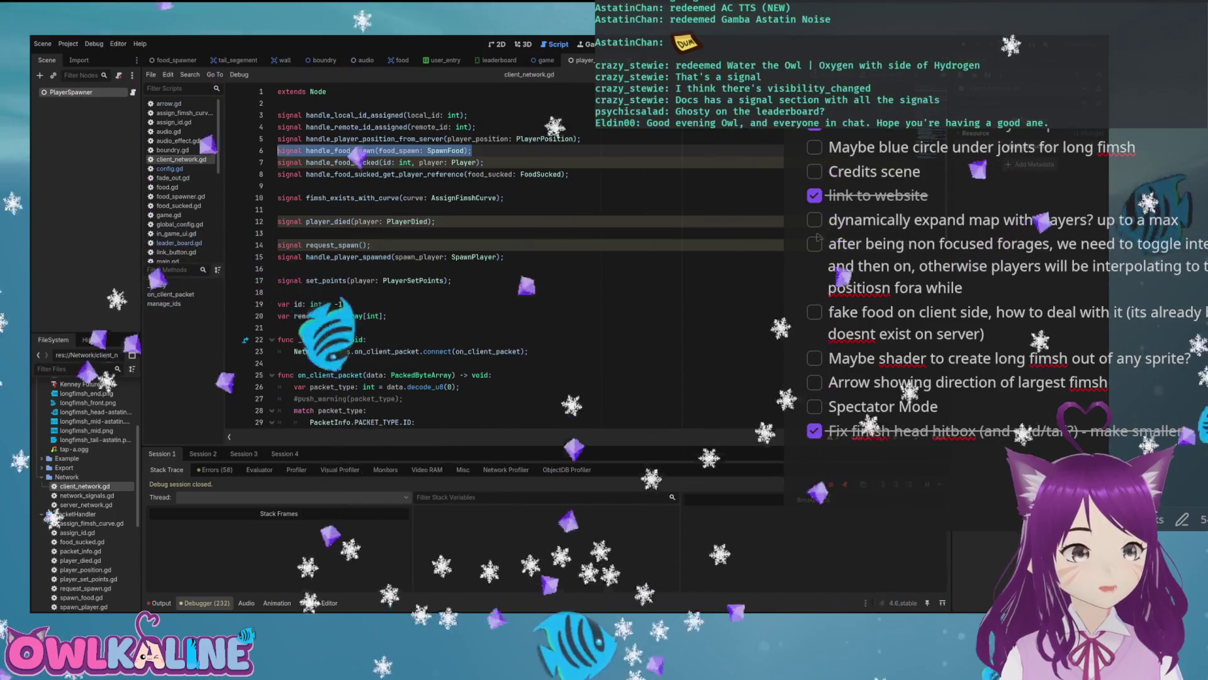
{"action": "scroll", "coordinate": [86, 491], "scroll_direction": "down", "scroll_amount": 7}
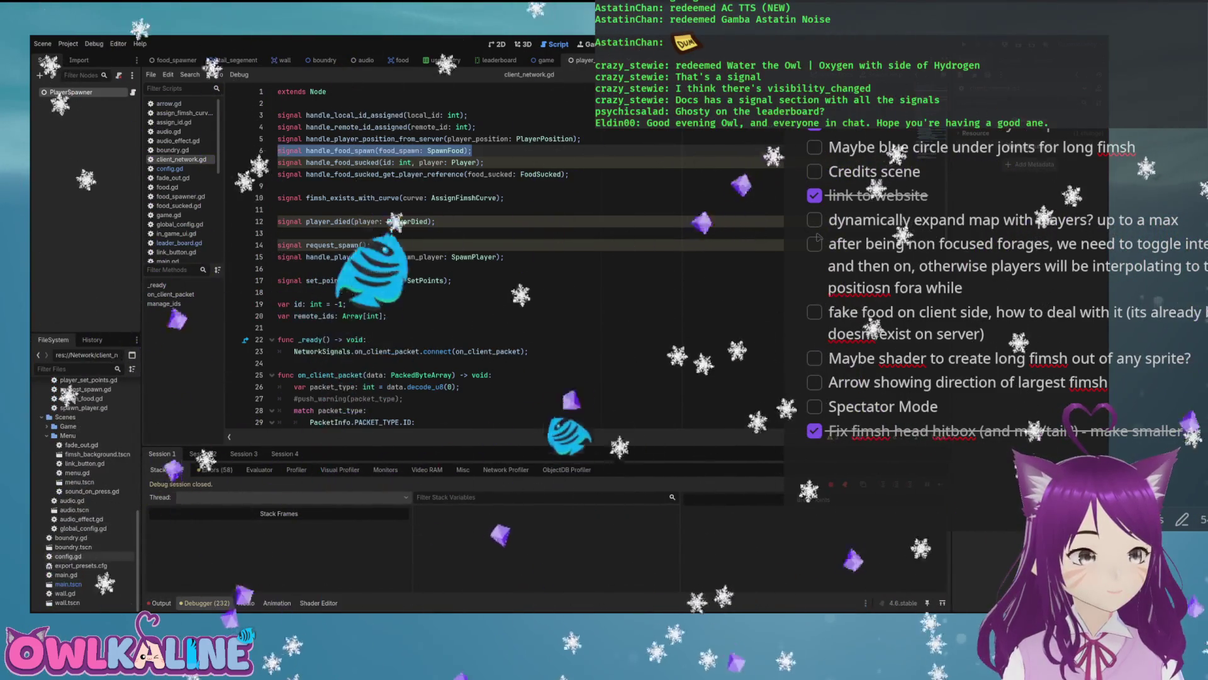
{"action": "double_click", "coordinate": [66, 556]}
{"action": "key", "text": "Return"}
{"action": "key", "text": "ctrl+v"}
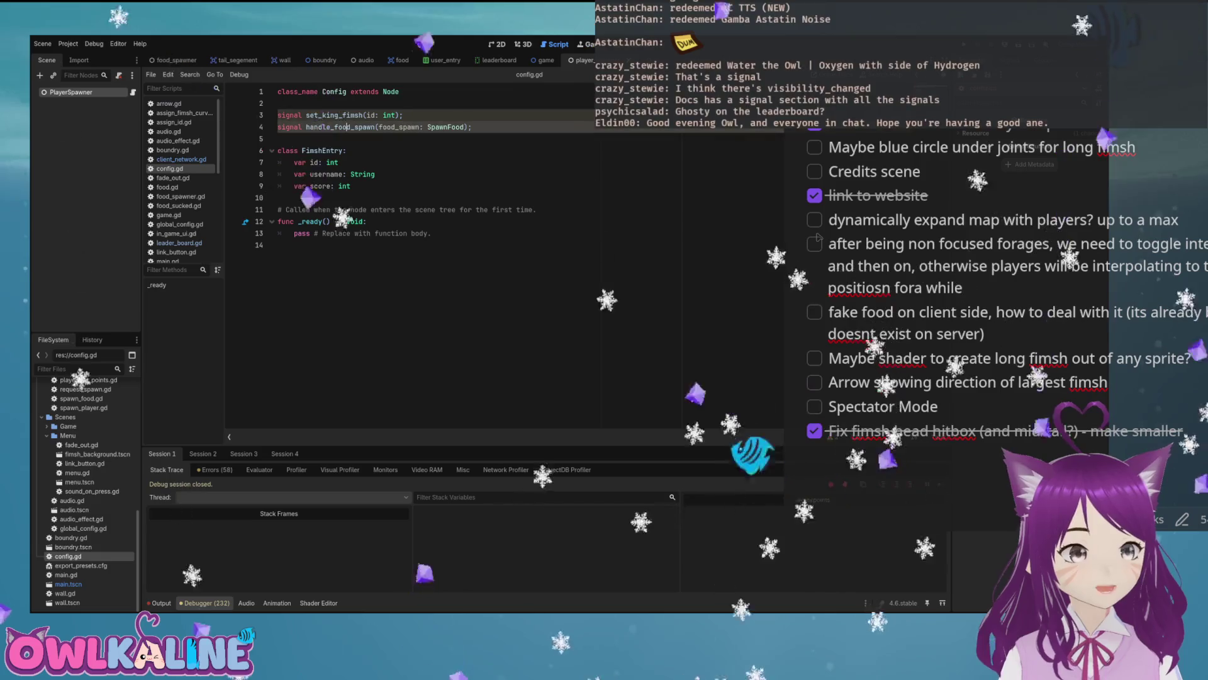
{"action": "left_click", "coordinate": [366, 115]}
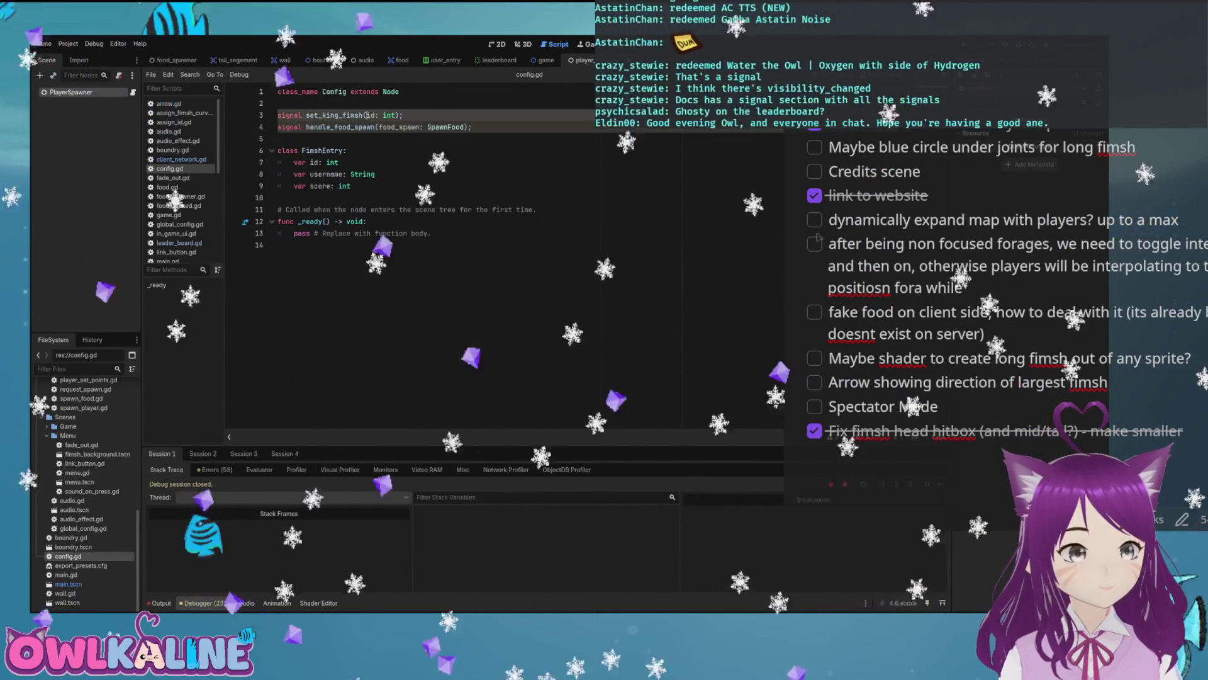
{"action": "key", "text": "ctrl+s"}
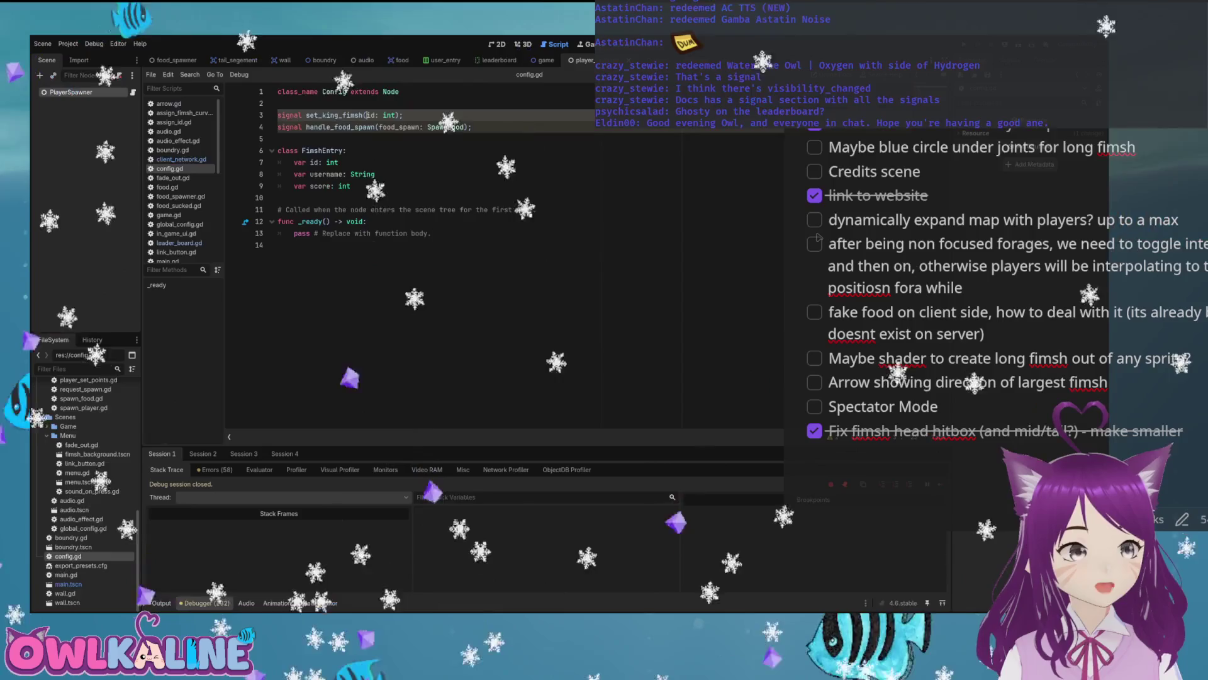
Step: Return to leader_board.gd and type 'Config.' on line 84
{"action": "left_click", "coordinate": [499, 60]}
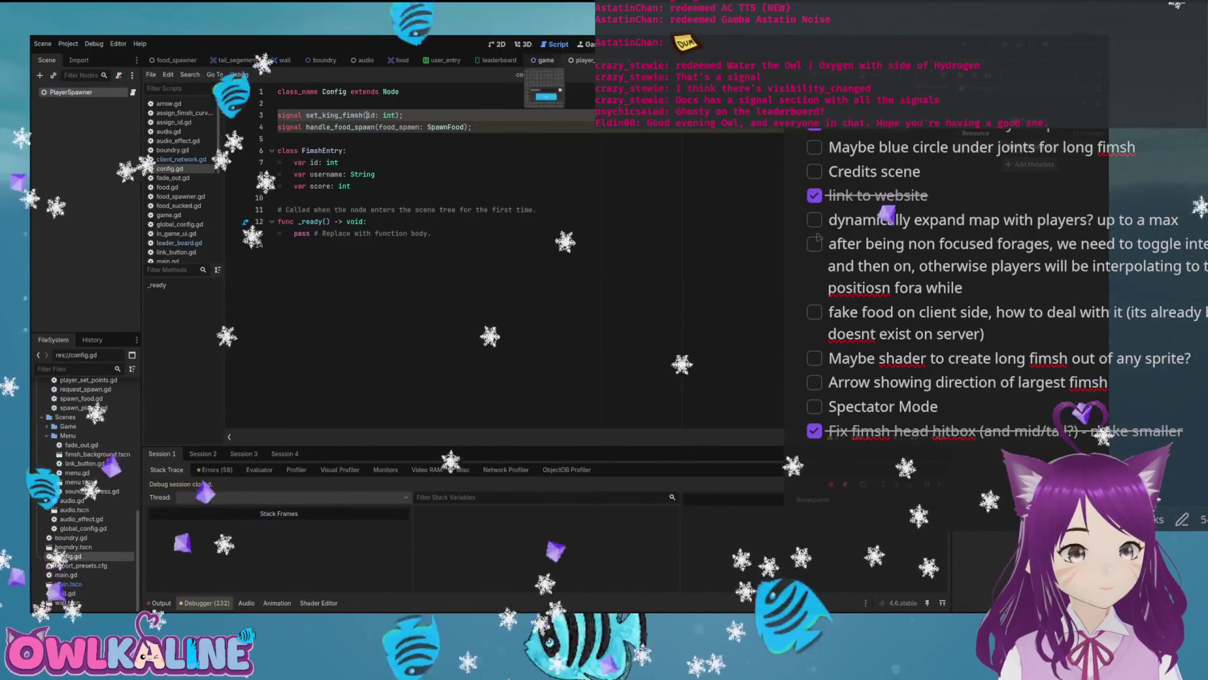
{"action": "key", "text": "alt+Left"}
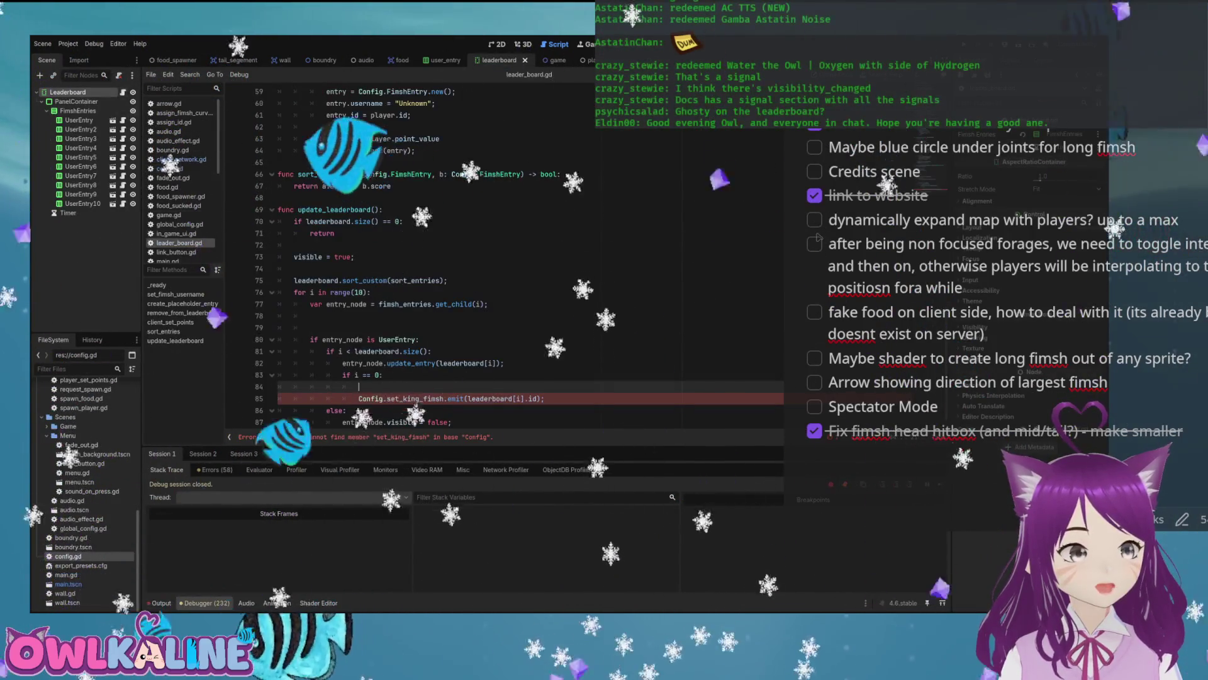
{"action": "type", "text": "Config"}
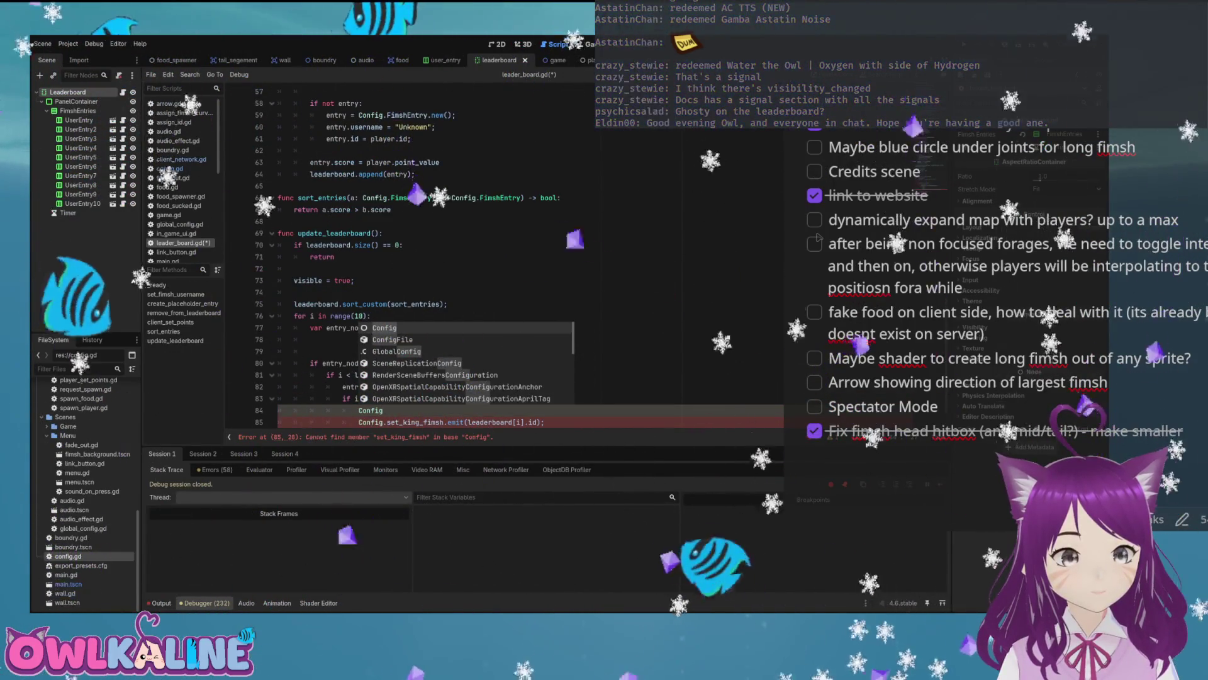
{"action": "type", "text": "."}
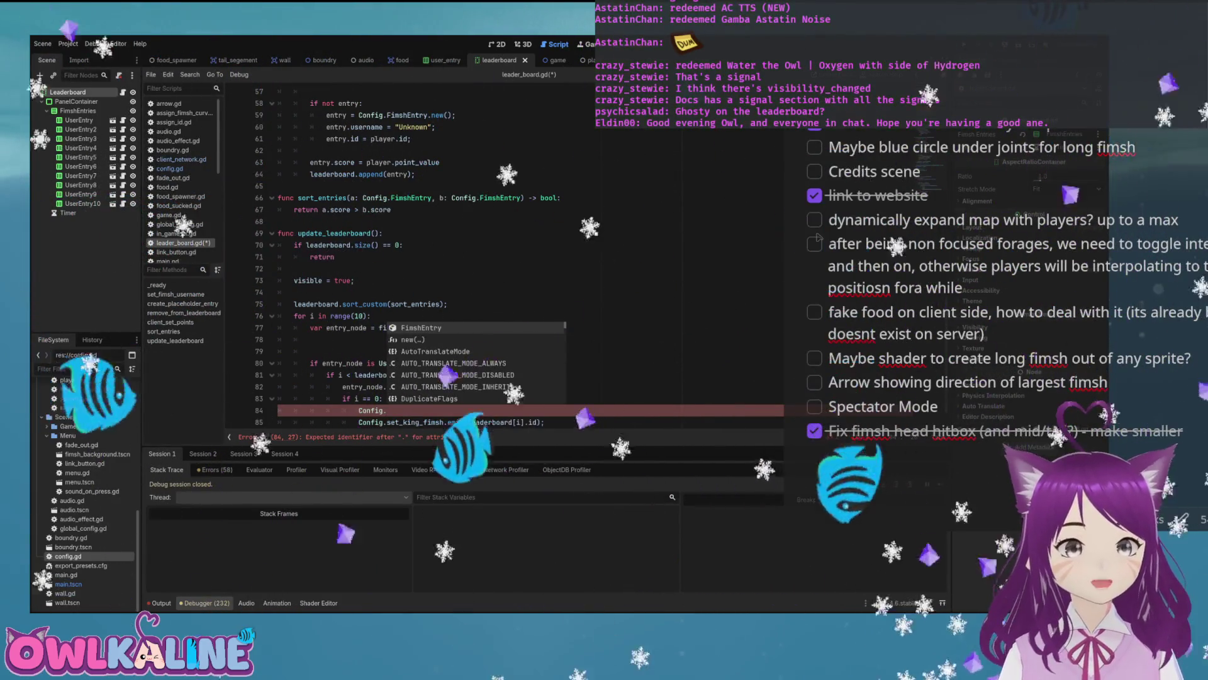
Step: Remove the copied handle_food_spawn signal line from config.gd
{"action": "left_click", "coordinate": [415, 422], "text": "ctrl"}
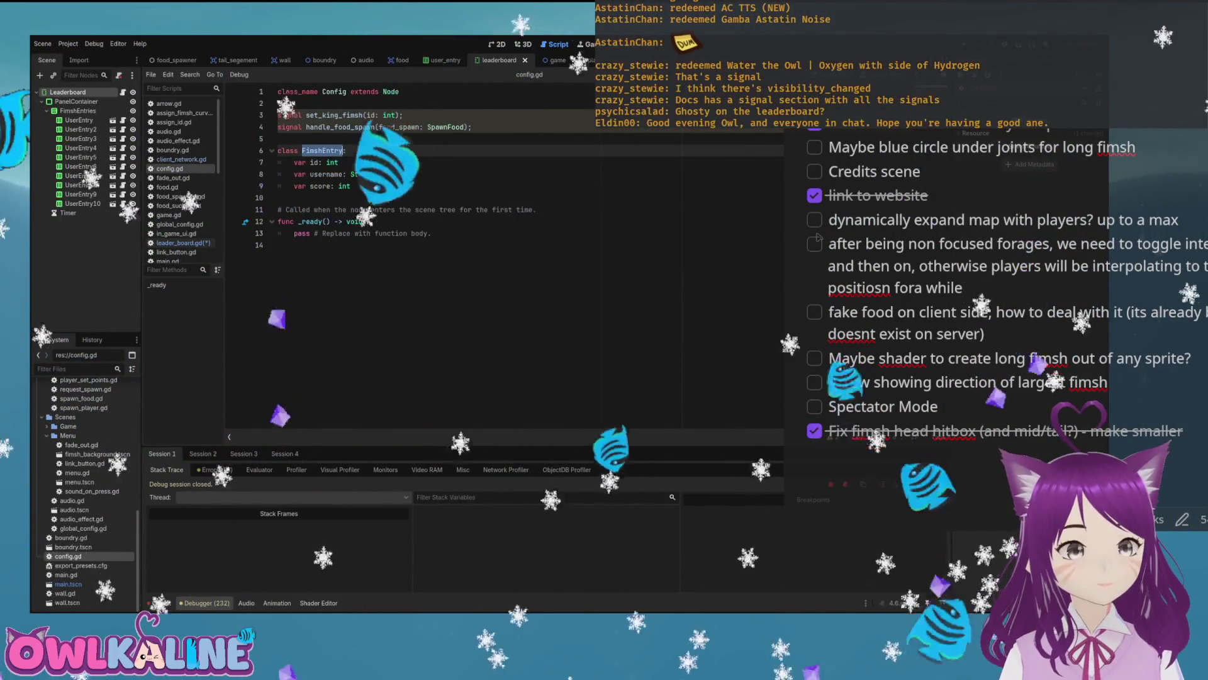
{"action": "left_click", "coordinate": [322, 163]}
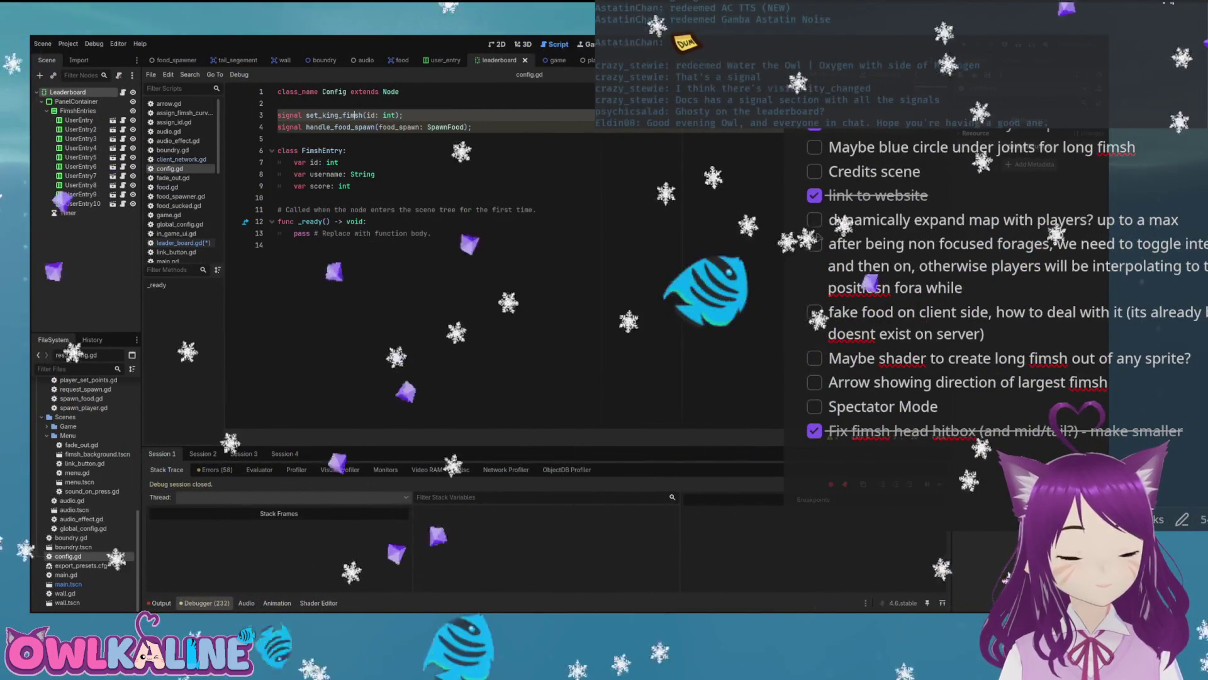
{"action": "mouse_move", "coordinate": [277, 115]}
{"action": "left_mouse_down"}
{"action": "mouse_move", "coordinate": [477, 127]}
{"action": "mouse_move", "coordinate": [278, 127]}
{"action": "left_mouse_up"}
{"action": "key", "text": "BackSpace"}
{"action": "key", "text": "BackSpace"}
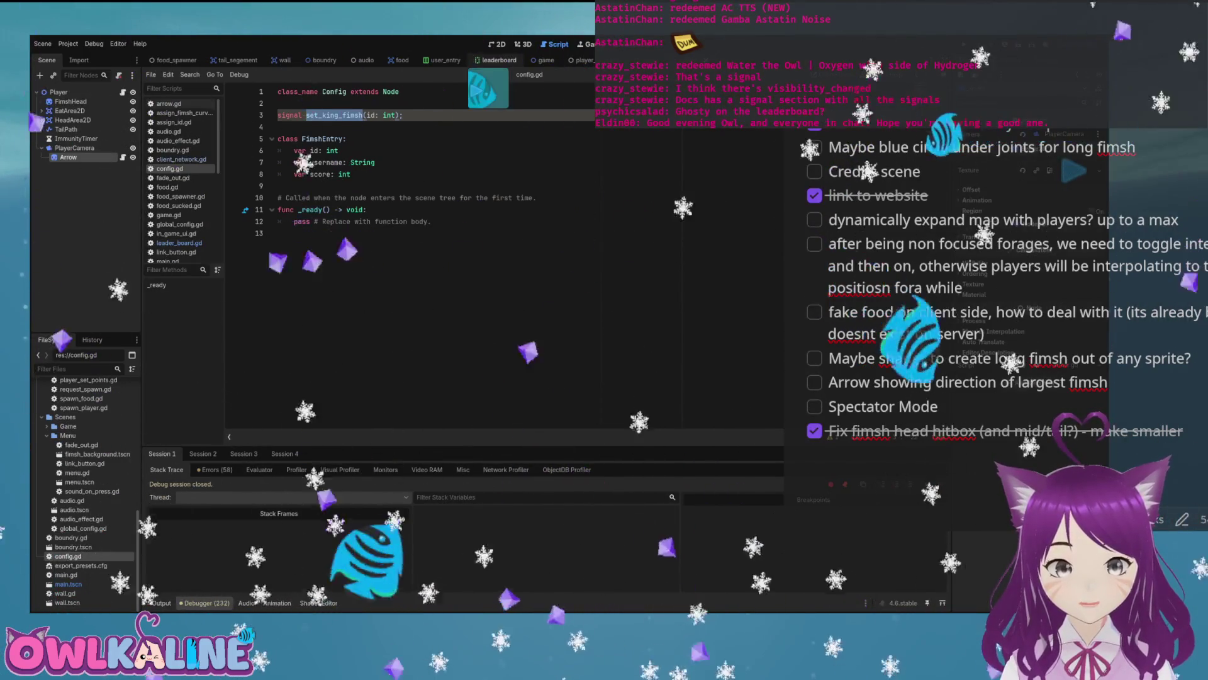
Step: Replace Config with GlobalConfig in leader_board.gd's line 84 emit call and save
{"action": "left_click", "coordinate": [180, 243]}
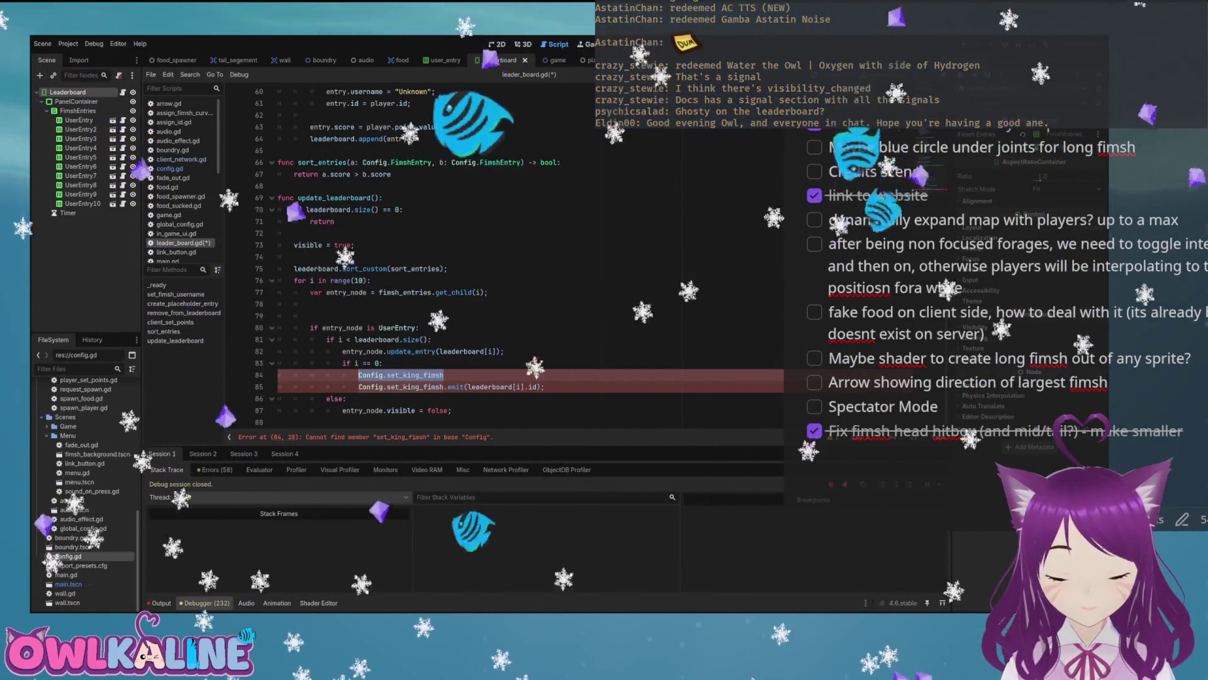
{"action": "key", "text": "BackSpace"}
{"action": "key", "text": "BackSpace"}
{"action": "key", "text": "BackSpace"}
{"action": "key", "text": "BackSpace"}
{"action": "key", "text": "BackSpace"}
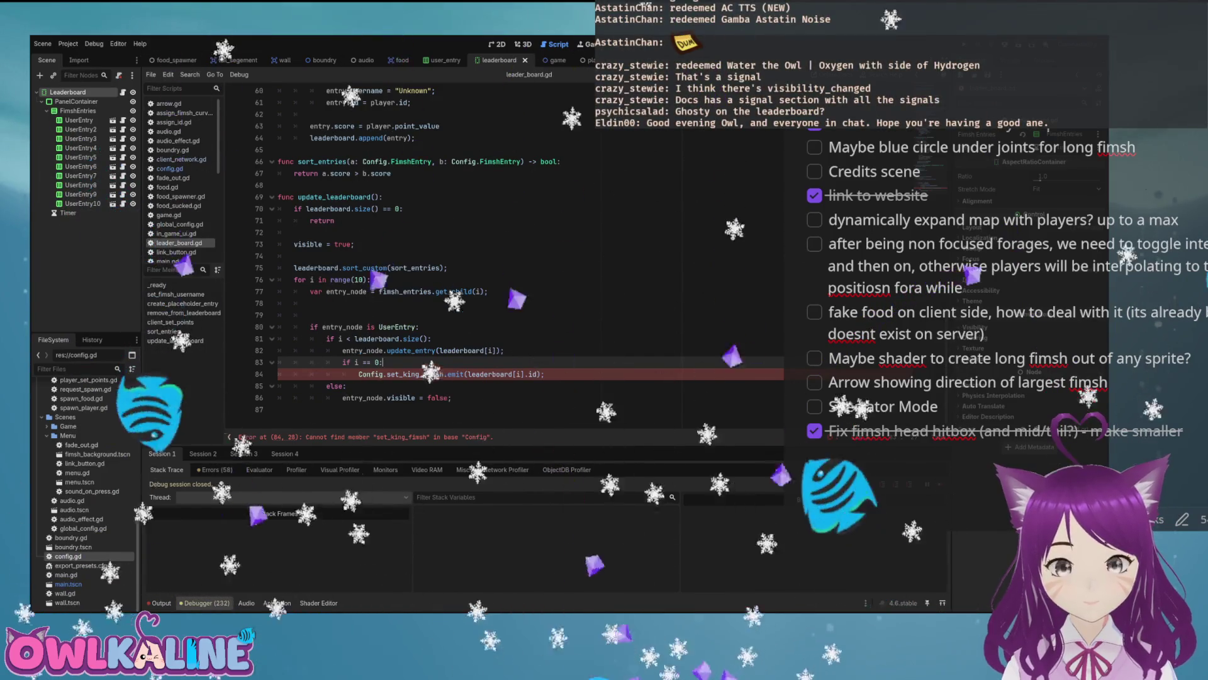
{"action": "double_click", "coordinate": [370, 374]}
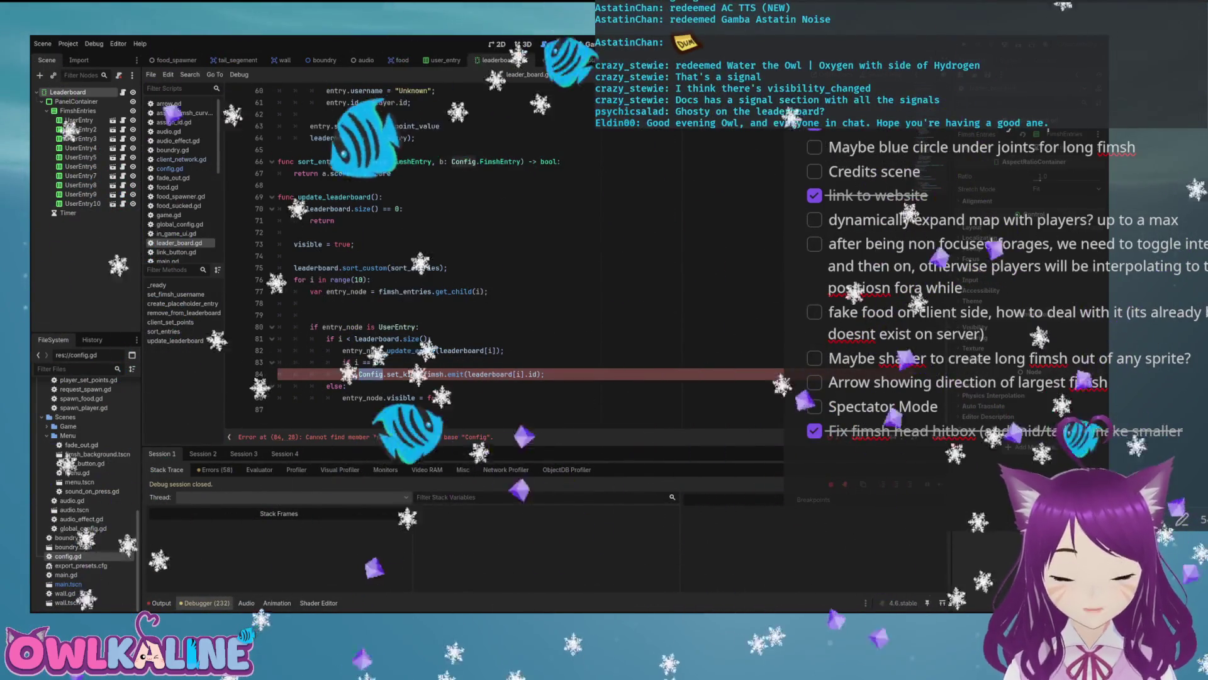
{"action": "type", "text": "Gl"}
{"action": "key", "text": "Return"}
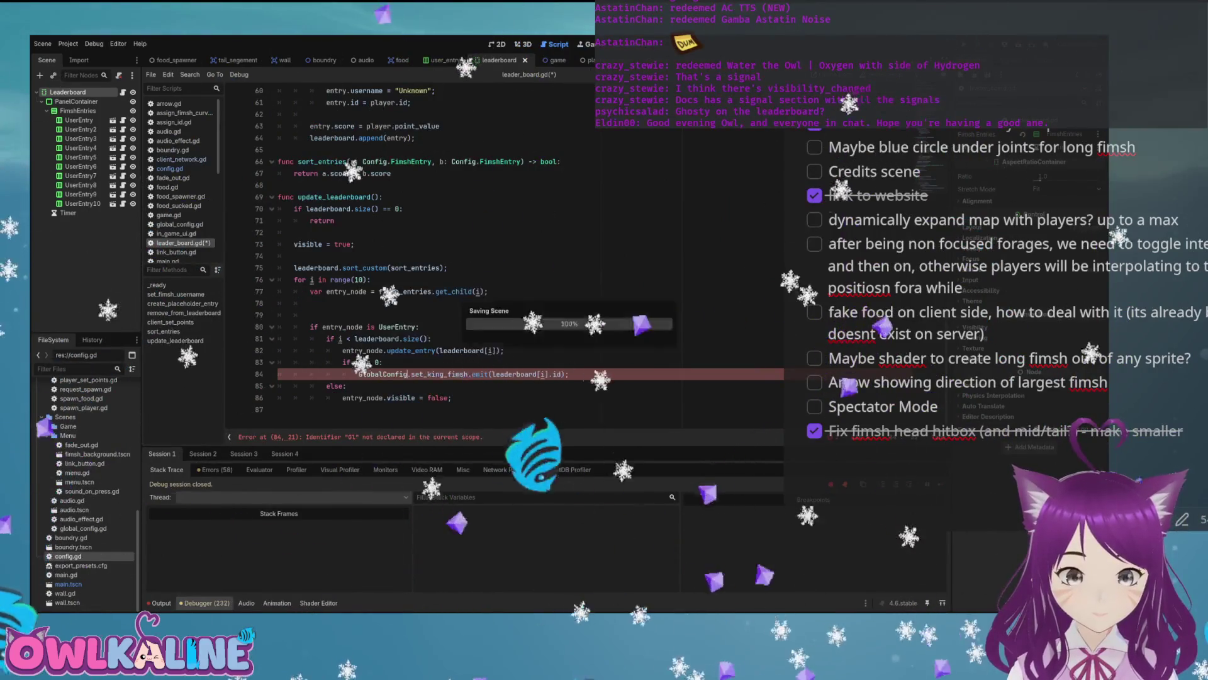
{"action": "key", "text": "ctrl+s"}
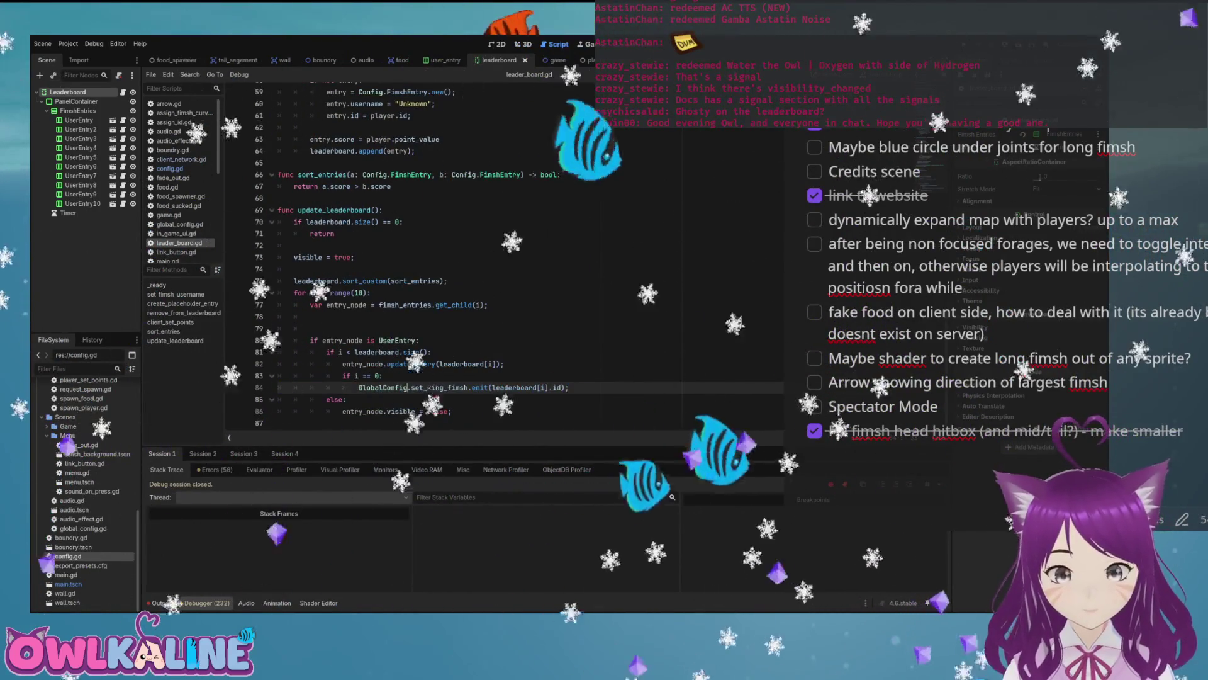
{"action": "double_click", "coordinate": [439, 387]}
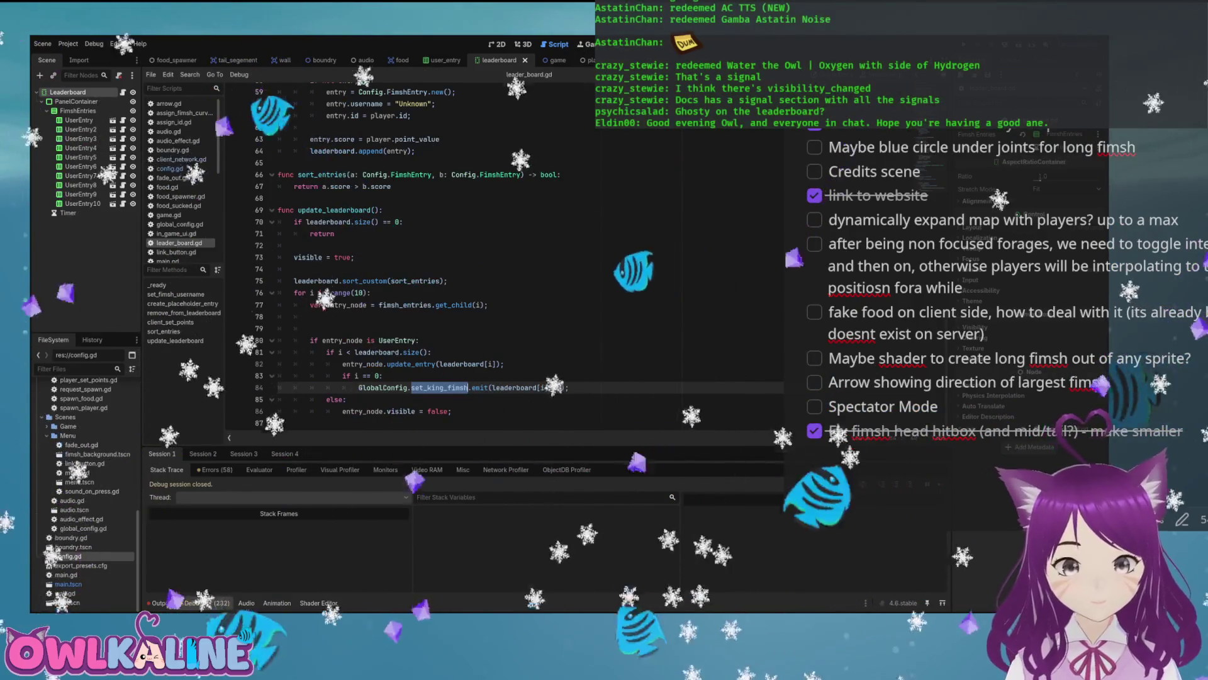
{"action": "key", "text": "End"}
{"action": "key", "text": "shift+Down"}
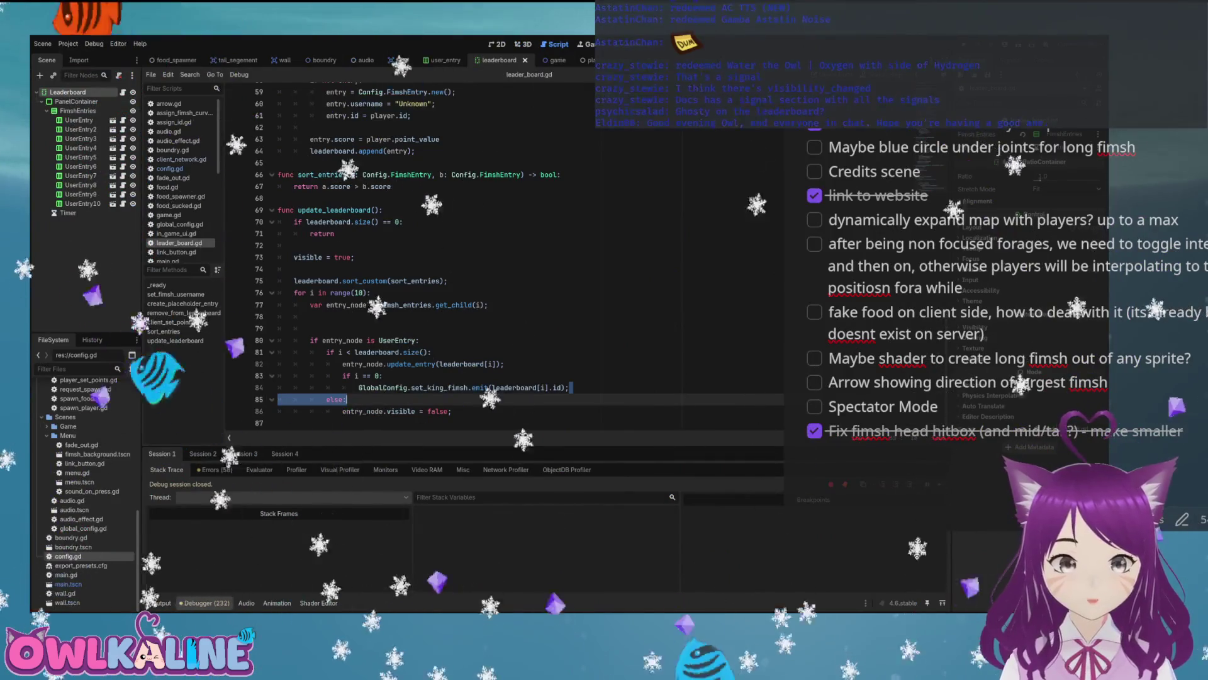
{"action": "left_click", "coordinate": [169, 104]}
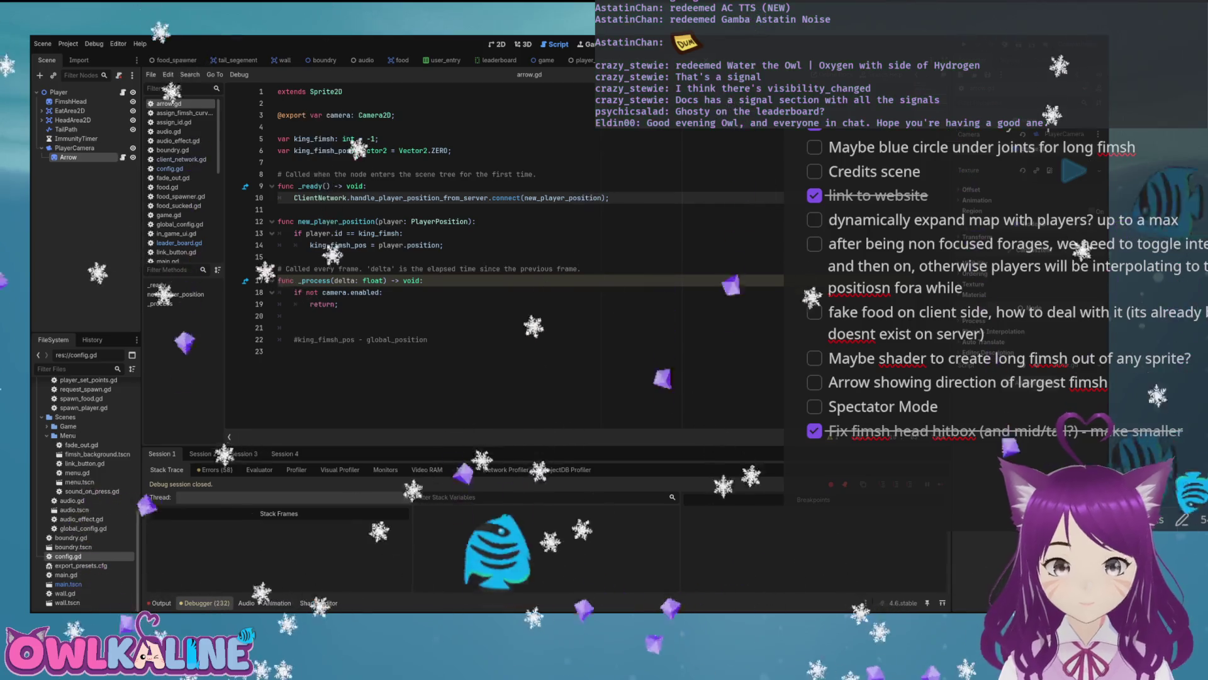
Step: Add a set_king_fimsh.connect() line in _ready and stub a new_king_fimsh function below it
{"action": "key", "text": "Return"}
{"action": "key", "text": "Return"}
{"action": "type", "text": ".set_"}
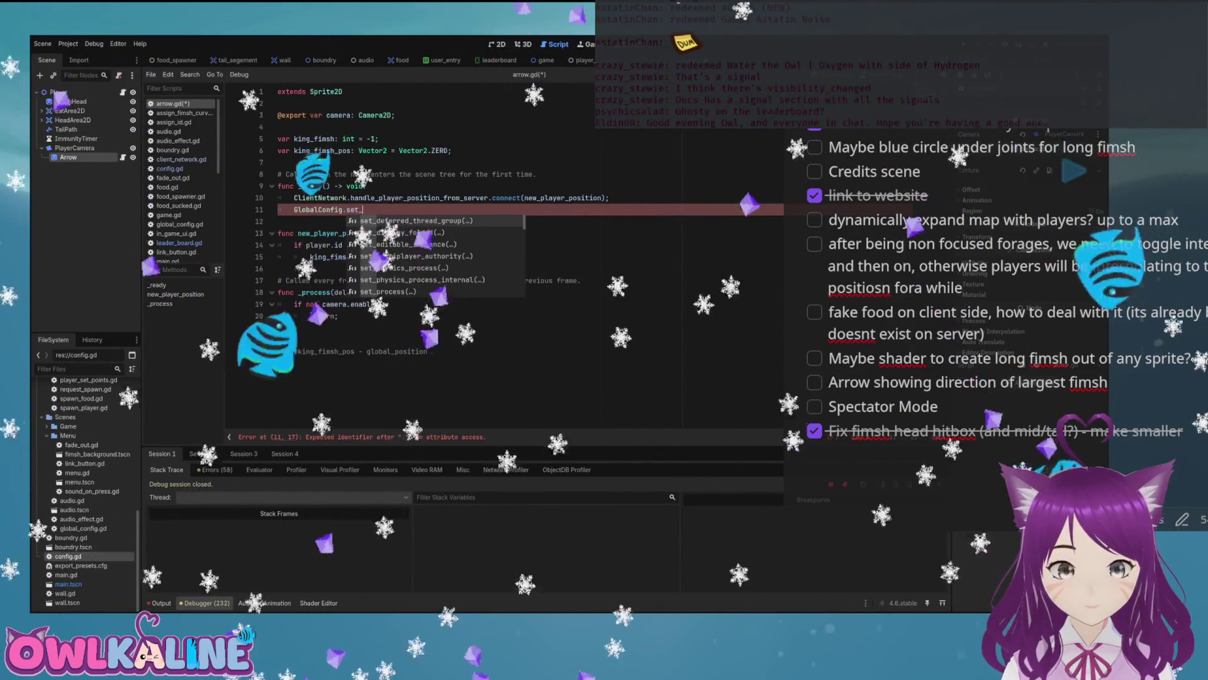
{"action": "type", "text": "king_fimsh.connect"}
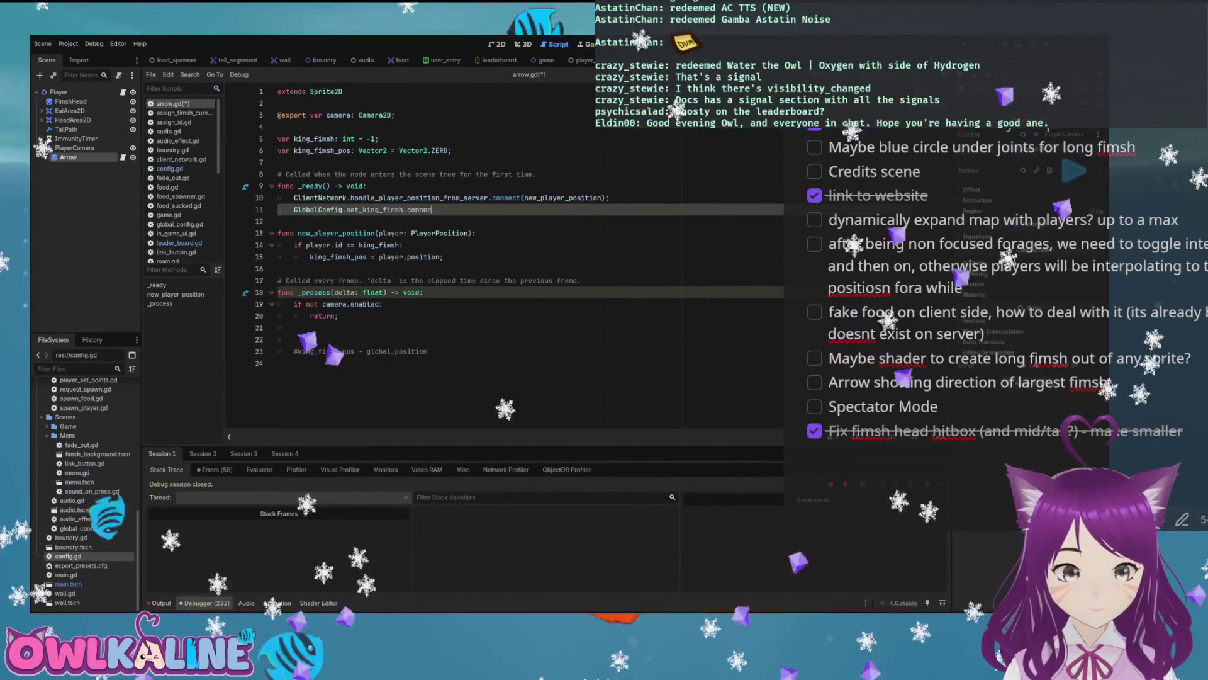
{"action": "type", "text": "();"}
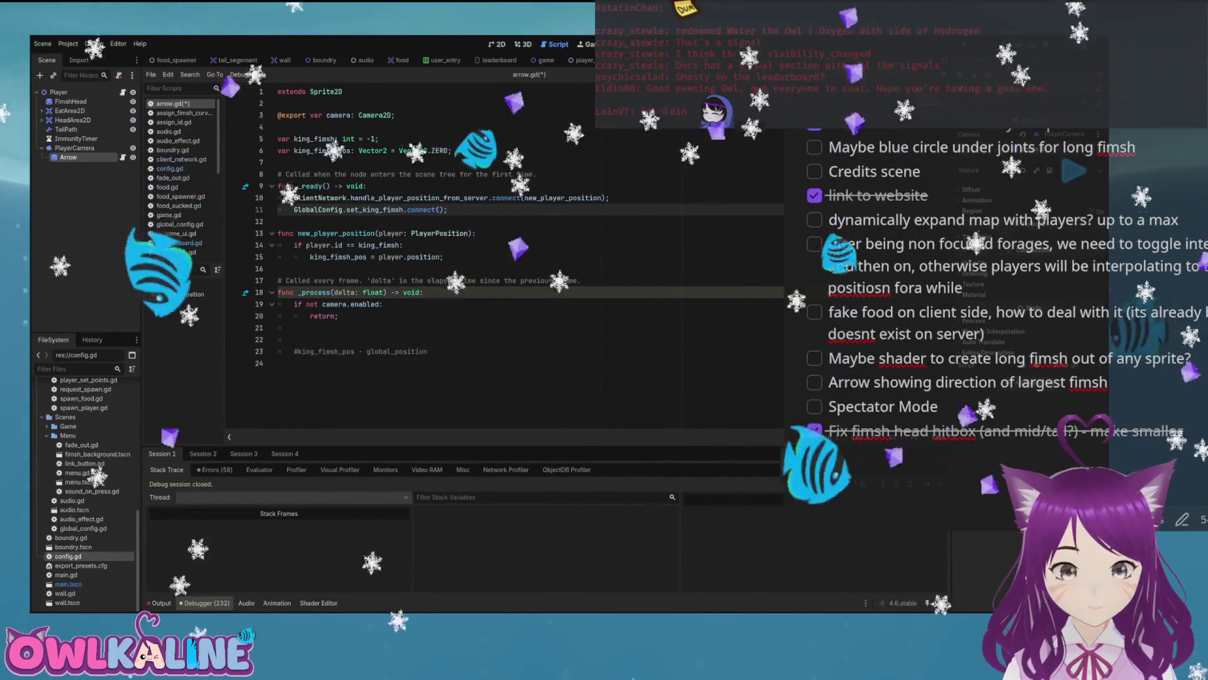
{"action": "key", "text": "Down"}
{"action": "key", "text": "Return"}
{"action": "key", "text": "Return"}
{"action": "key", "text": "Up"}
{"action": "type", "text": "func new_"}
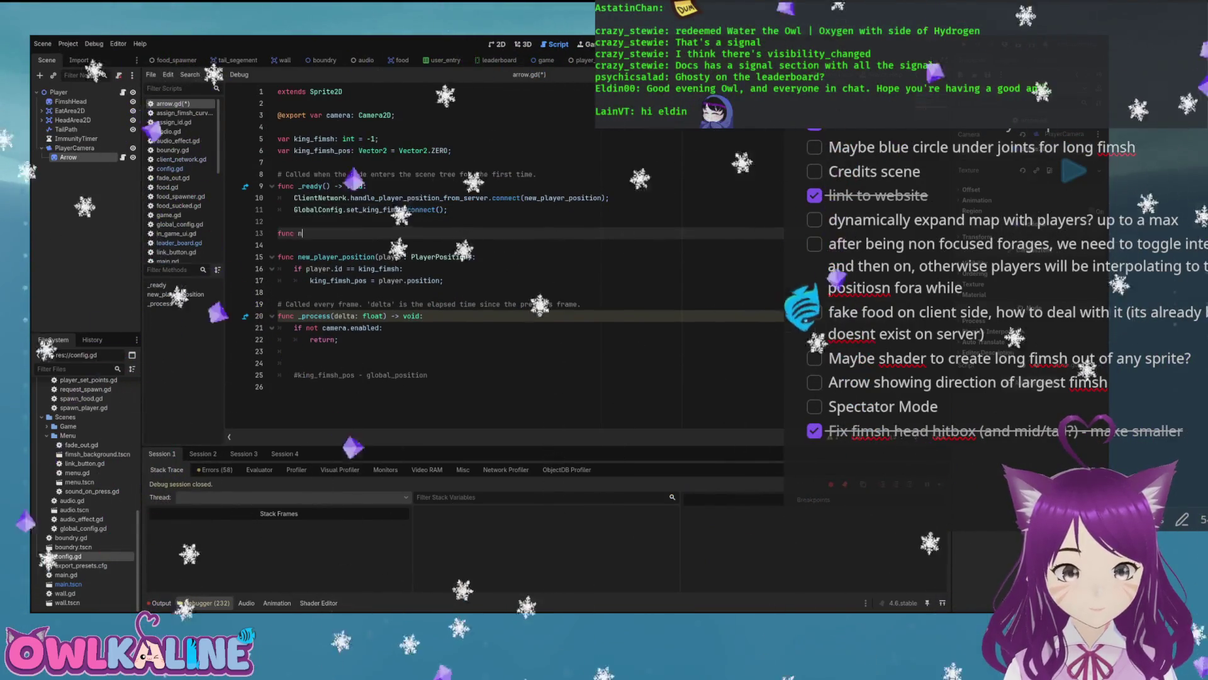
{"action": "type", "text": "king_fimsh()"}
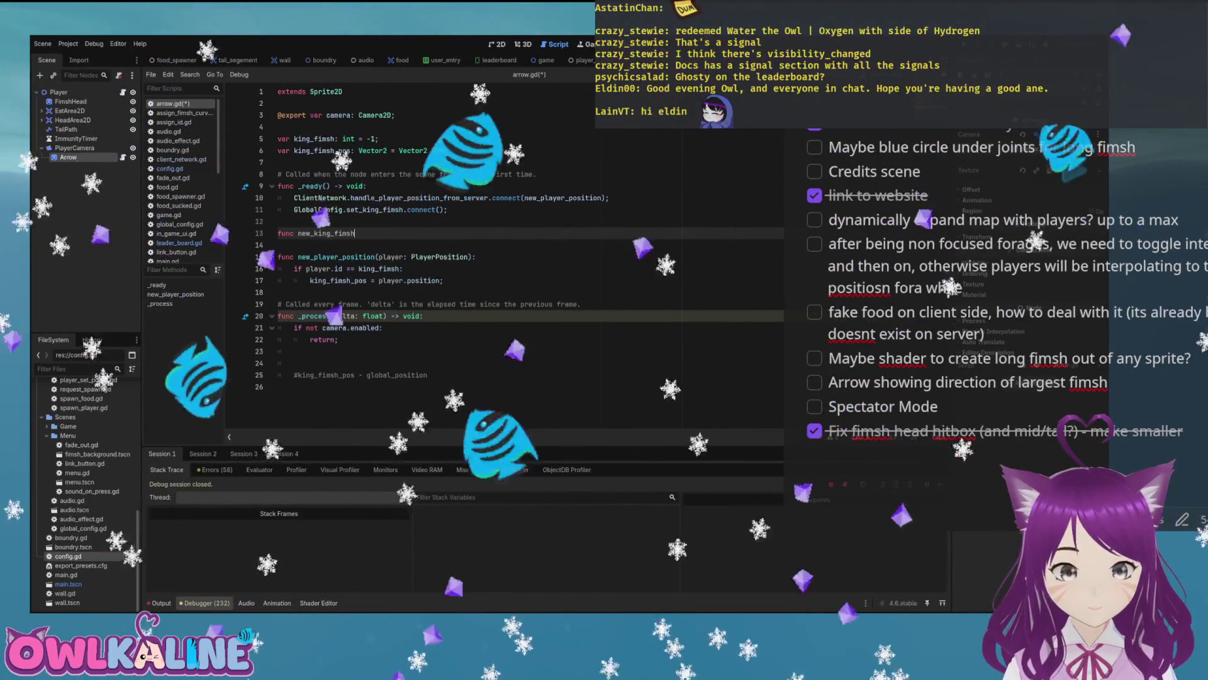
{"action": "type", "text": ":"}
{"action": "key", "text": "Return"}
{"action": "type", "text": ";"}
Step: Connect to new_king_fimsh, give it an 'id: int' parameter setting king_fimsh = id, and save
{"action": "left_click", "coordinate": [314, 232]}
{"action": "type", "text": "new_king"}
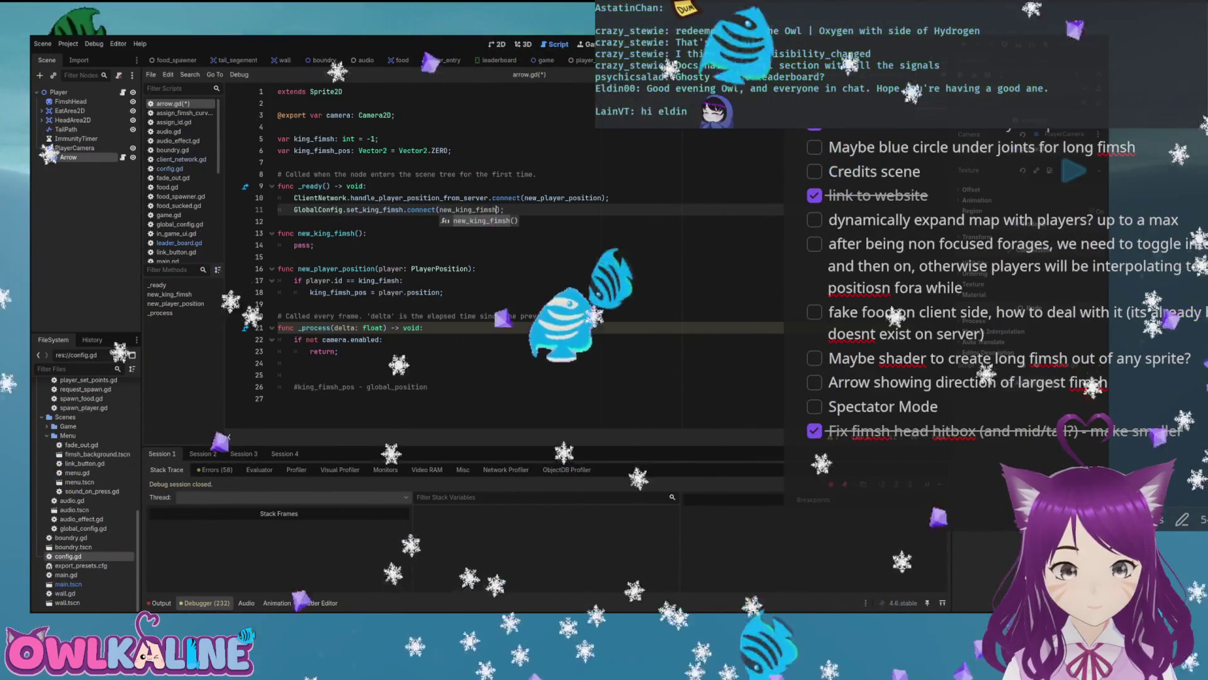
{"action": "left_click", "coordinate": [359, 233]}
{"action": "type", "text": "id: int"}
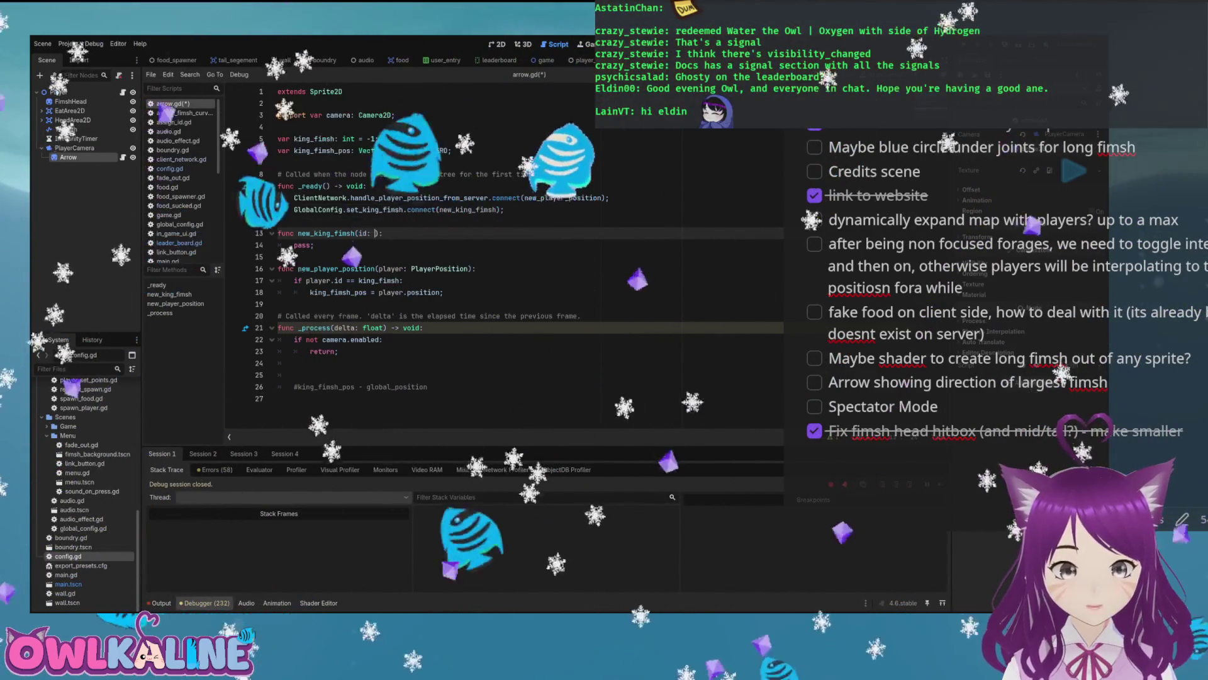
{"action": "key", "text": "Down"}
{"action": "key", "text": "End"}
{"action": "key", "text": "BackSpace"}
{"action": "key", "text": "BackSpace"}
{"action": "key", "text": "BackSpace"}
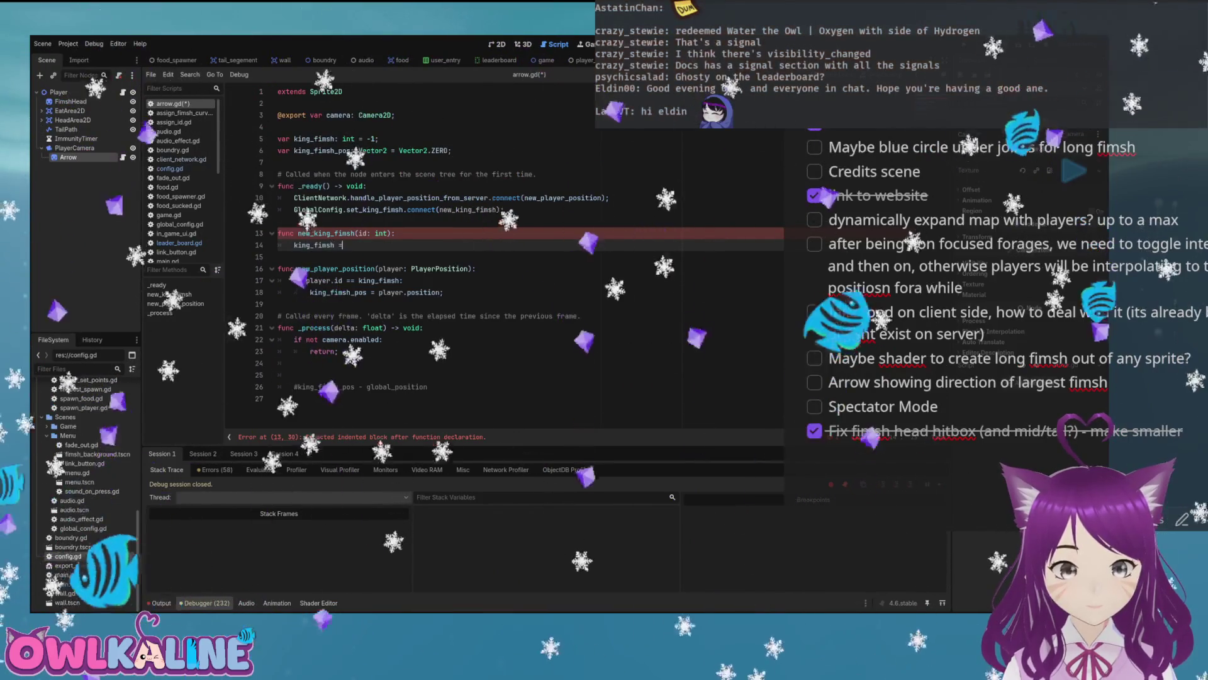
{"action": "type", "text": "h = id;"}
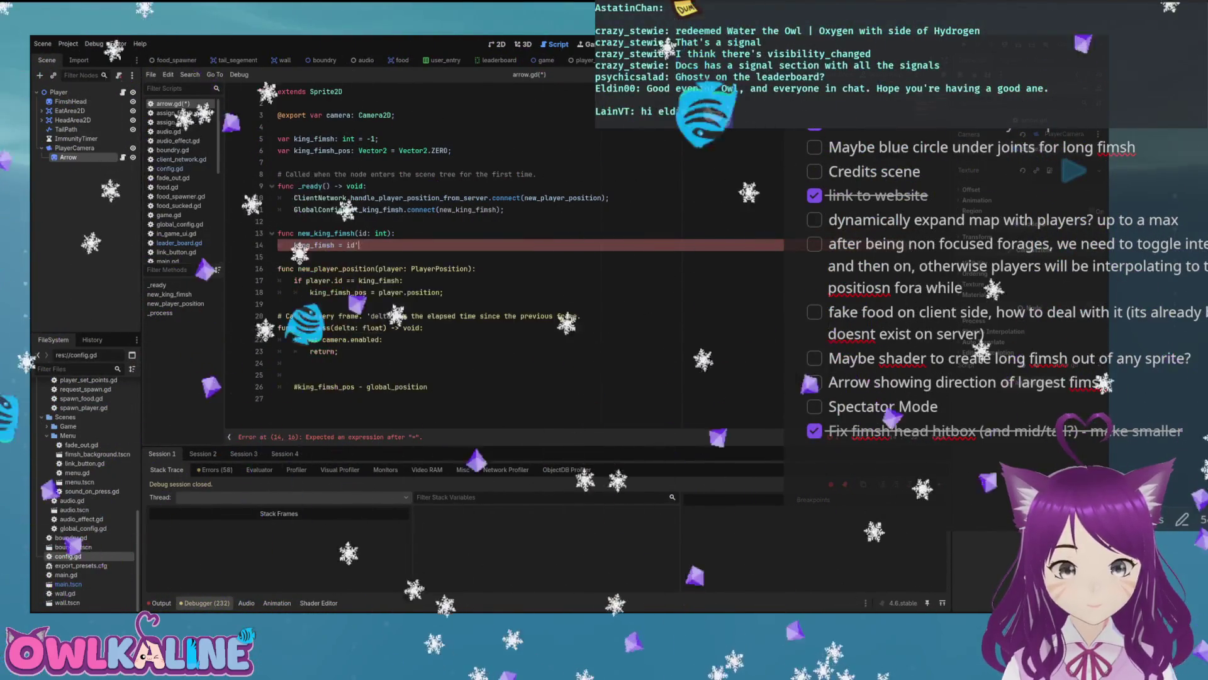
{"action": "key", "text": "ctrl+s"}
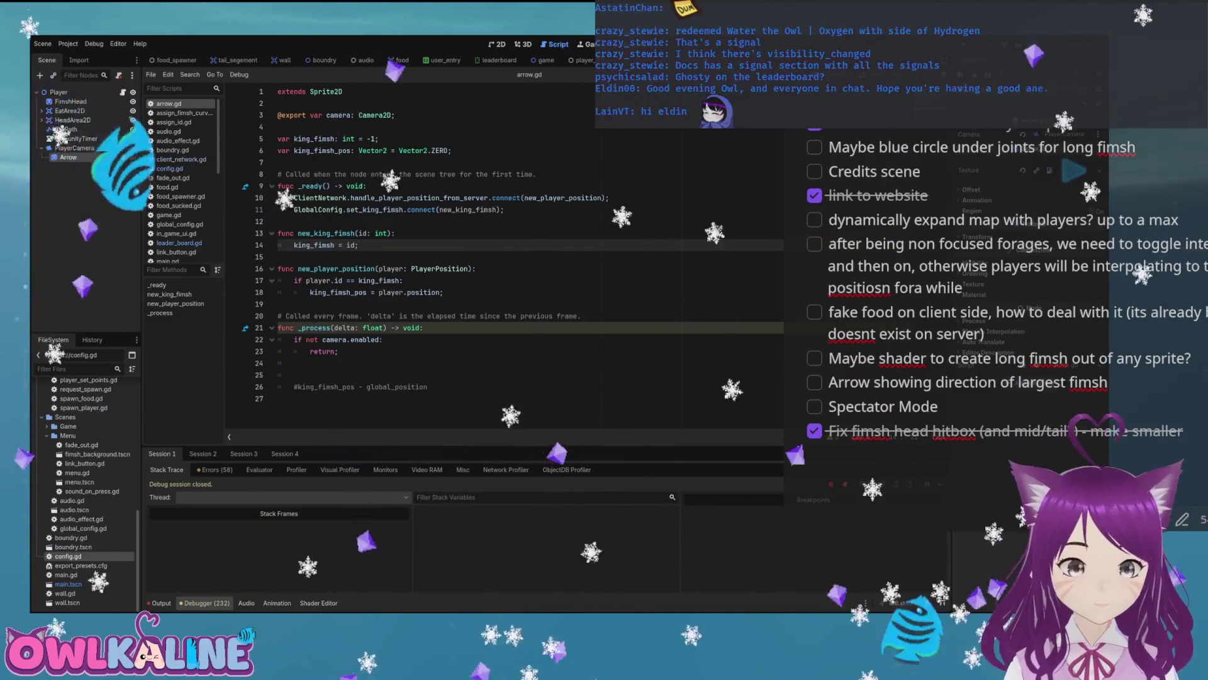
Step: Start typing 'rot' on the empty line at the end of _process
{"action": "left_click_drag", "start_coordinate": [443, 292], "coordinate": [357, 280]}
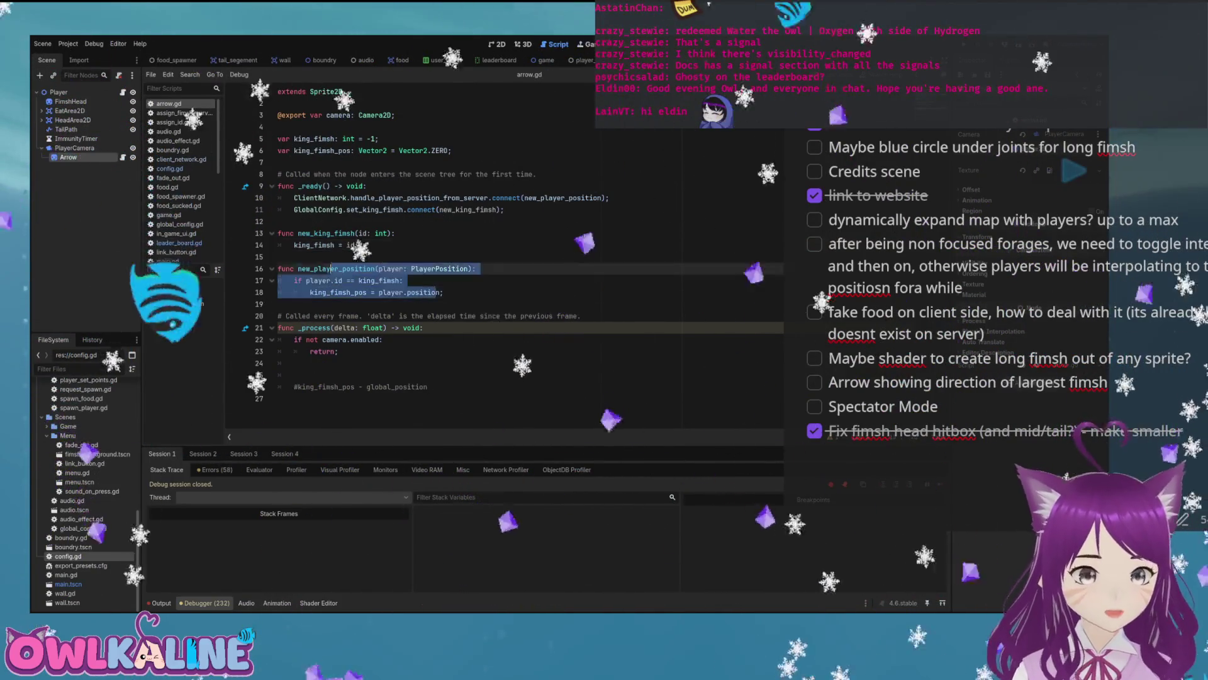
{"action": "left_click", "coordinate": [294, 374]}
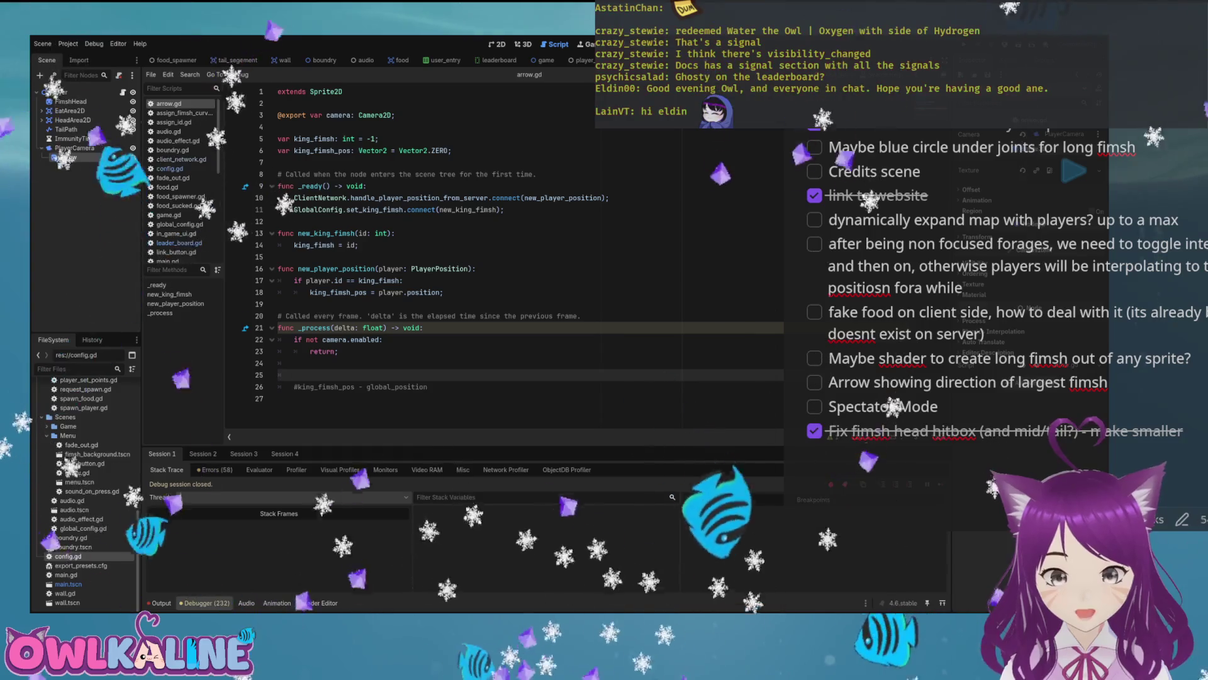
{"action": "type", "text": "rot"}
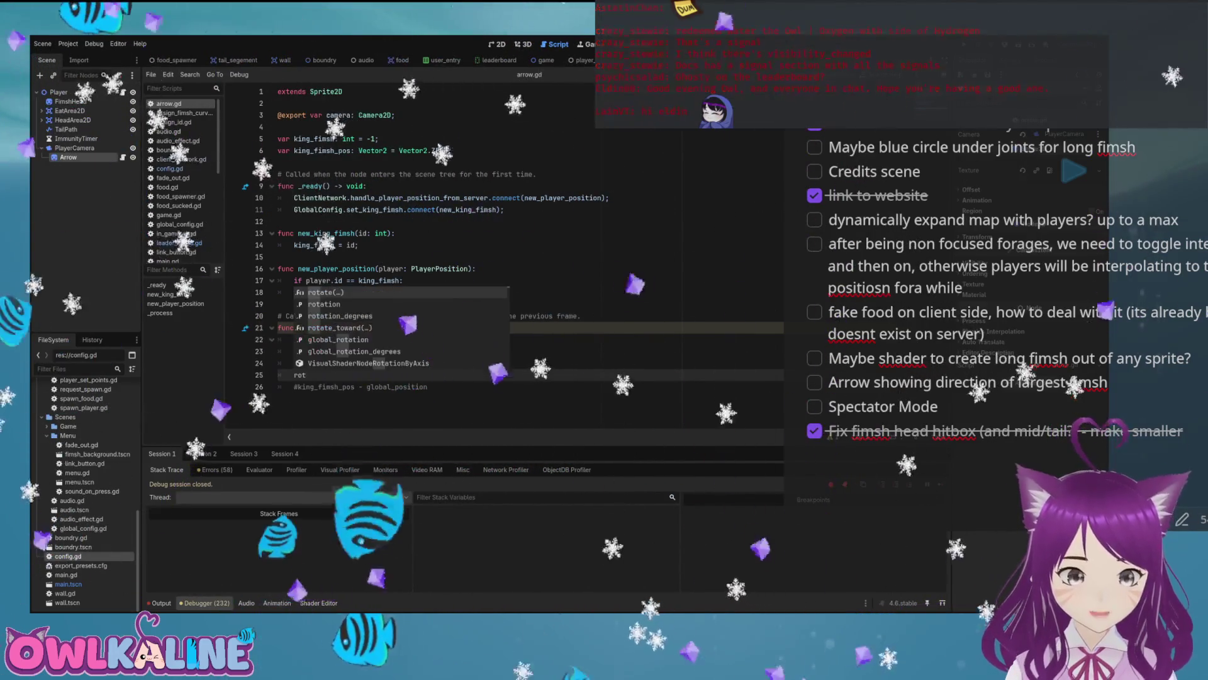
Step: Replace 'rot' with look_at(king_fimsh_pos); in _process
{"action": "key", "text": "BackSpace"}
{"action": "key", "text": "BackSpace"}
{"action": "key", "text": "BackSpace"}
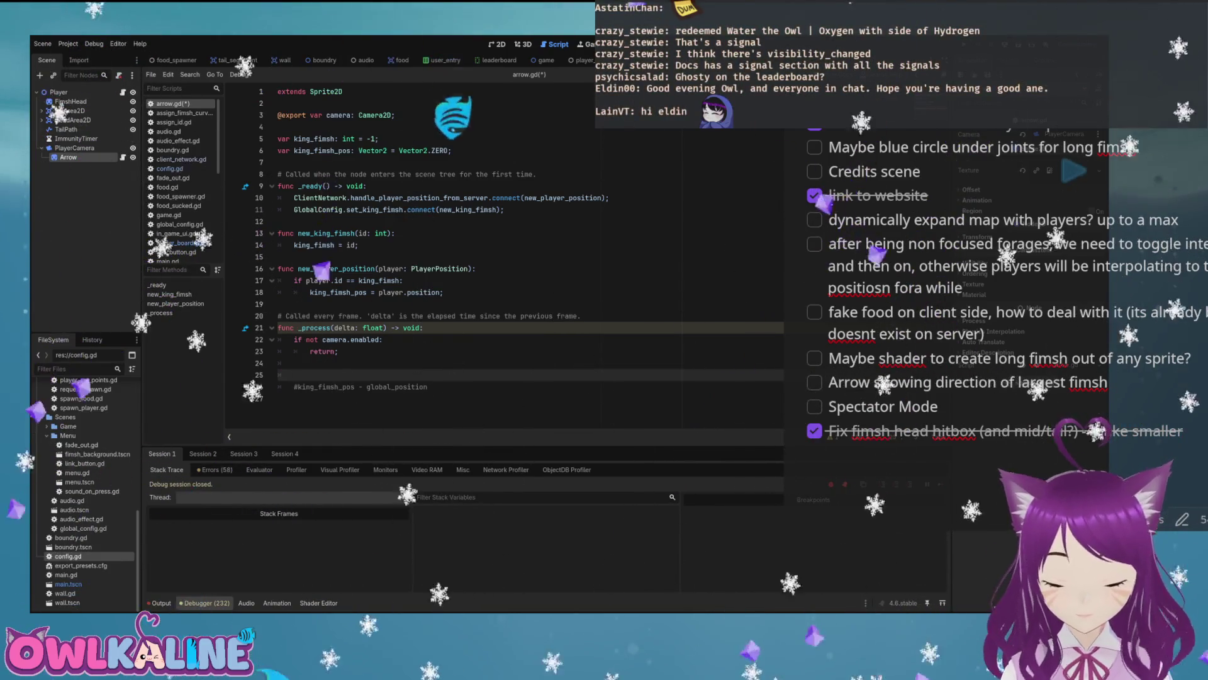
{"action": "type", "text": "oo"}
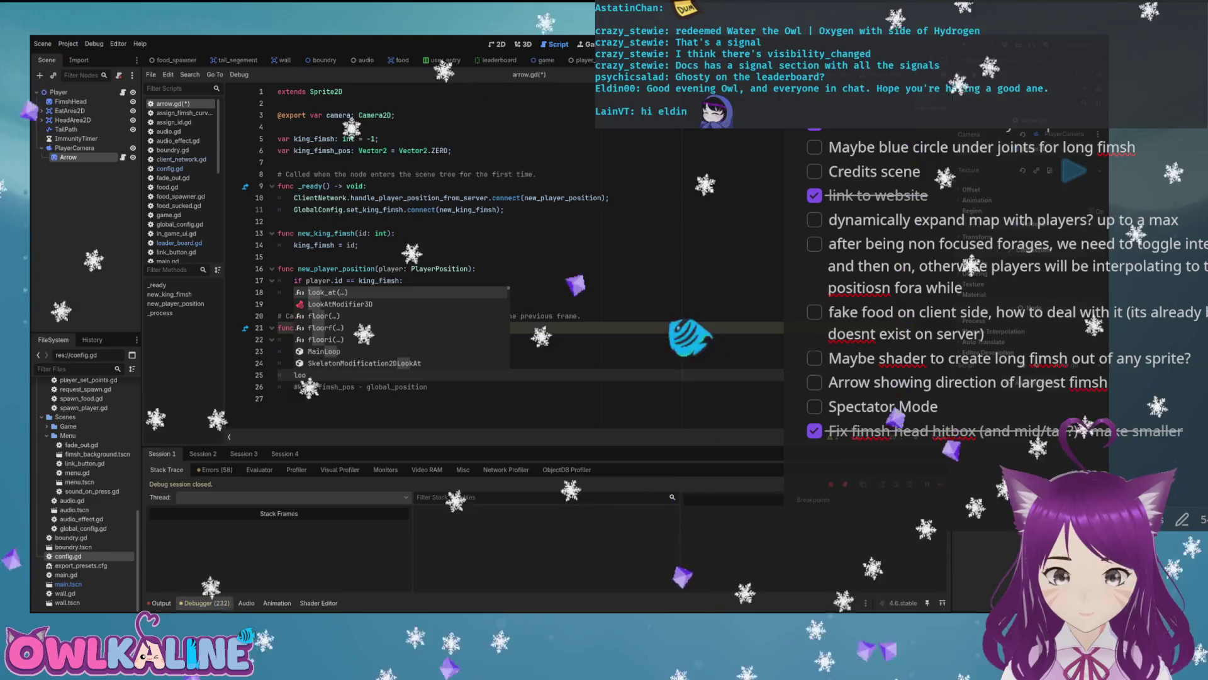
{"action": "key", "text": "Return"}
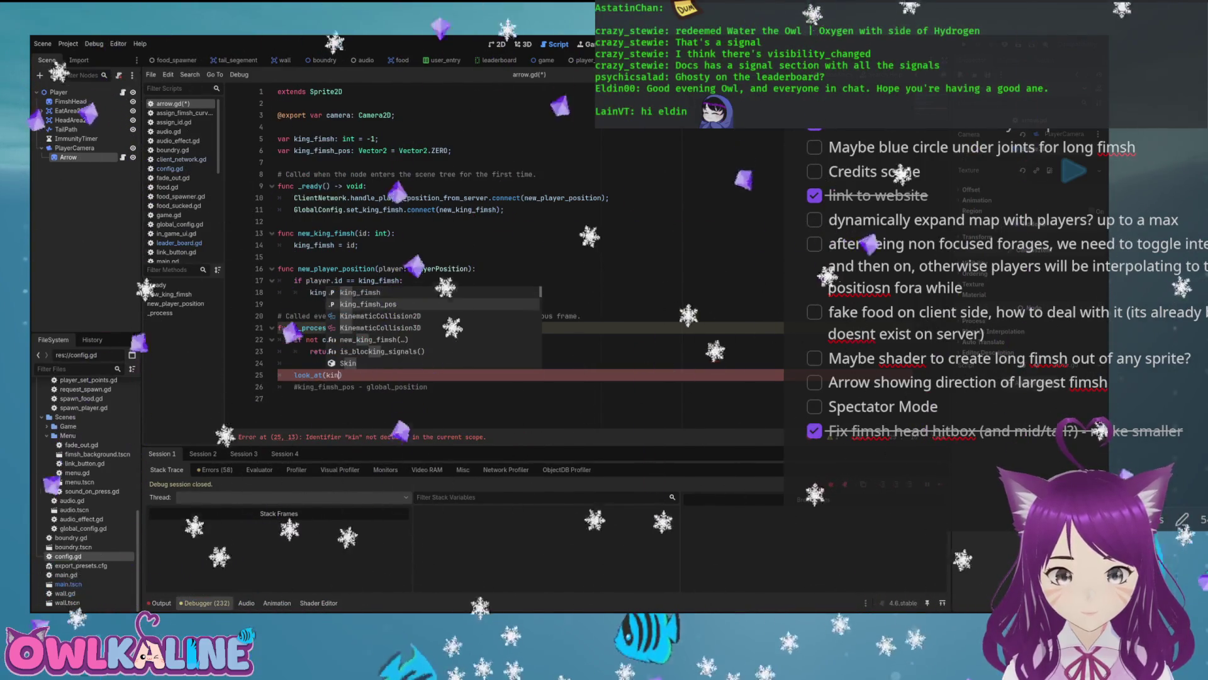
{"action": "key", "text": "Down"}
{"action": "key", "text": "Return"}
{"action": "type", "text": ");"}
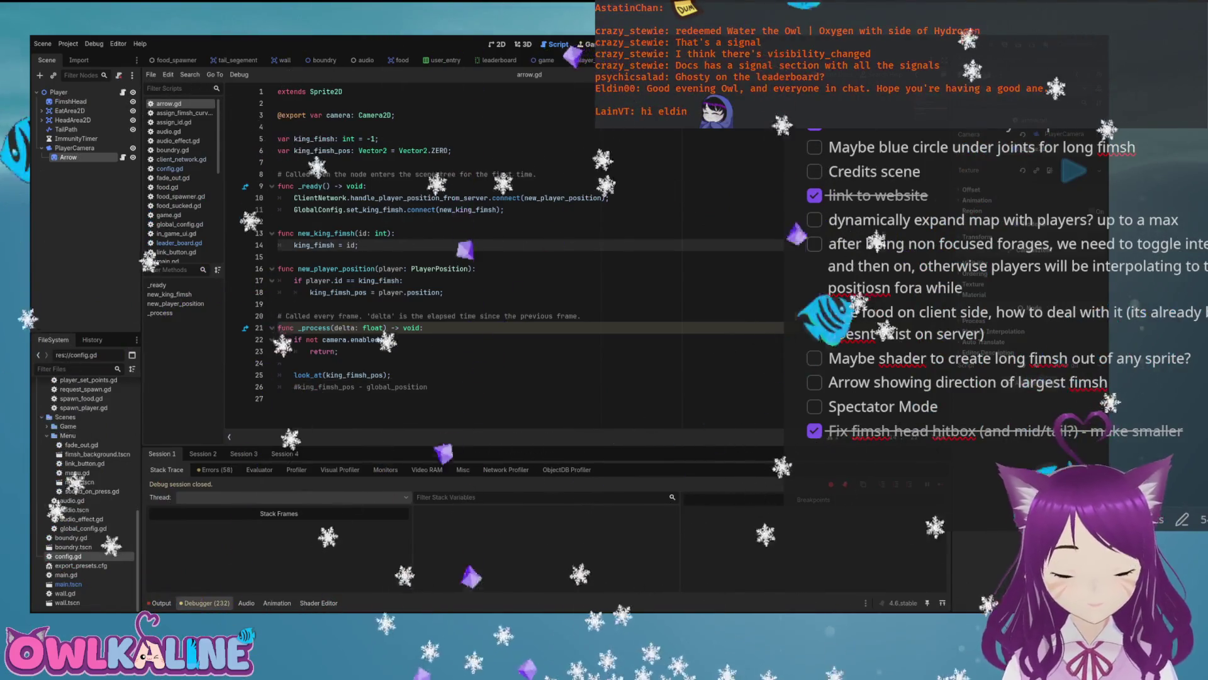
Step: In new_king_fimsh, hide the arrow when king_fimsh == ClientNetwork.id, else show it, then run the game
{"action": "key", "text": "Return"}
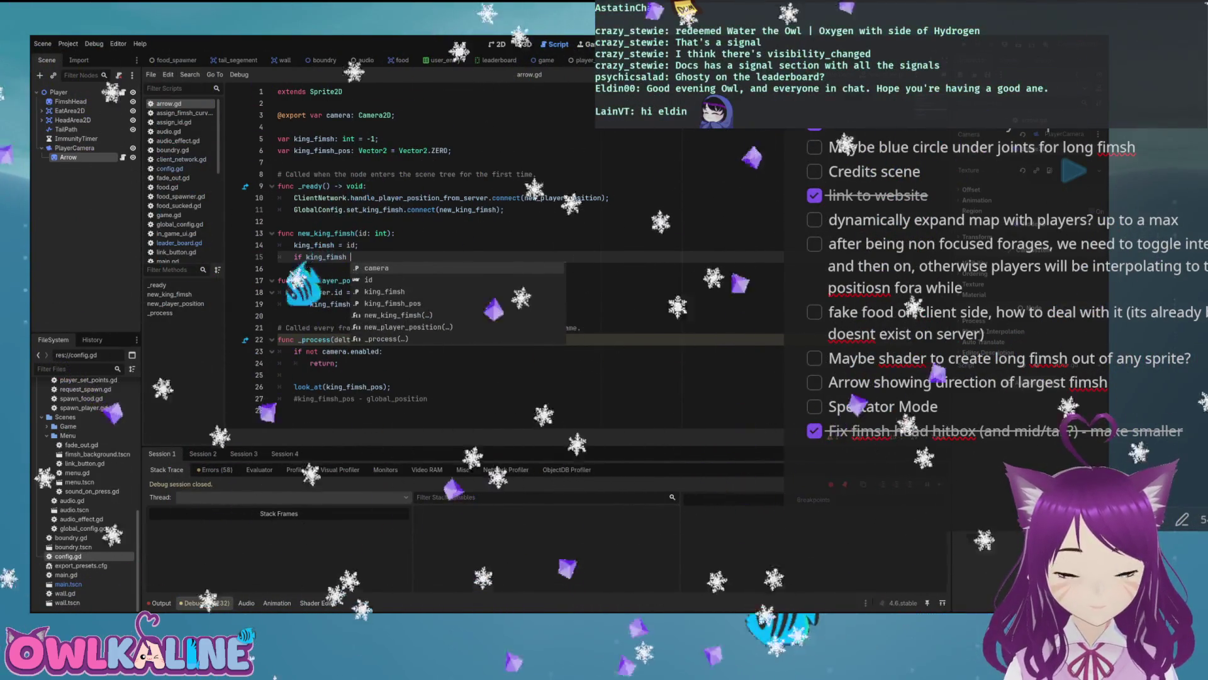
{"action": "type", "text": "== Clie"}
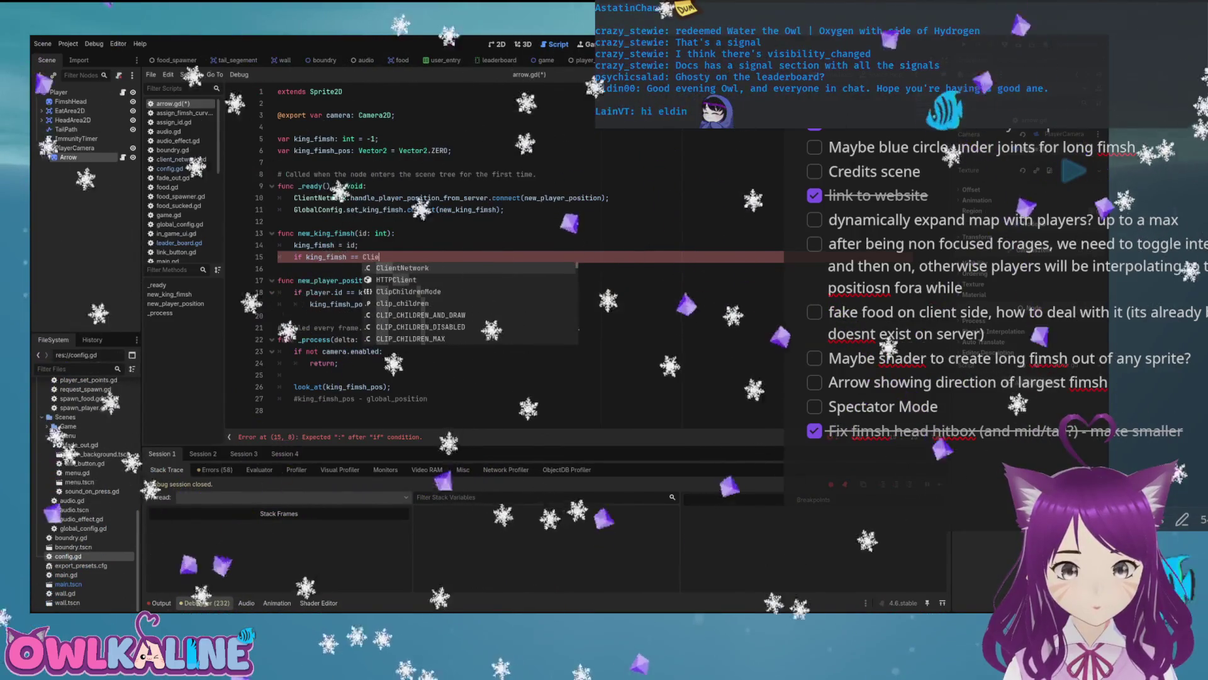
{"action": "key", "text": "Return"}
{"action": "type", "text": ".id:"}
{"action": "key", "text": "Return"}
{"action": "type", "text": "visi"}
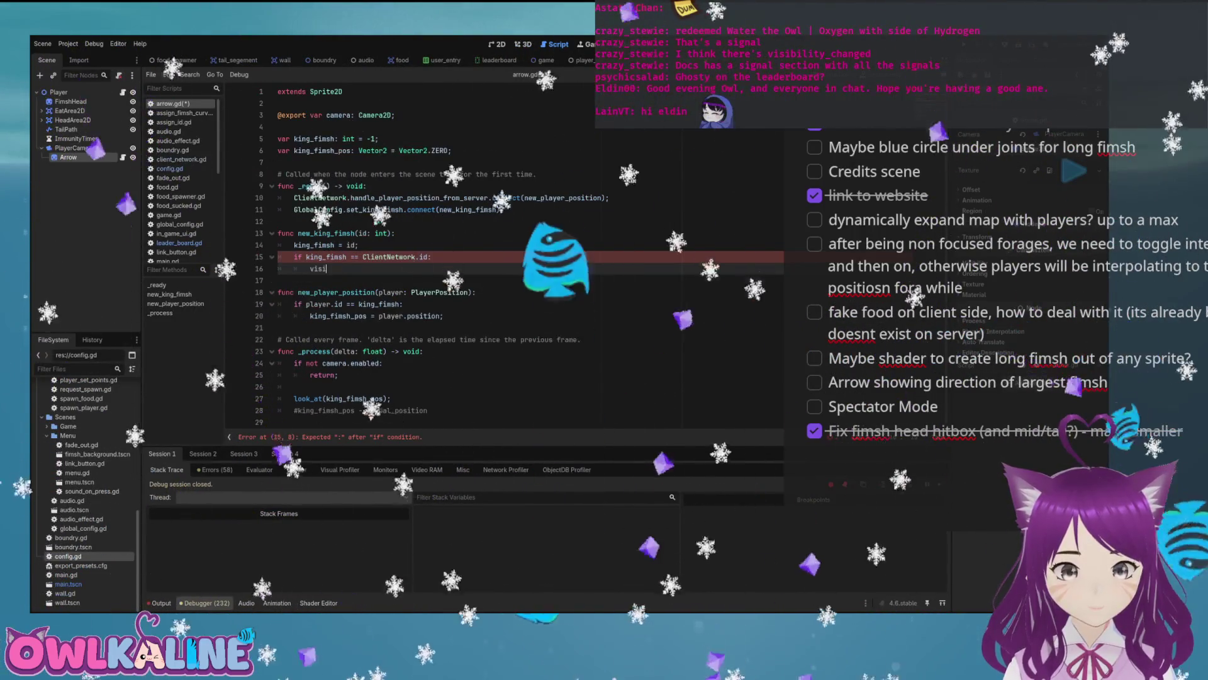
{"action": "type", "text": "ble = fal"}
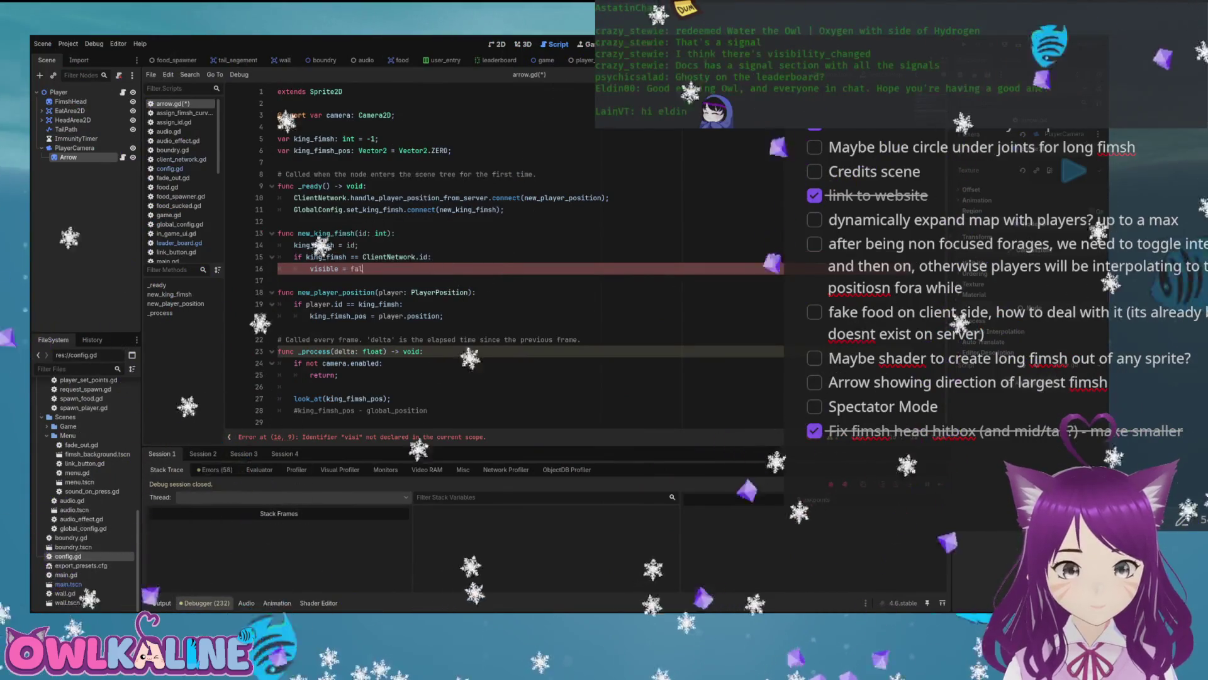
{"action": "key", "text": "Return"}
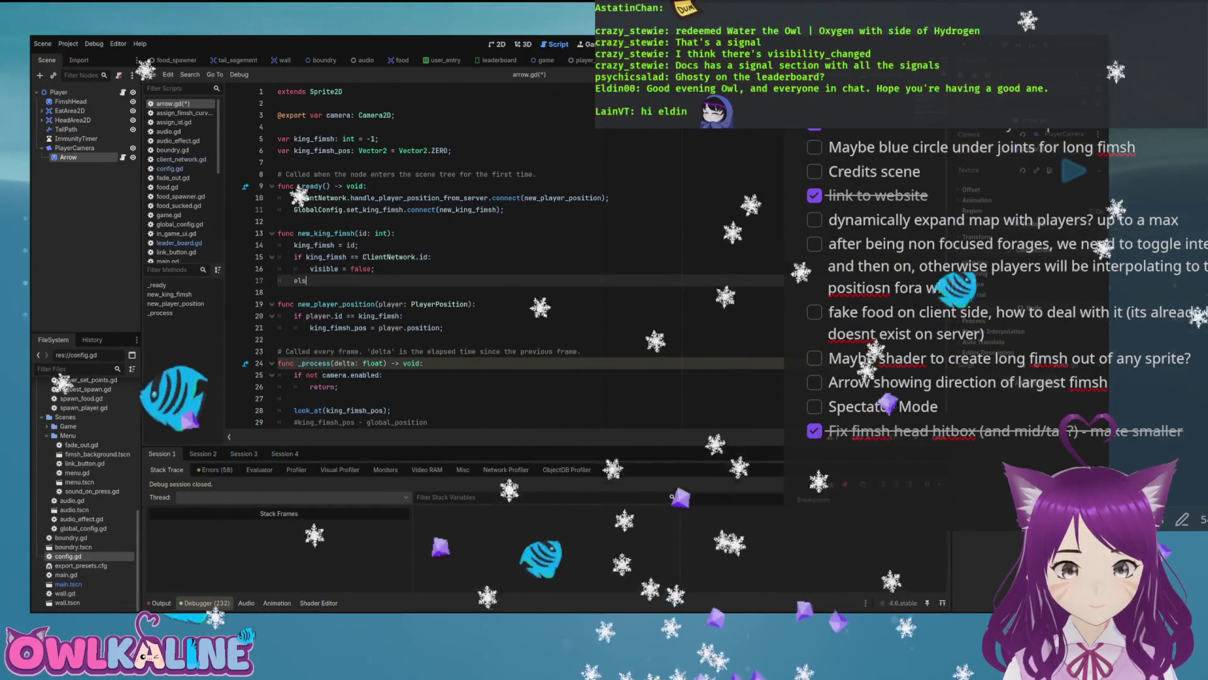
{"action": "type", "text": "e:"}
{"action": "key", "text": "Return"}
{"action": "type", "text": "visible = true;"}
{"action": "scroll", "coordinate": [503, 251], "scroll_direction": "down", "scroll_amount": 1}
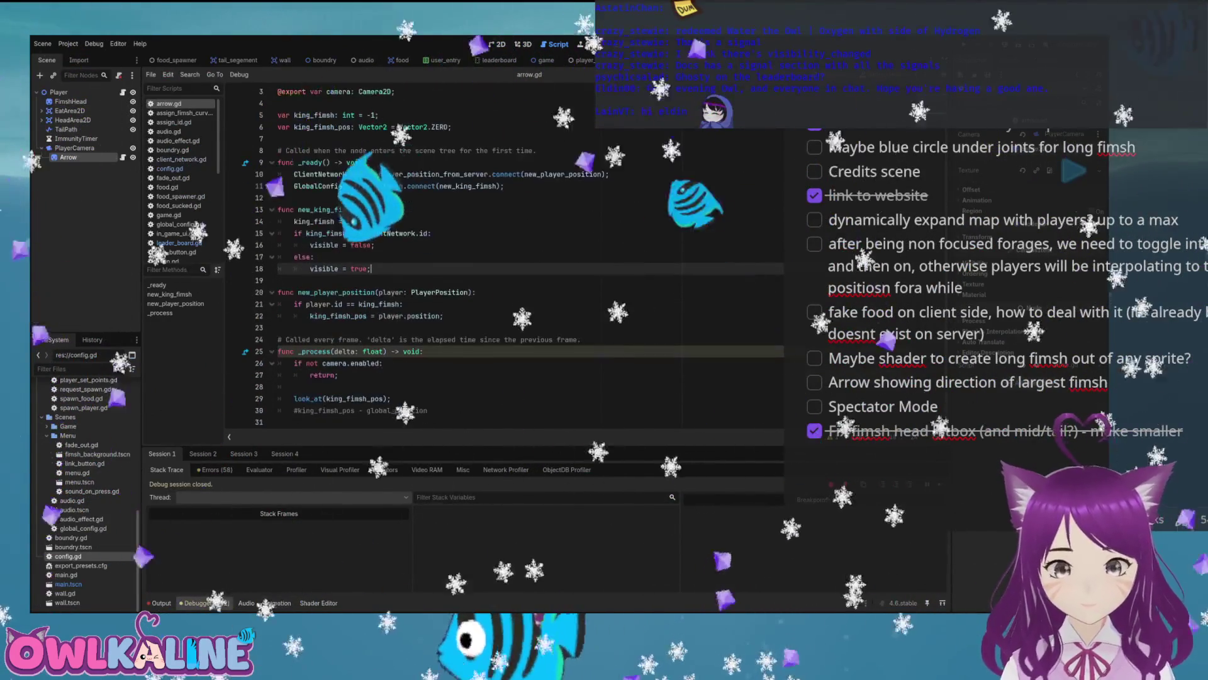
{"action": "left_click", "coordinate": [314, 257]}
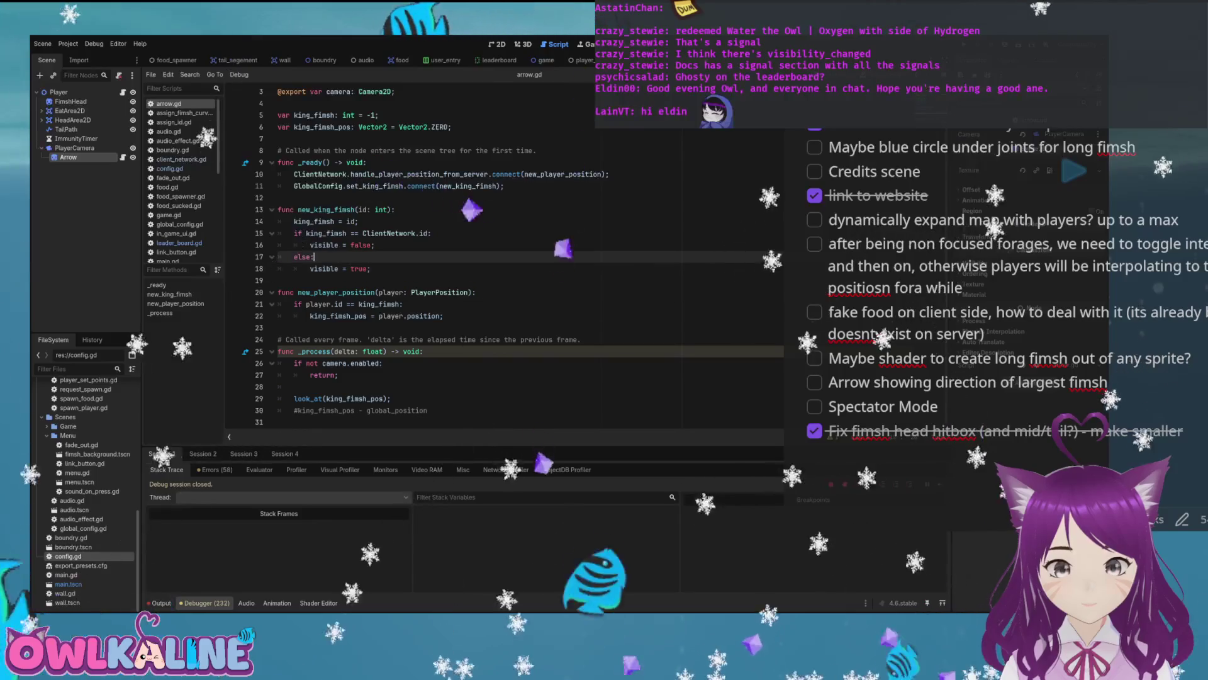
{"action": "key", "text": "F5"}
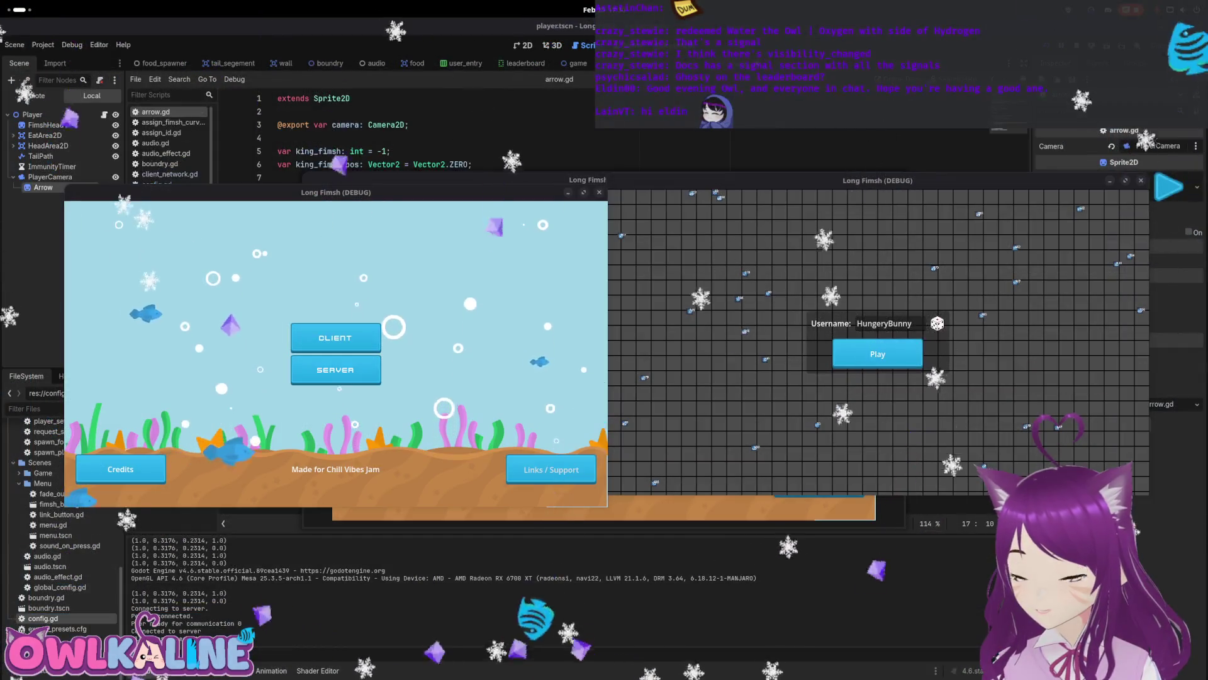
Step: Play as a client, then stop the run after the set_king_fimsh invalid-access error
{"action": "left_click", "coordinate": [862, 357]}
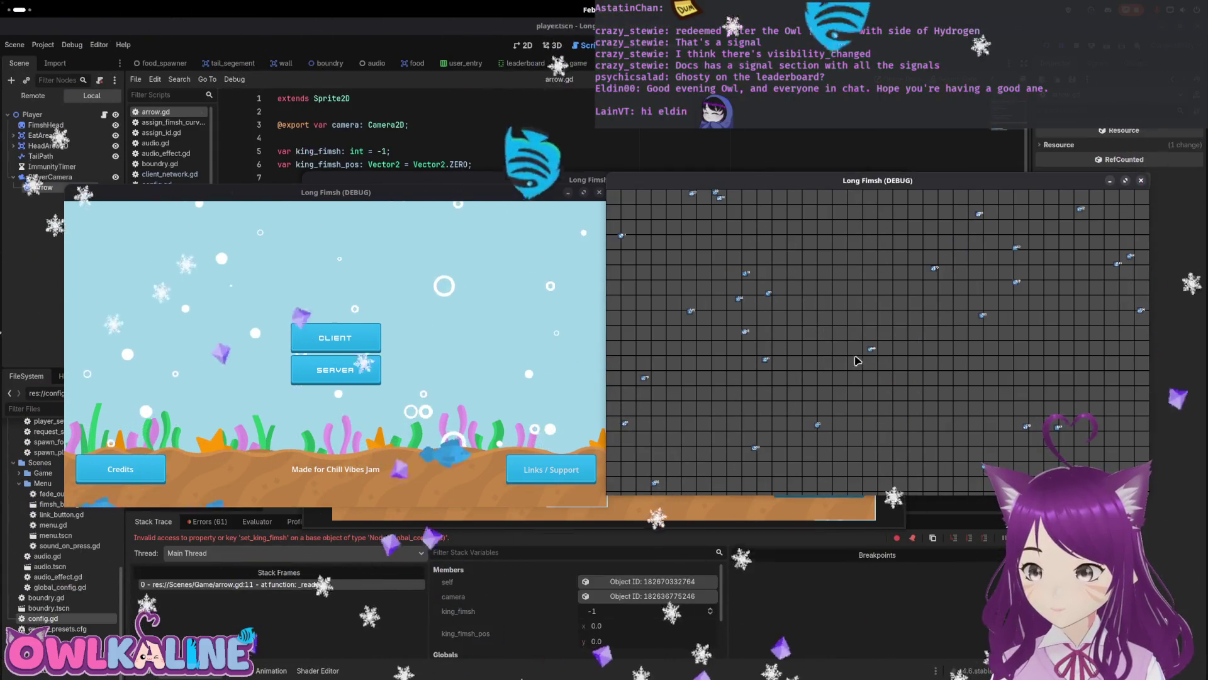
{"action": "key", "text": "F8"}
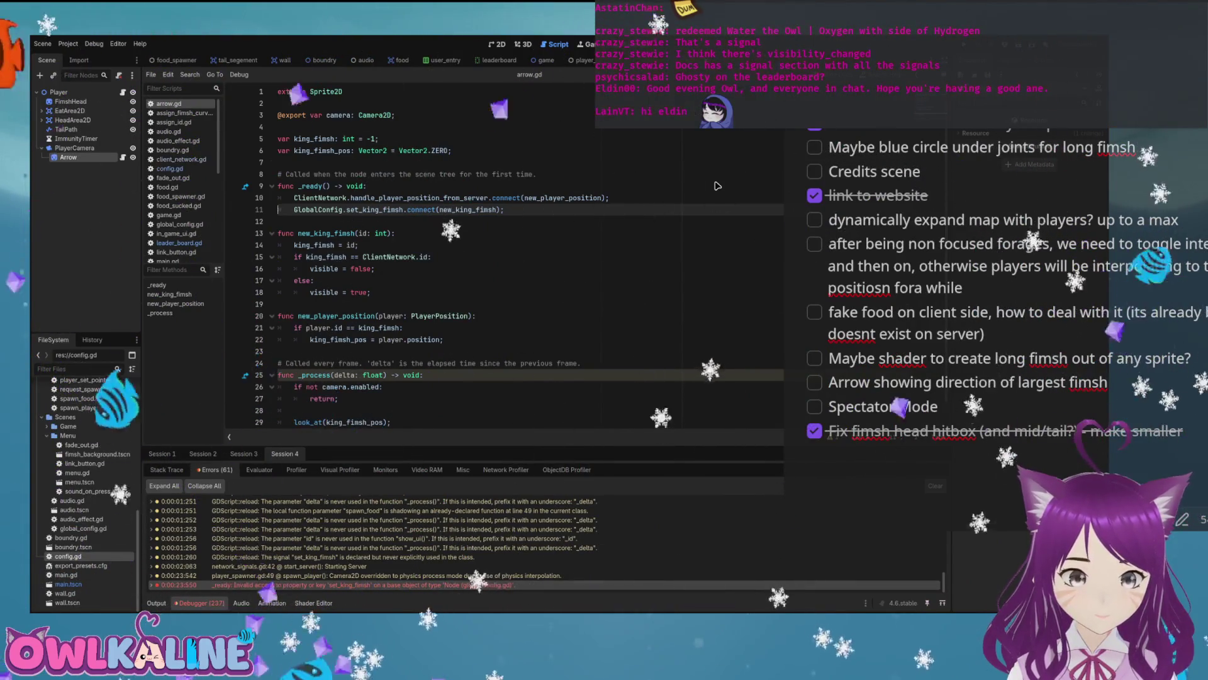
Step: Jump from arrow.gd's connect line to the set_king_fimsh declaration in config.gd and back
{"action": "key", "text": "Down"}
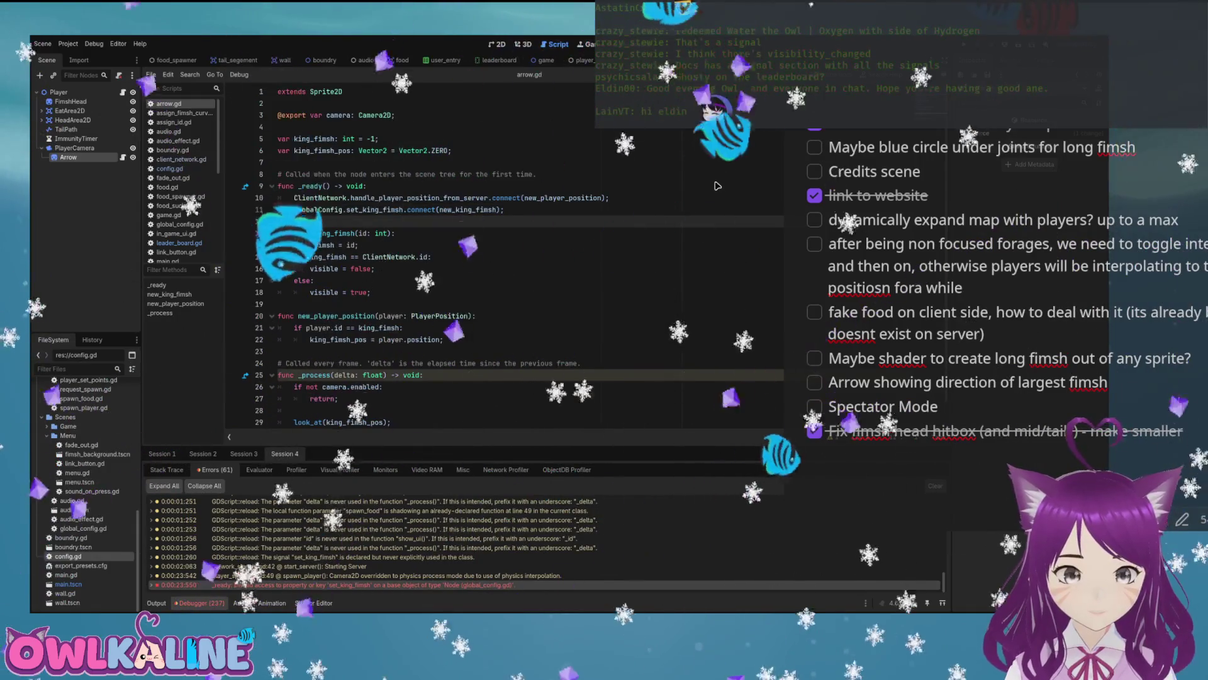
{"action": "key", "text": "Up"}
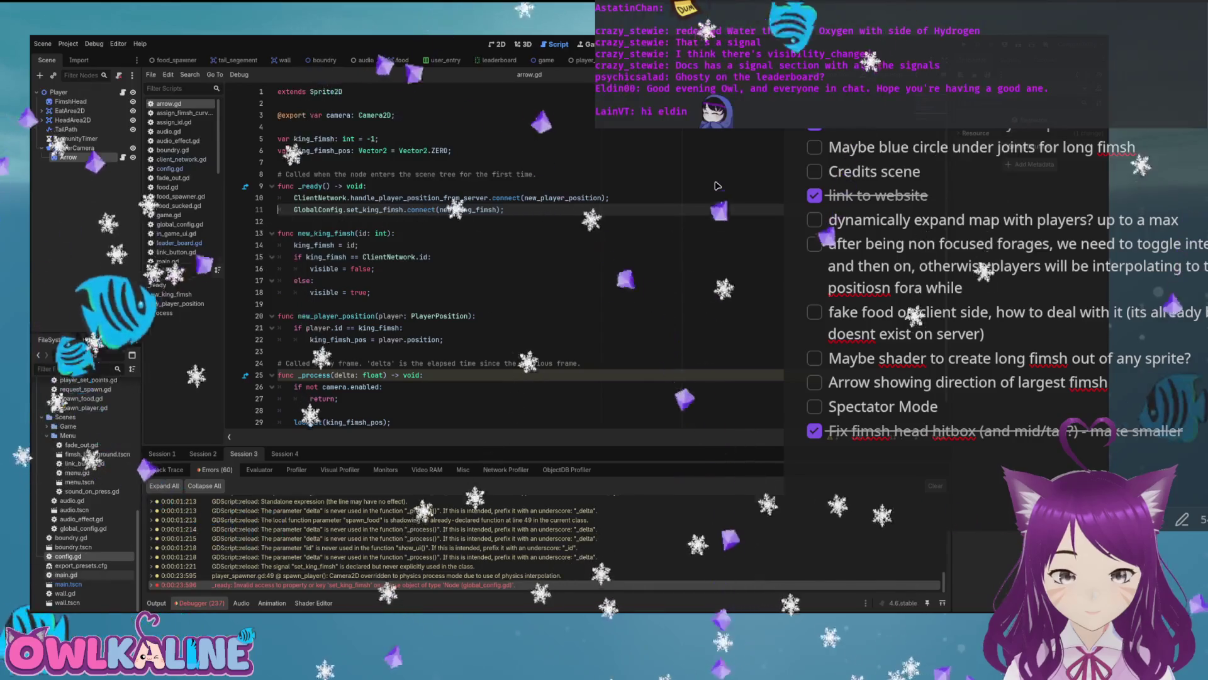
{"action": "key", "text": "F12"}
{"action": "key", "text": "Home"}
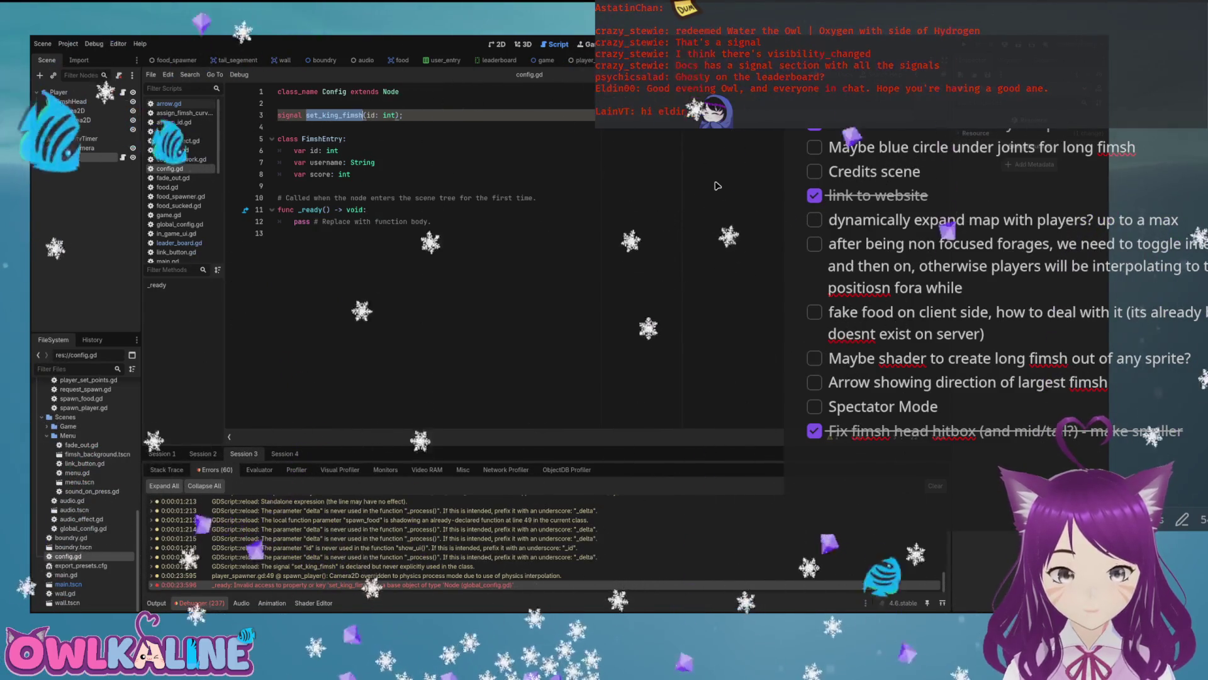
{"action": "key", "text": "Down"}
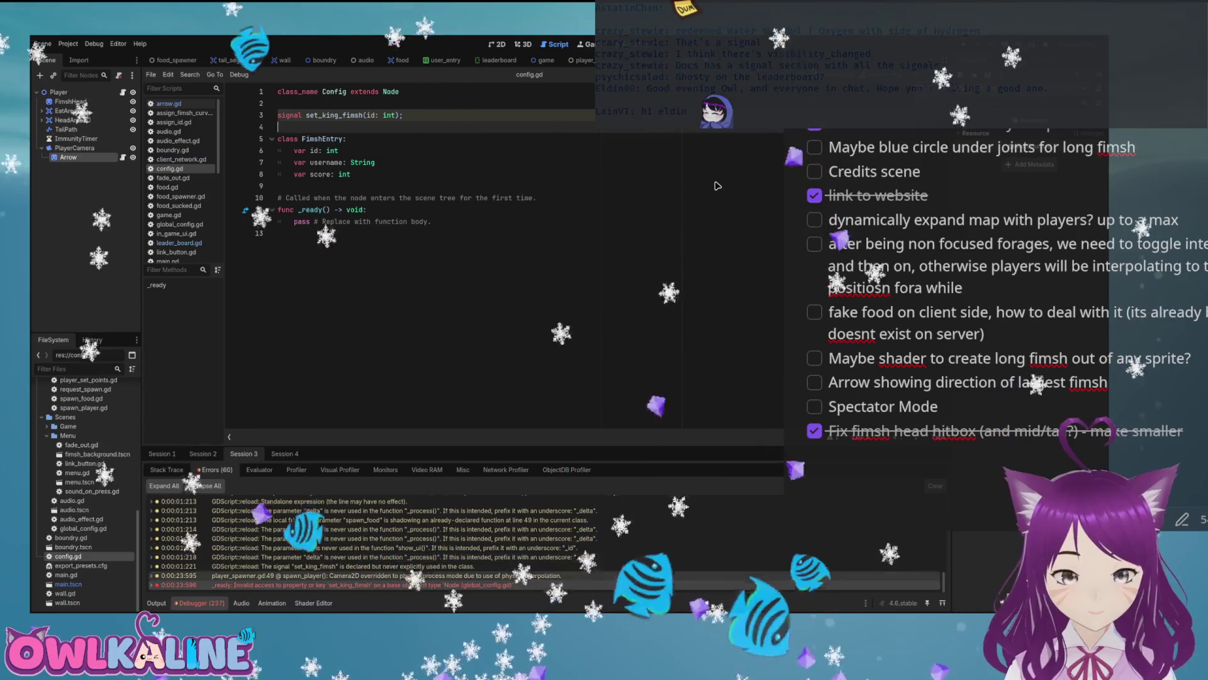
{"action": "key", "text": "alt+Left"}
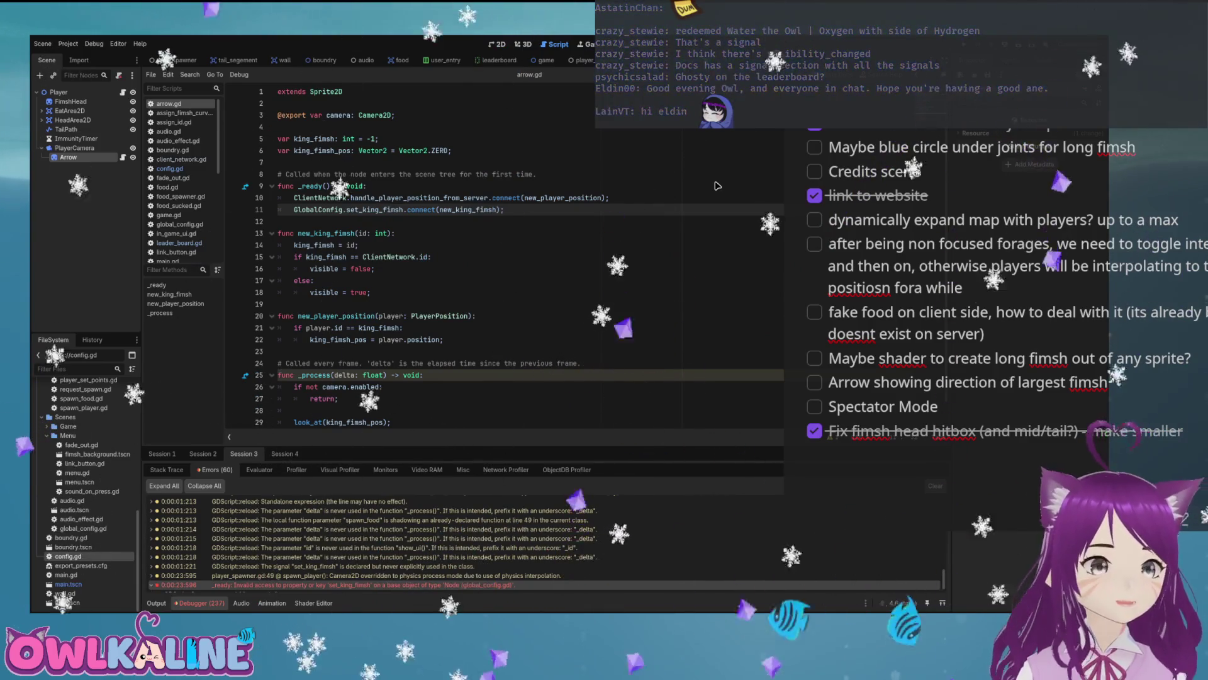
Step: Inspect global_config.gd's master_volume declaration, then return to config.gd
{"action": "key", "text": "alt+Left"}
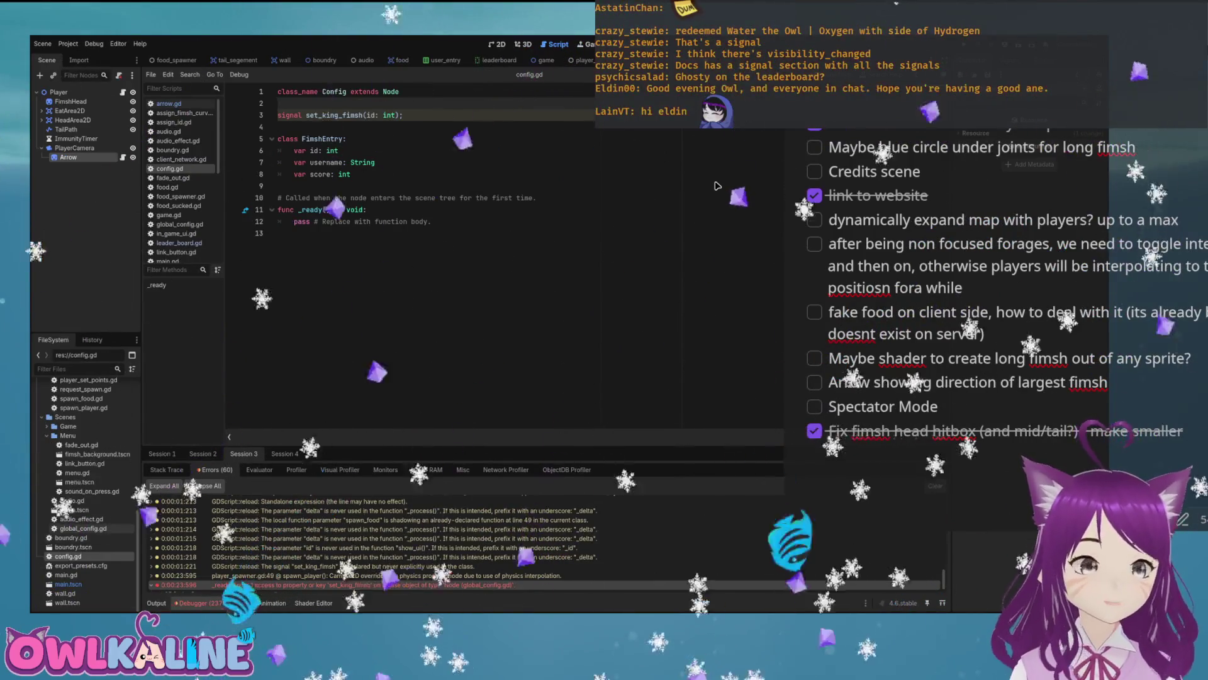
{"action": "double_click", "coordinate": [84, 528]}
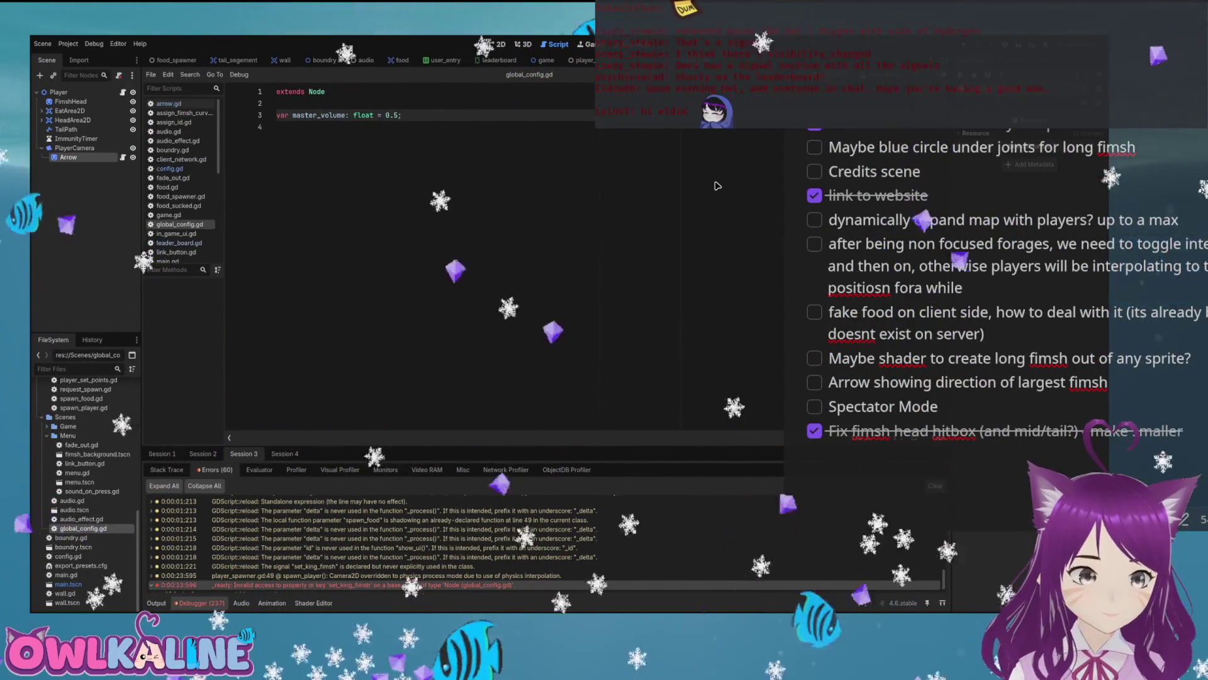
{"action": "key", "text": "shift+Up"}
{"action": "key", "text": "shift+Up"}
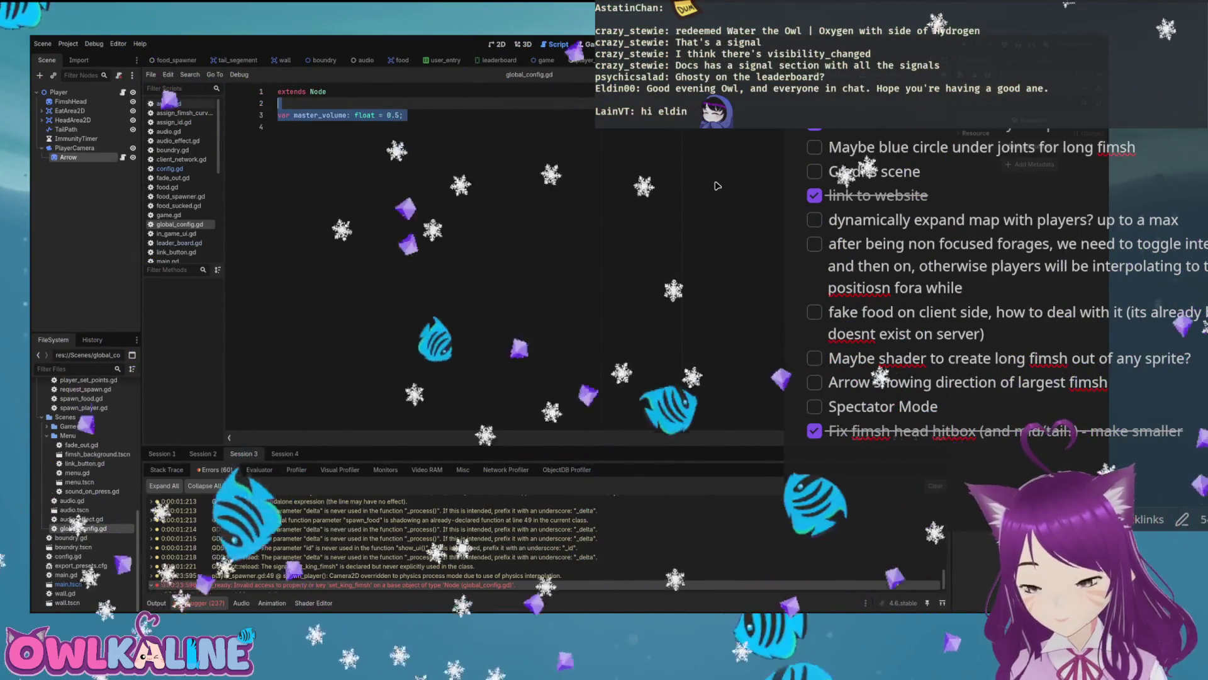
{"action": "key", "text": "Right"}
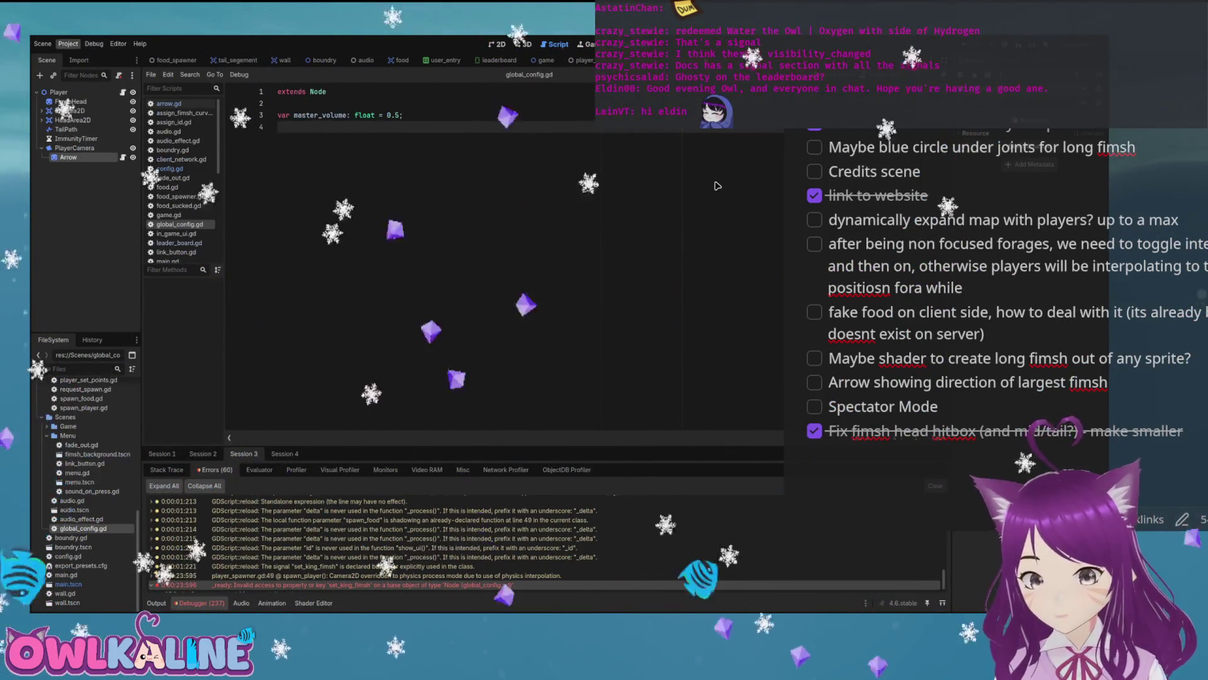
{"action": "key", "text": "alt+Left"}
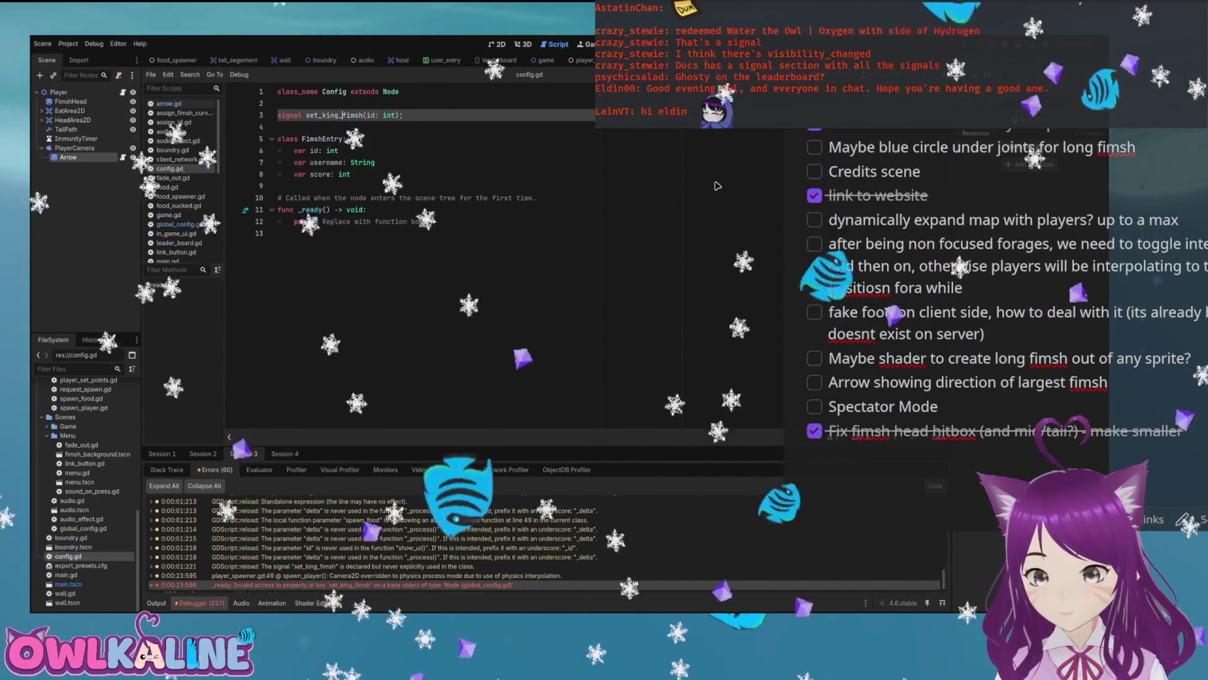
Step: In leader_board.gd, change GlobalConfig to Config on line 84
{"action": "key", "text": "ctrl+shift+Tab"}
{"action": "key", "text": "ctrl+shift+Tab"}
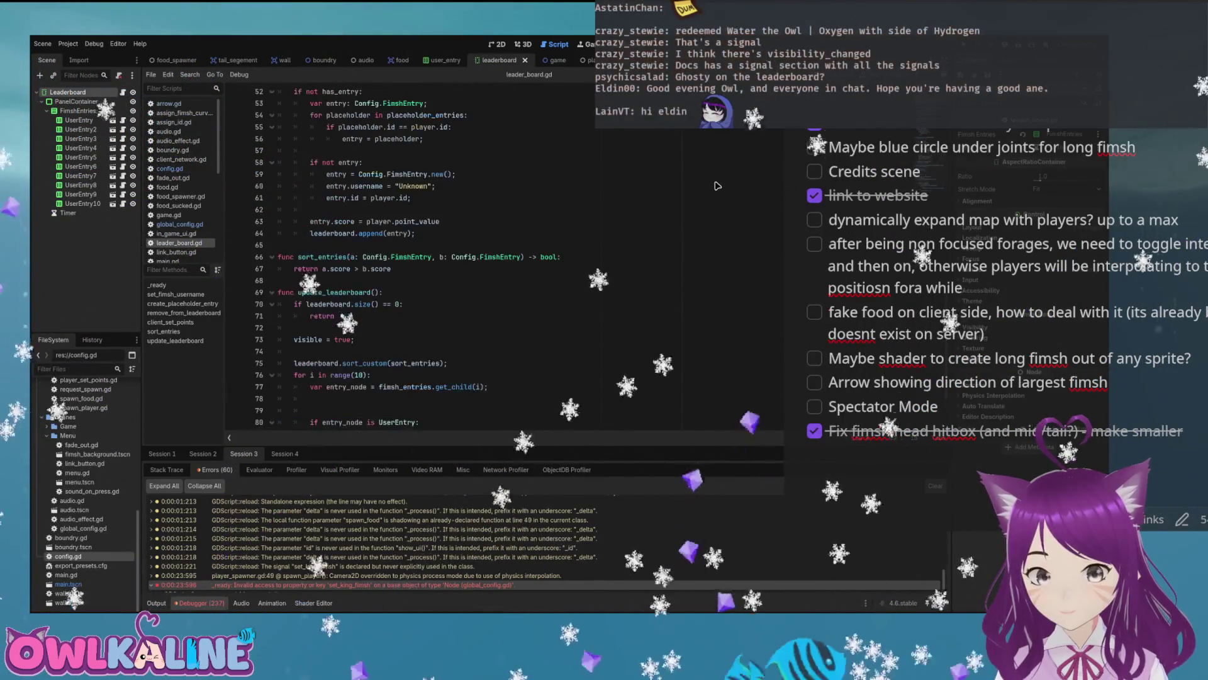
{"action": "key", "text": "ctrl+Home"}
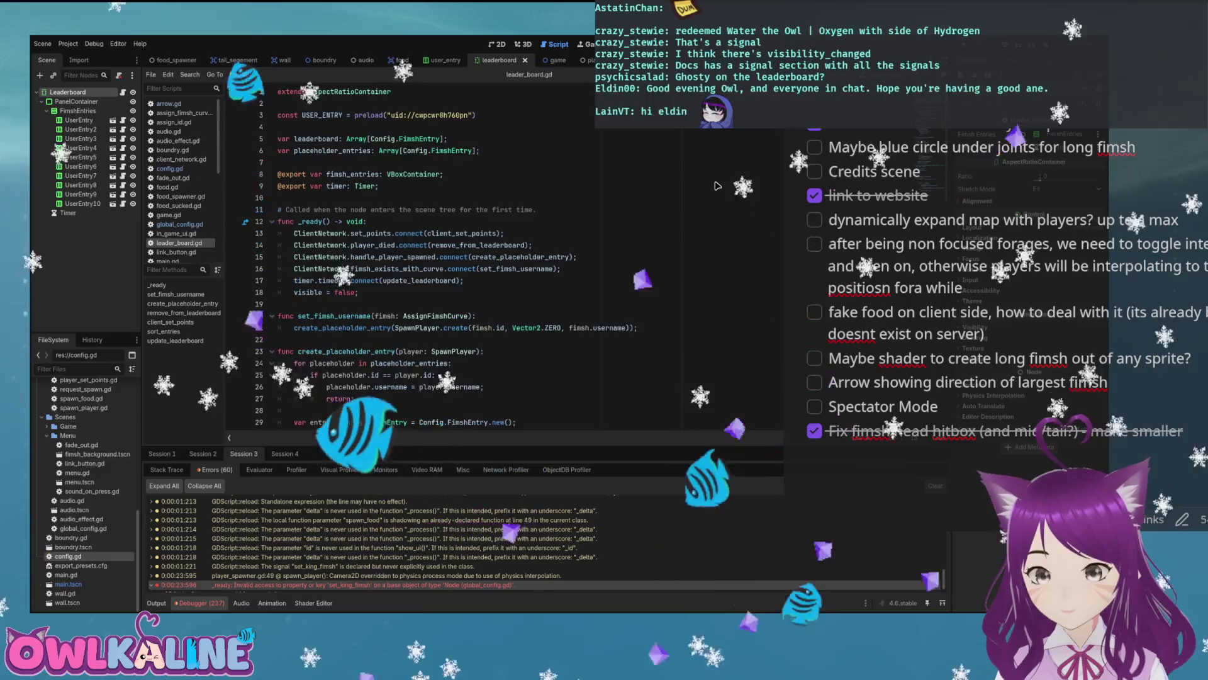
{"action": "key", "text": "Down"}
{"action": "key", "text": "Down"}
{"action": "key", "text": "Down"}
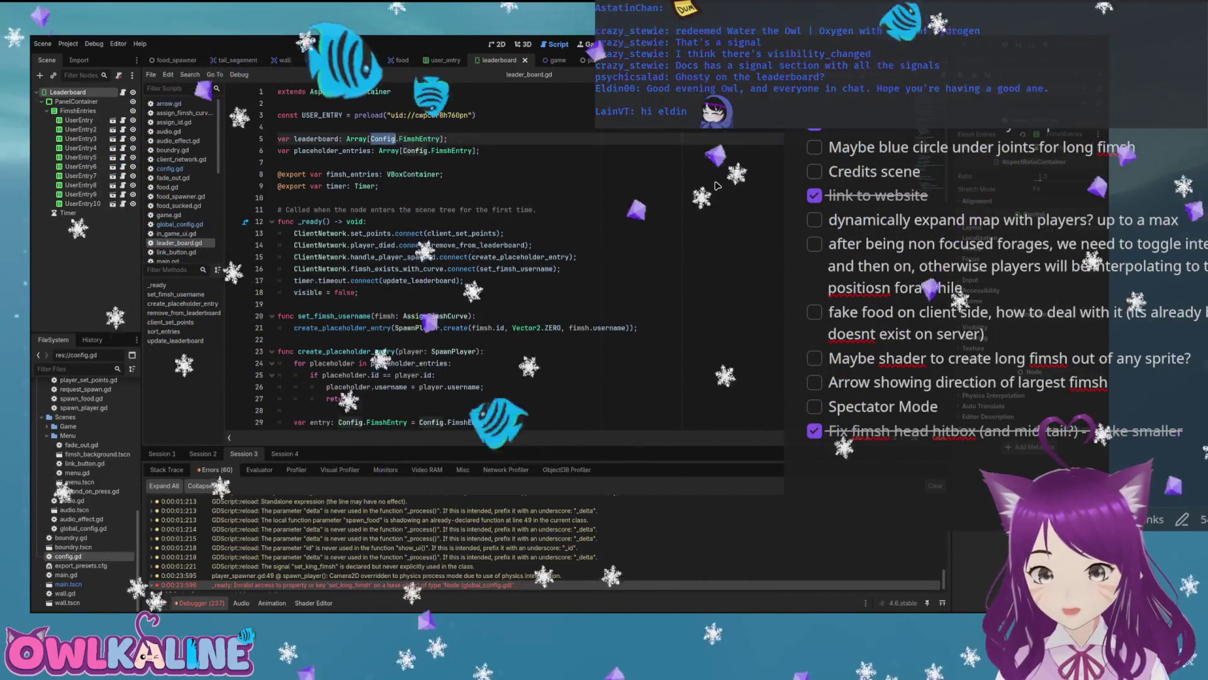
{"action": "scroll", "coordinate": [715, 185], "scroll_direction": "down", "scroll_amount": 1}
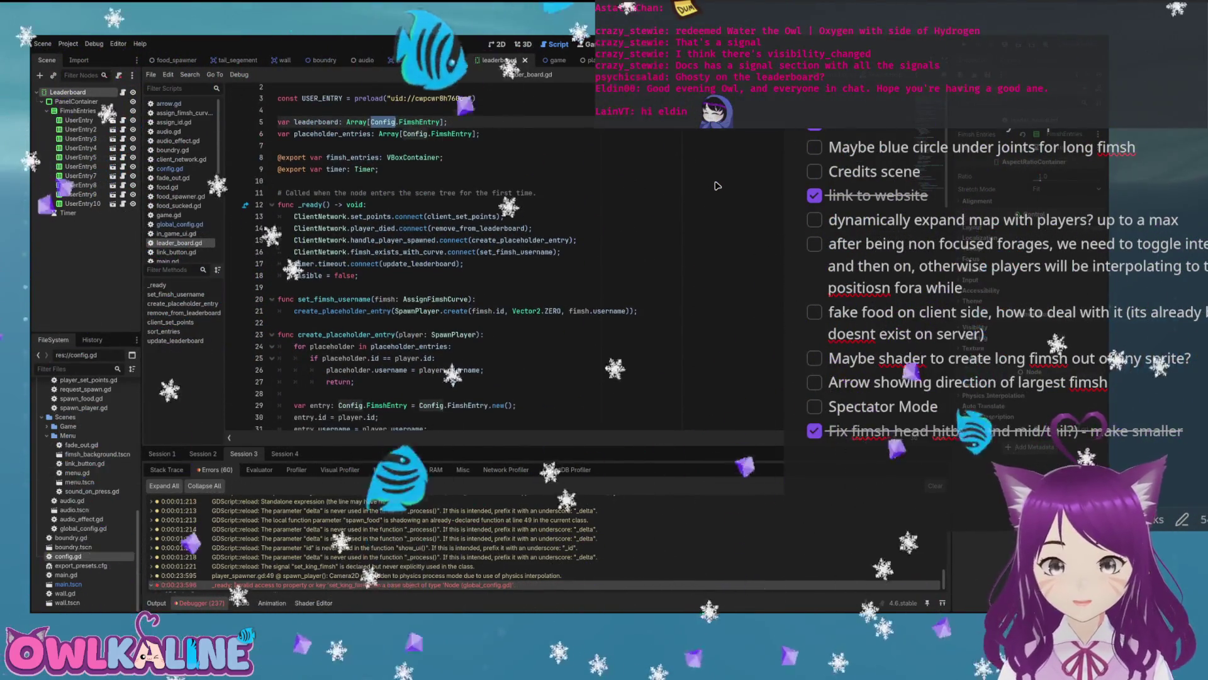
{"action": "scroll", "coordinate": [714, 186], "scroll_direction": "down", "scroll_amount": 18}
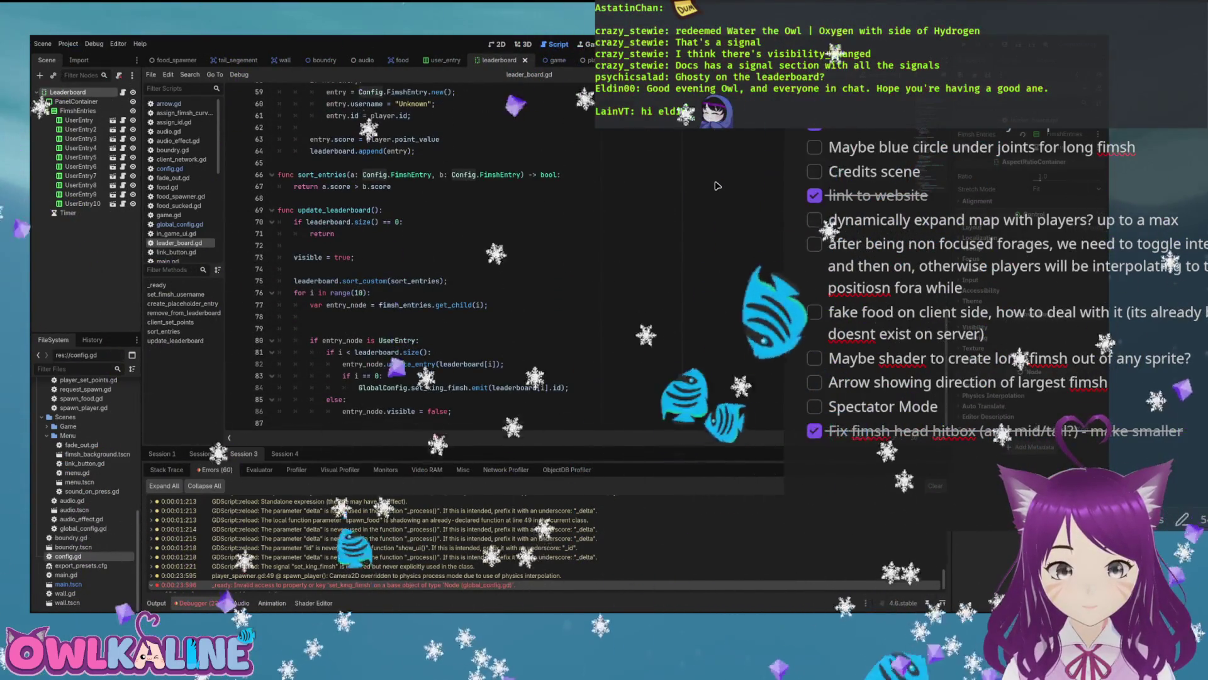
{"action": "double_click", "coordinate": [383, 387]}
{"action": "type", "text": "C"}
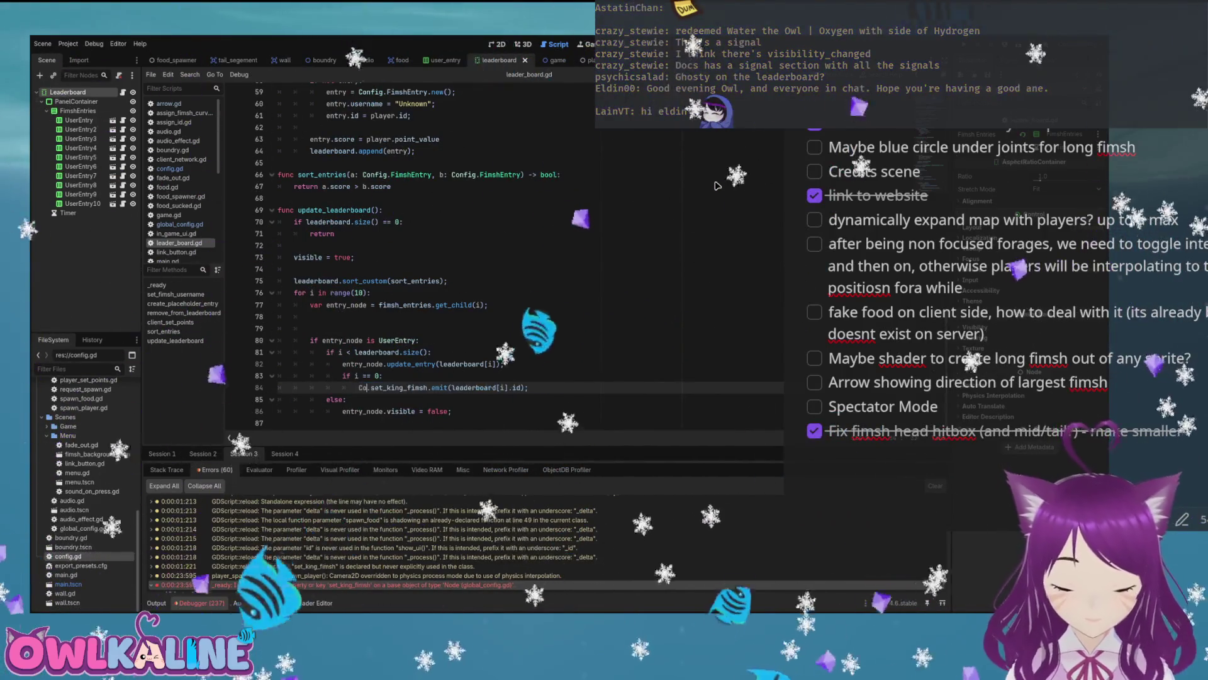
{"action": "key", "text": "Escape"}
Step: Move config.gd's set_king_fimsh signal below the FimshEntry class and rerun the project
{"action": "key", "text": "Down"}
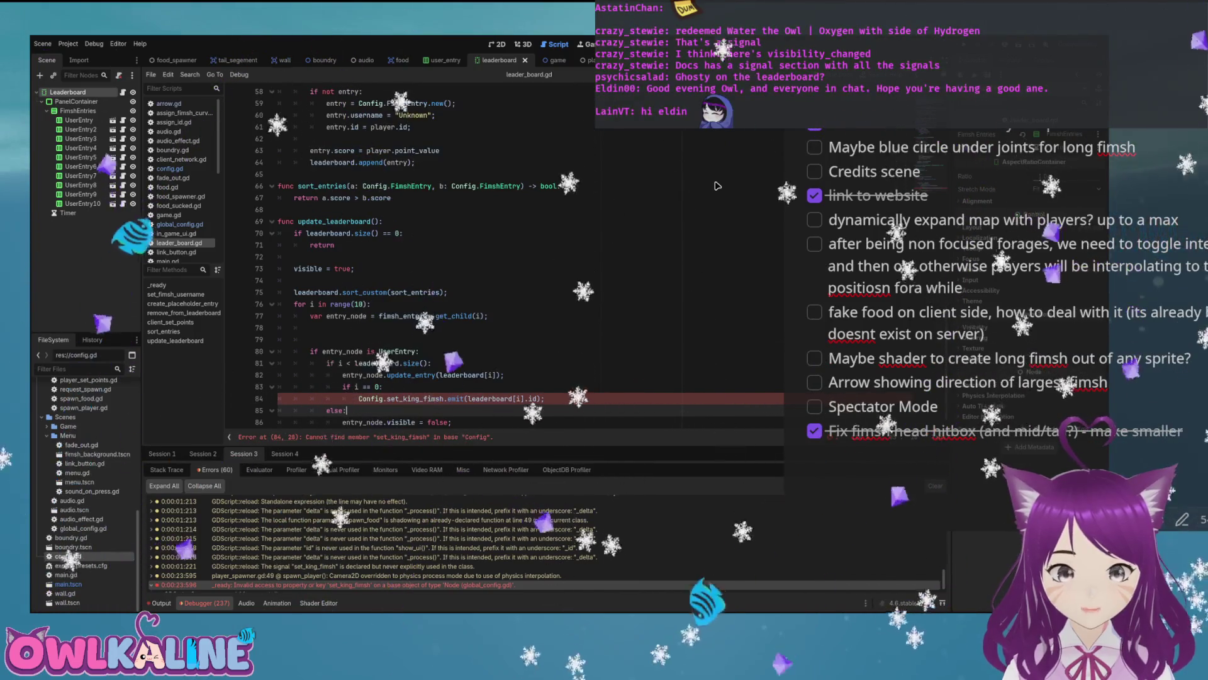
{"action": "key", "text": "Up"}
{"action": "key", "text": "Up"}
{"action": "key", "text": "Up"}
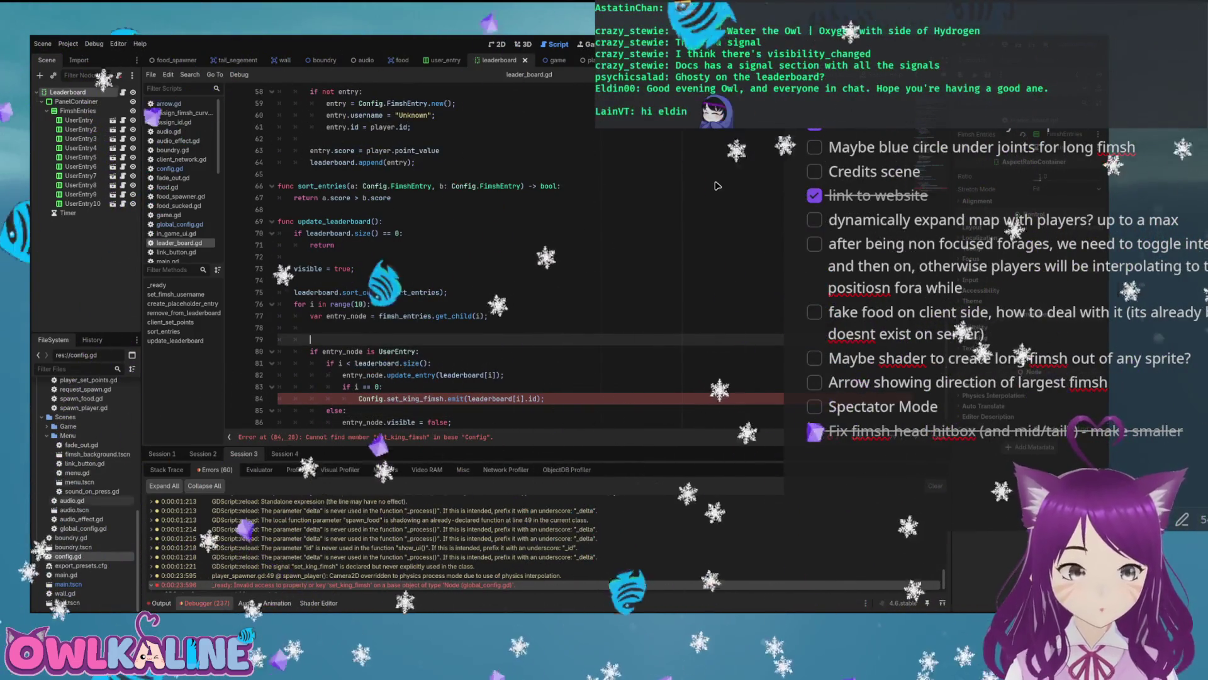
{"action": "key", "text": "alt+Left"}
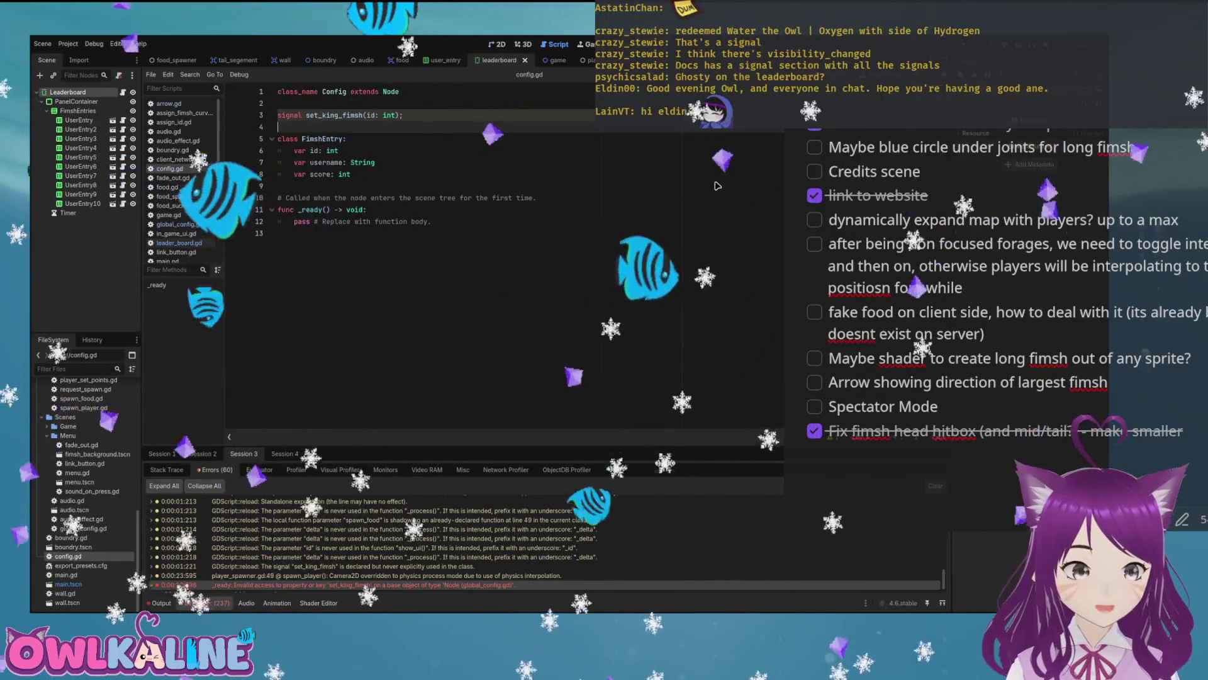
{"action": "key", "text": "Home"}
{"action": "key", "text": "shift+End"}
{"action": "key", "text": "ctrl+c"}
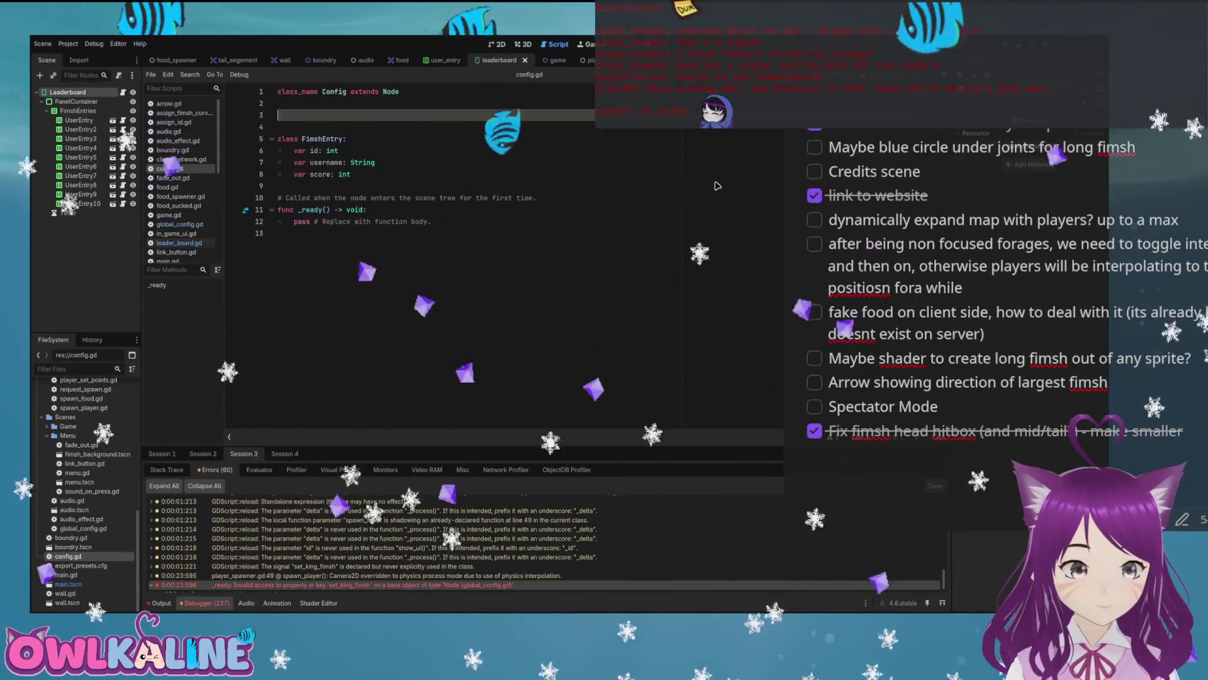
{"action": "key", "text": "Down"}
{"action": "key", "text": "Down"}
{"action": "key", "text": "Down"}
{"action": "key", "text": "Return"}
{"action": "key", "text": "Return"}
{"action": "key", "text": "Up"}
{"action": "key", "text": "ctrl+v"}
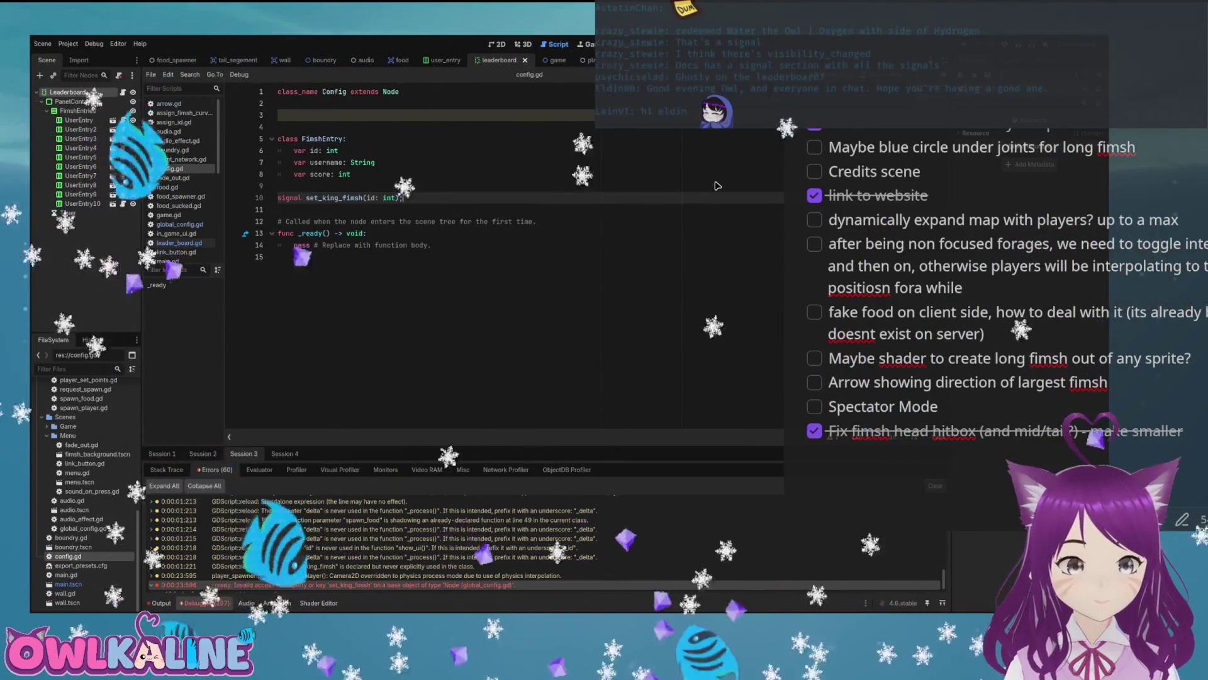
{"action": "key", "text": "F5"}
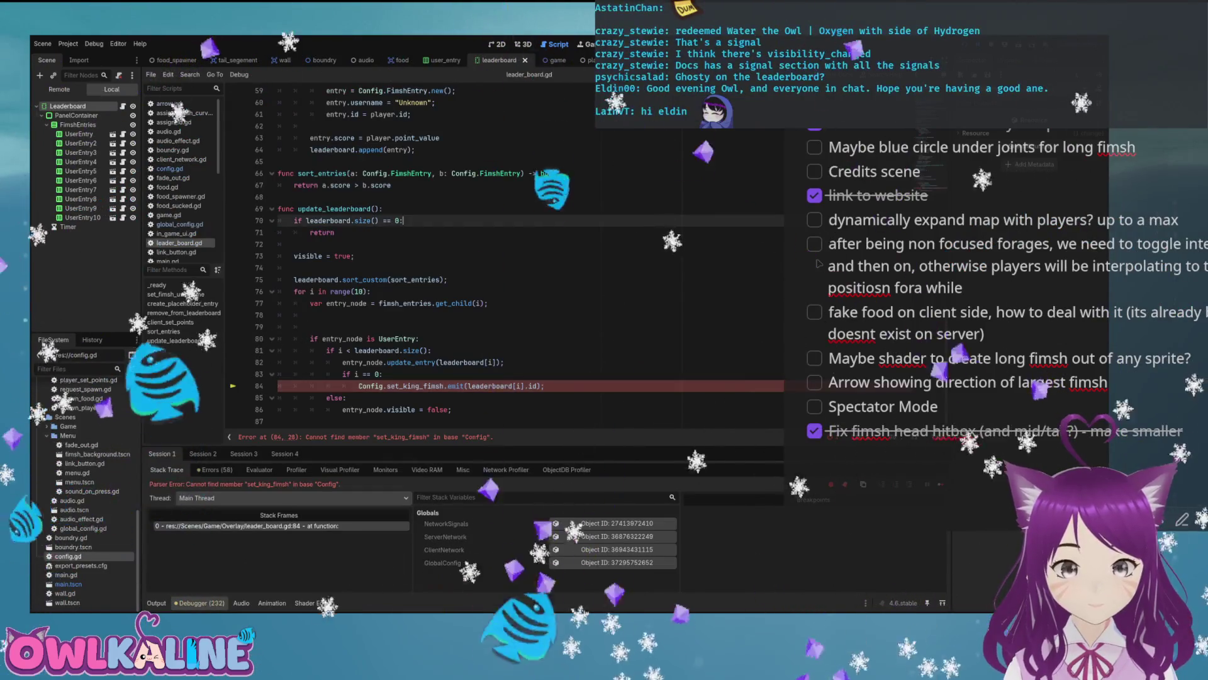
Step: Review leader_board.gd's Config references on lines 5, 29 and 84, then select client_network.gd in FileSystem
{"action": "double_click", "coordinate": [371, 386]}
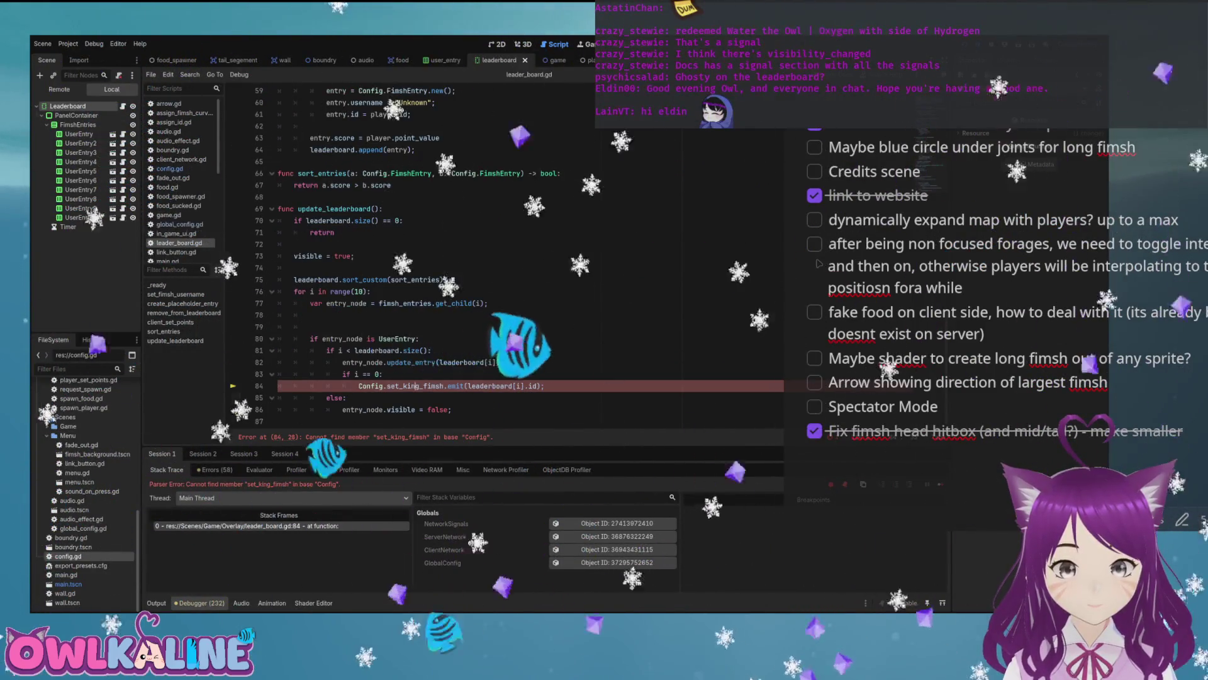
{"action": "scroll", "coordinate": [441, 258], "scroll_direction": "up", "scroll_amount": 2}
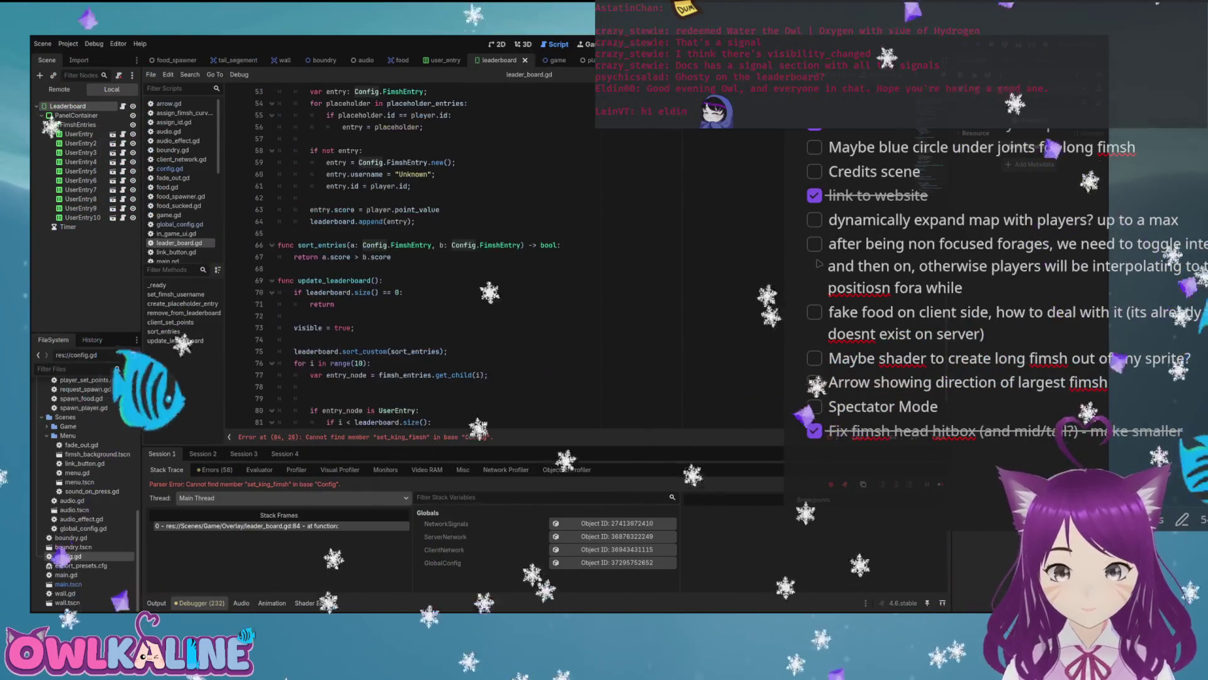
{"action": "scroll", "coordinate": [409, 258], "scroll_direction": "up", "scroll_amount": 17}
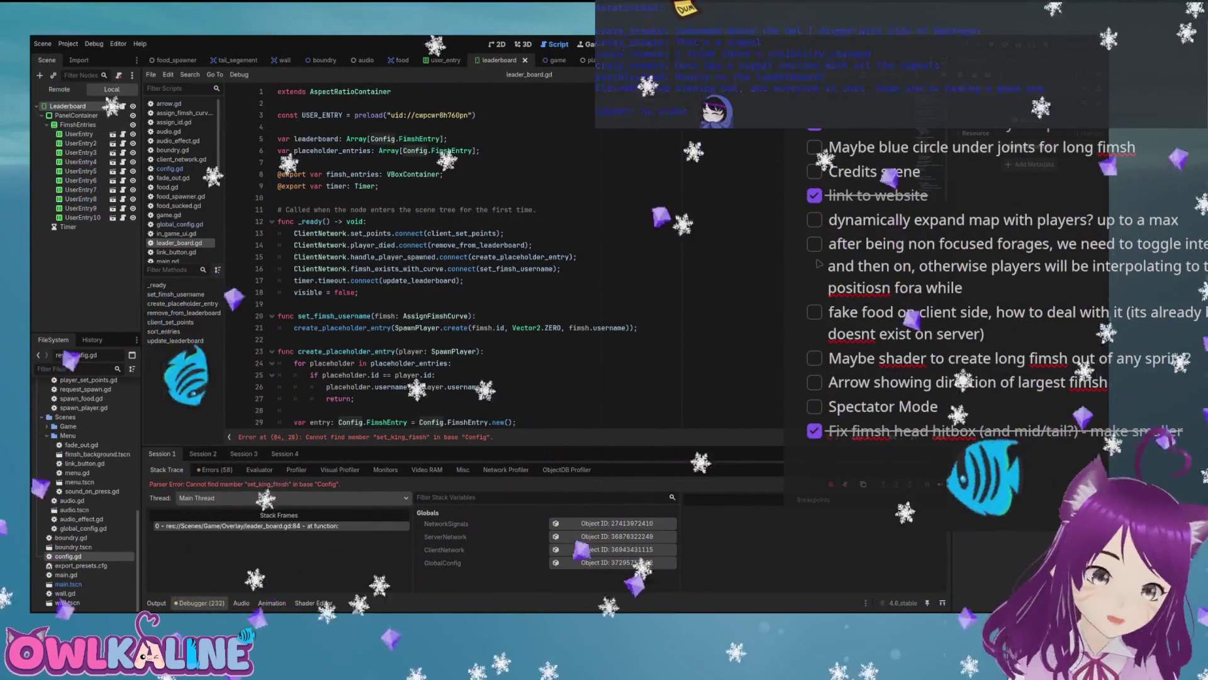
{"action": "double_click", "coordinate": [419, 138]}
{"action": "scroll", "coordinate": [440, 251], "scroll_direction": "down", "scroll_amount": 4}
{"action": "left_click", "coordinate": [349, 280]}
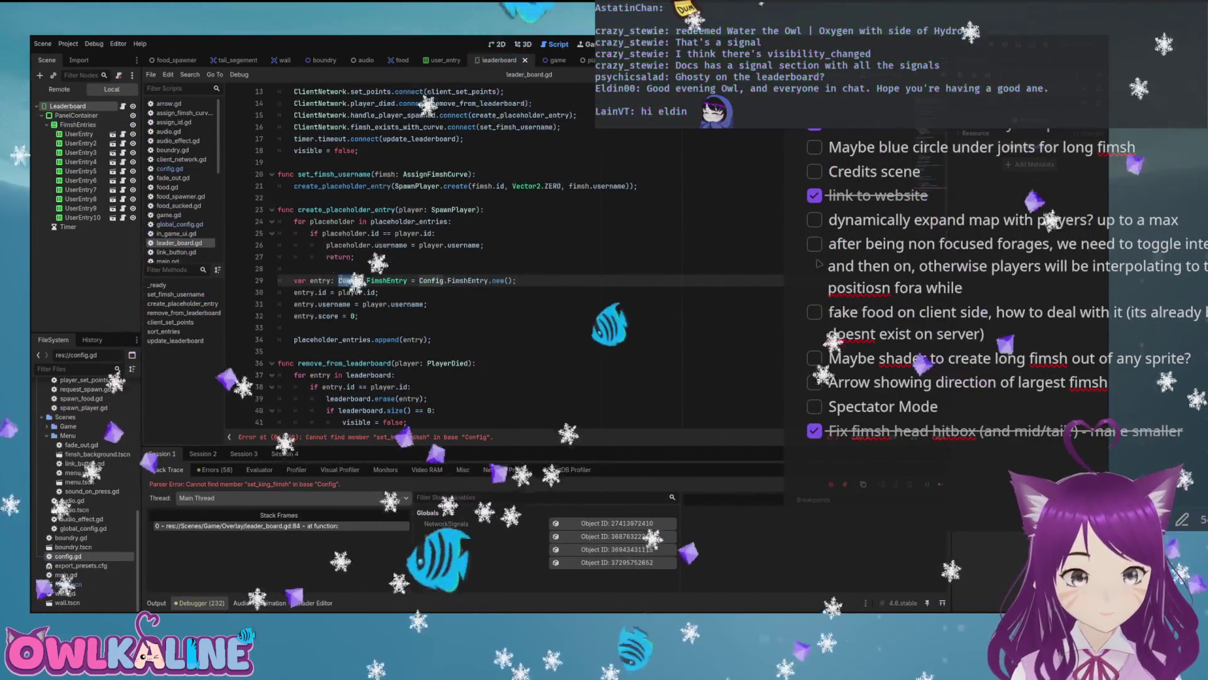
{"action": "left_click", "coordinate": [284, 437]}
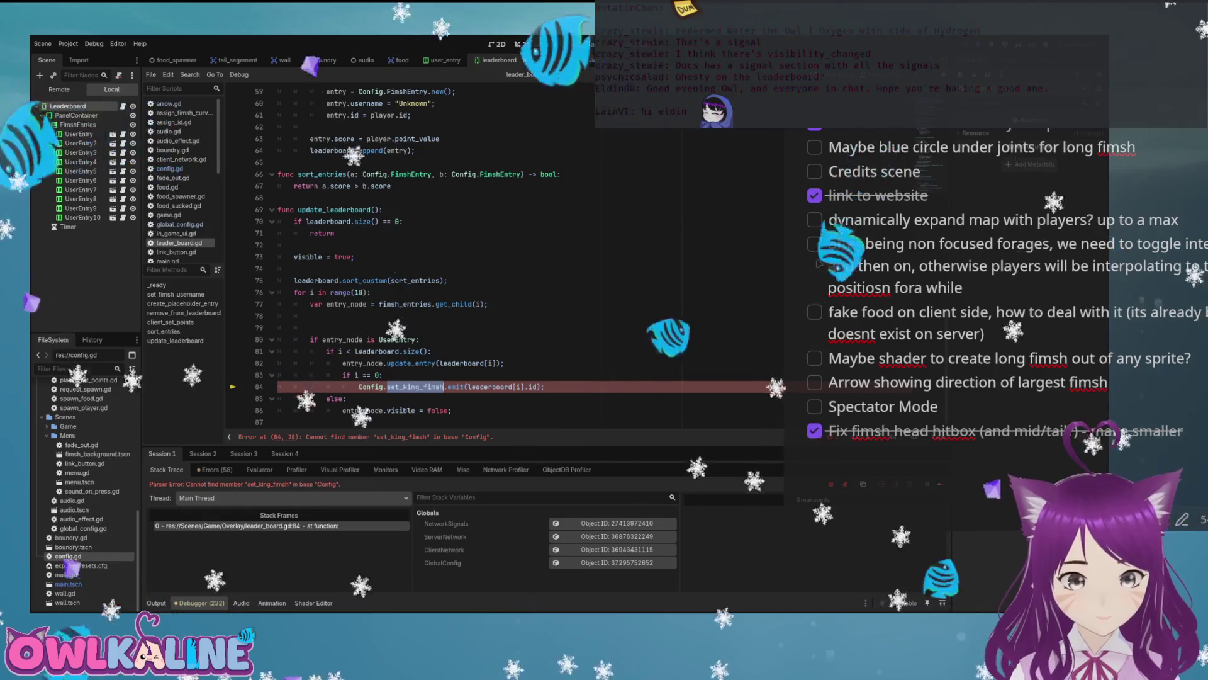
{"action": "scroll", "coordinate": [88, 478], "scroll_direction": "up", "scroll_amount": 5}
{"action": "left_click", "coordinate": [85, 456]}
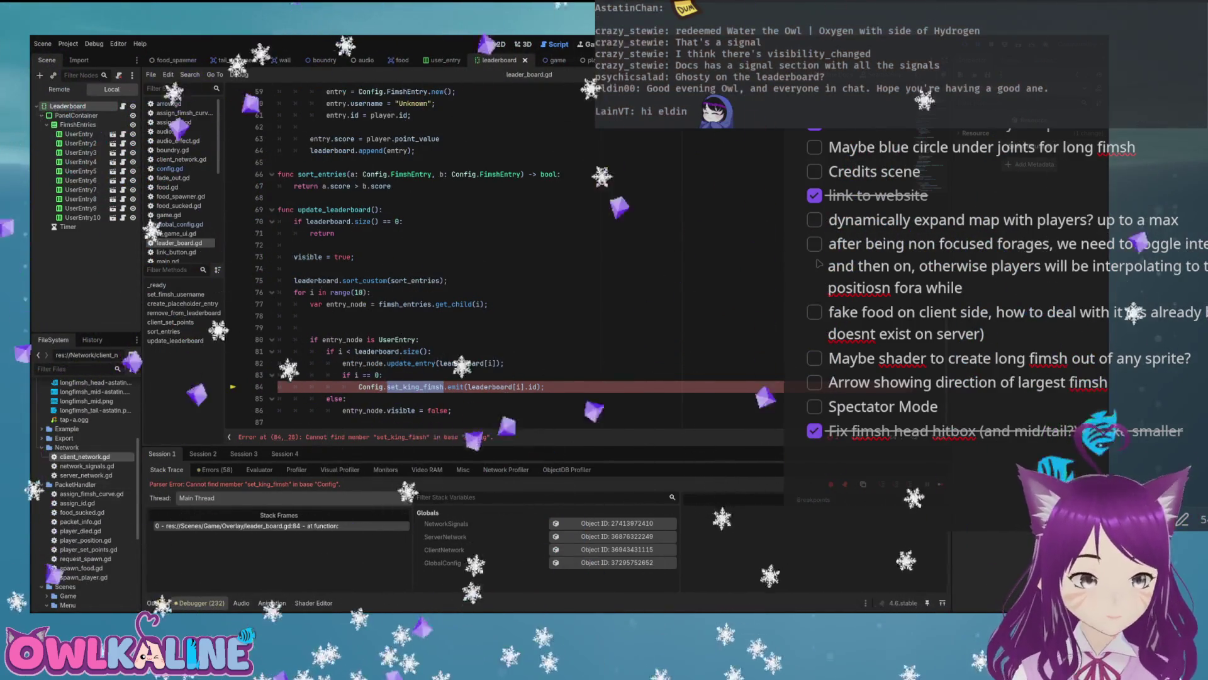
Step: Open client_network.gd and config.gd, delete config.gd's unused _ready function, and test-run the game
{"action": "double_click", "coordinate": [85, 457]}
{"action": "left_click", "coordinate": [281, 209]}
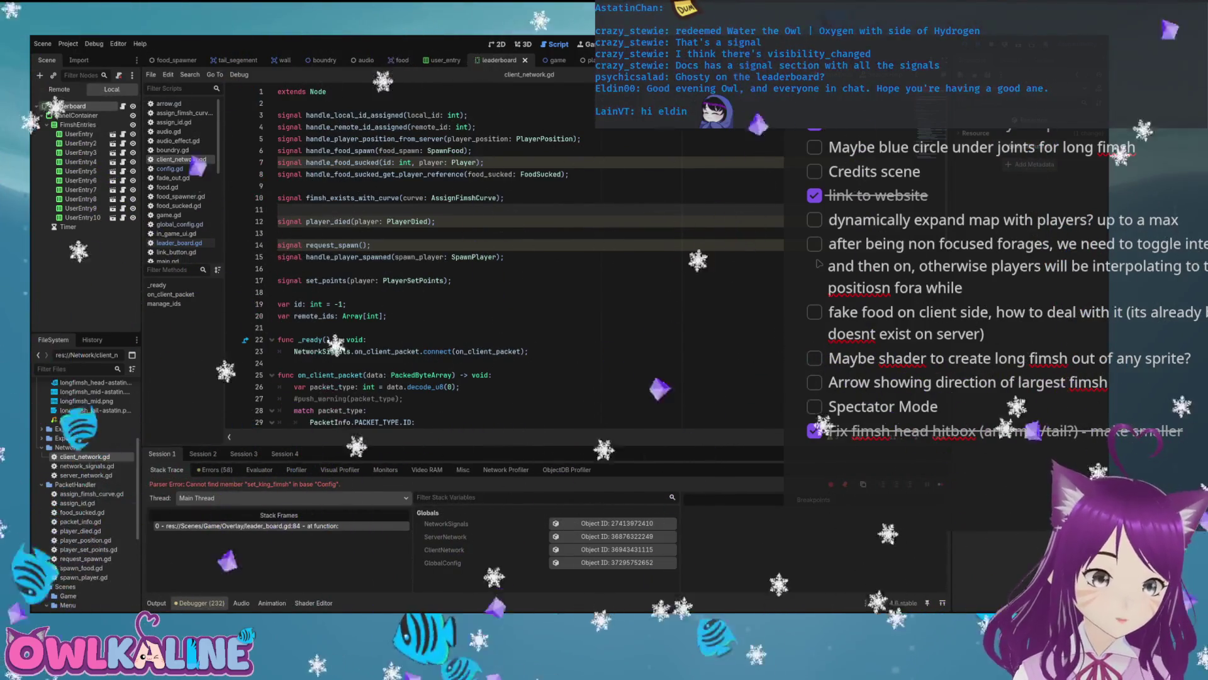
{"action": "scroll", "coordinate": [85, 491], "scroll_direction": "down", "scroll_amount": 5}
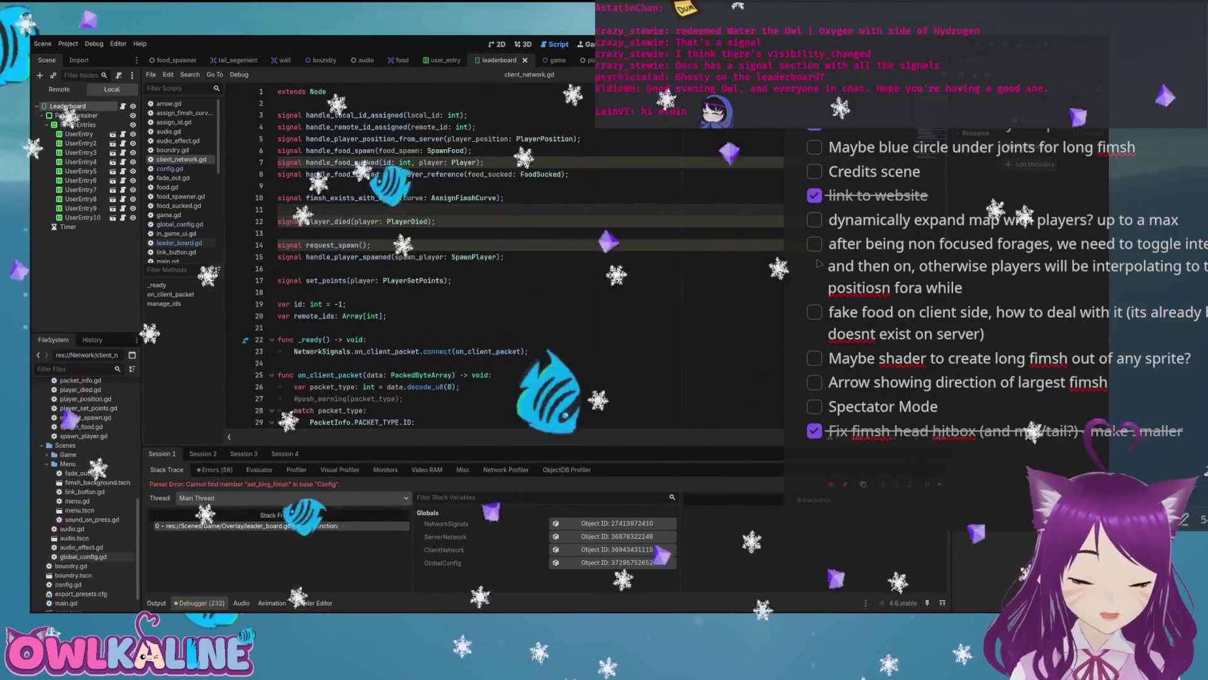
{"action": "double_click", "coordinate": [68, 556]}
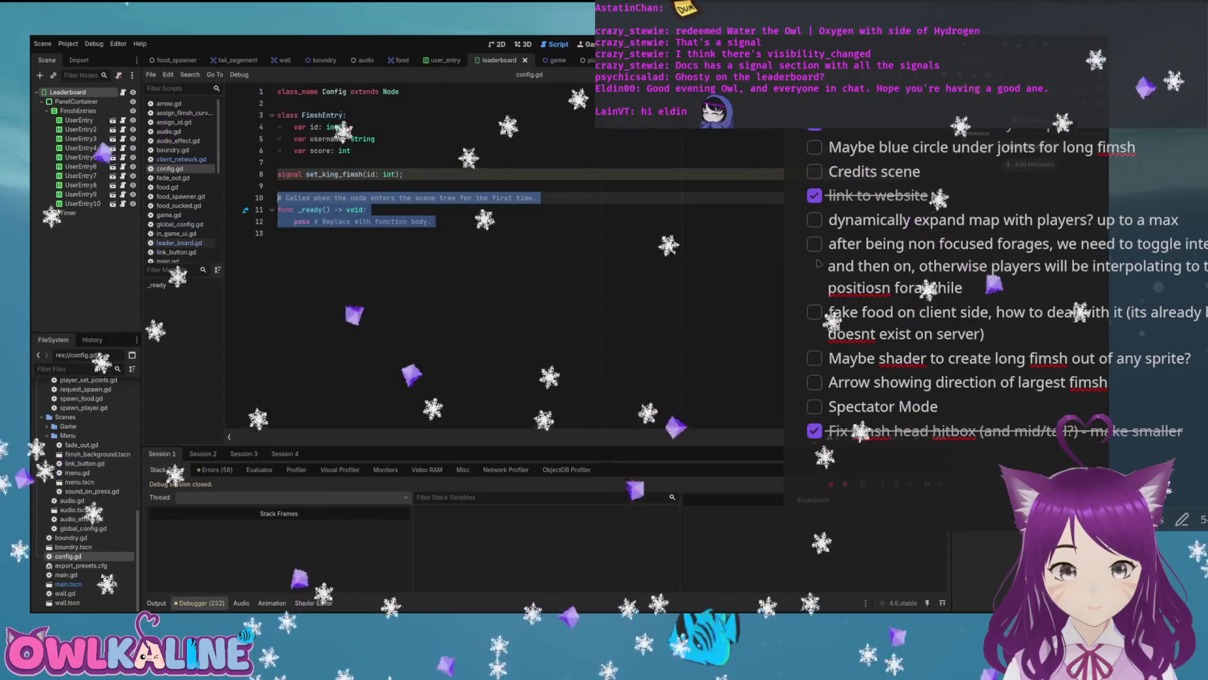
{"action": "key", "text": "BackSpace"}
{"action": "key", "text": "BackSpace"}
{"action": "key", "text": "BackSpace"}
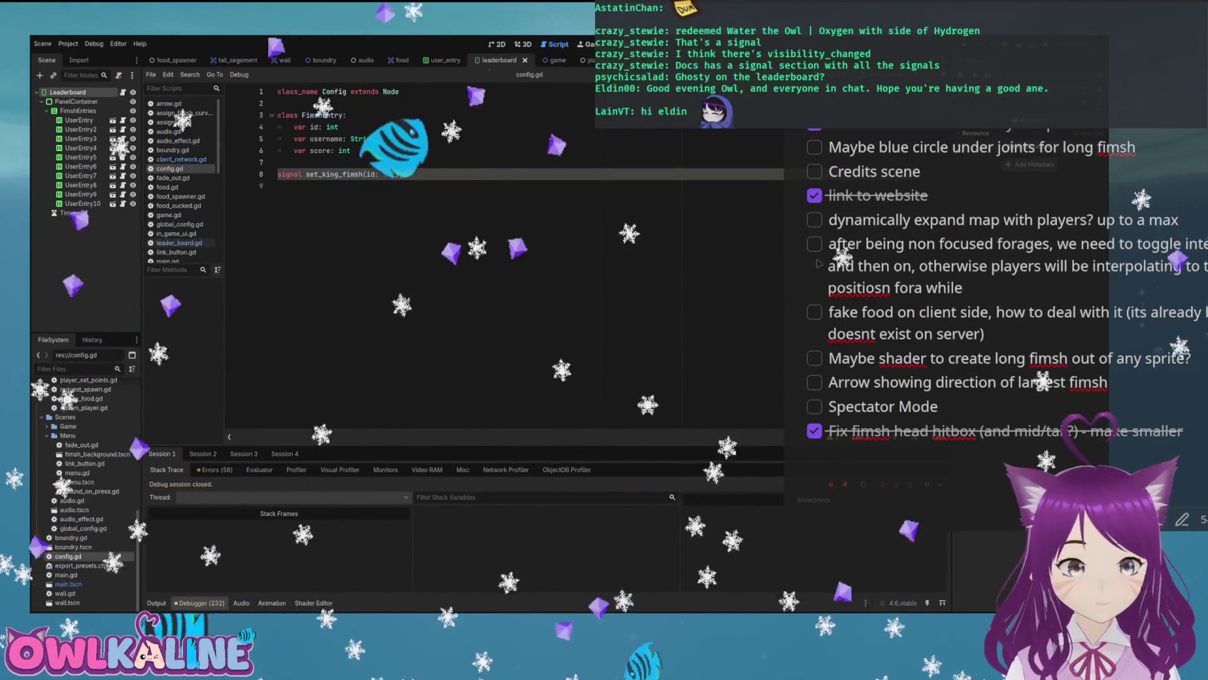
{"action": "key", "text": "F5"}
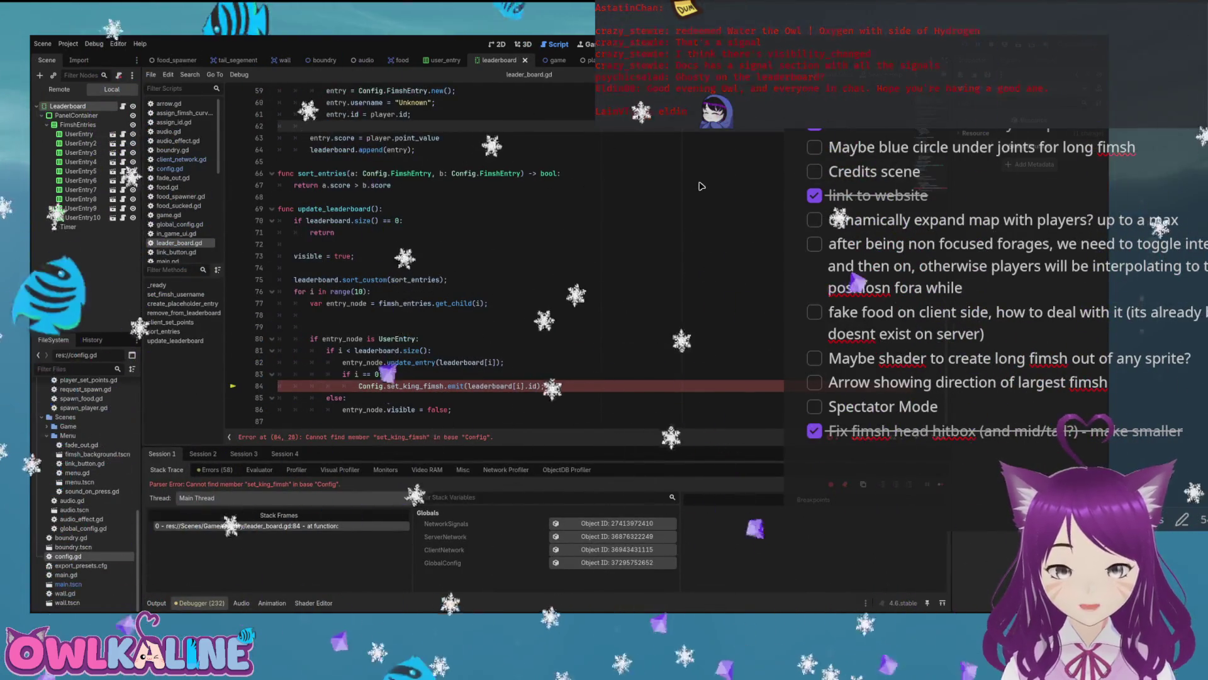
{"action": "key", "text": "F8"}
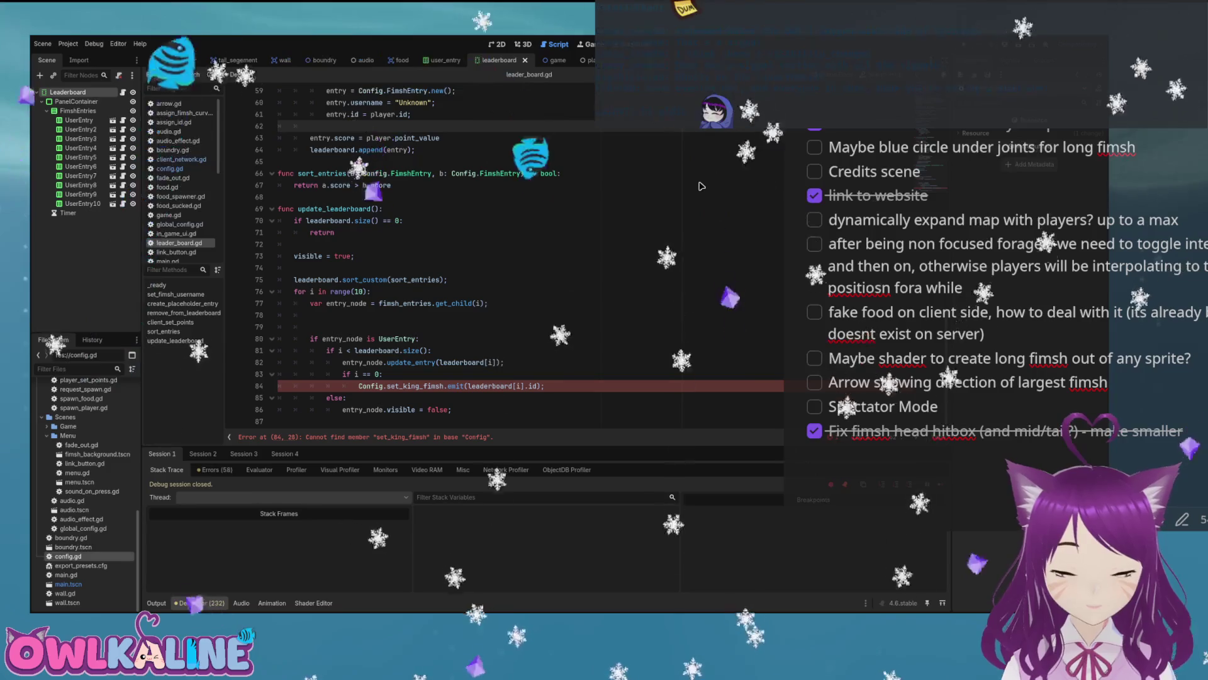
Step: Move set_king_fimsh to the top of client_network.gd under comments '# not really networking' and '# b config'
{"action": "key", "text": "alt+Left"}
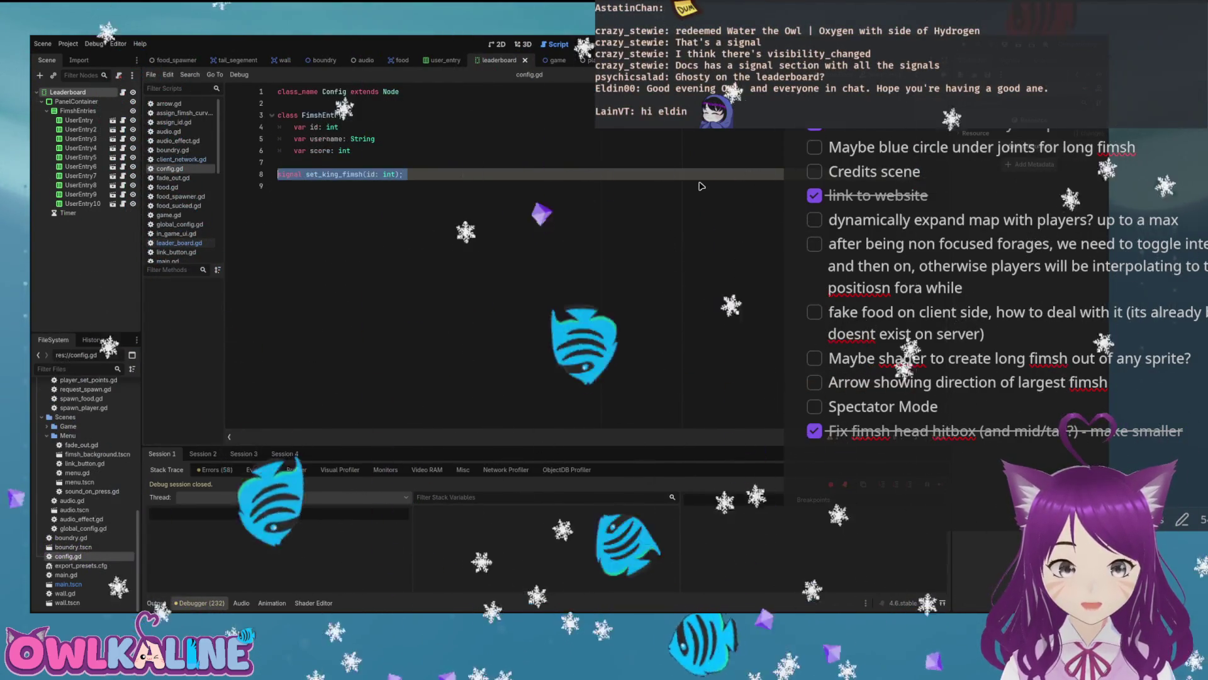
{"action": "key", "text": "BackSpace"}
{"action": "key", "text": "BackSpace"}
{"action": "key", "text": "BackSpace"}
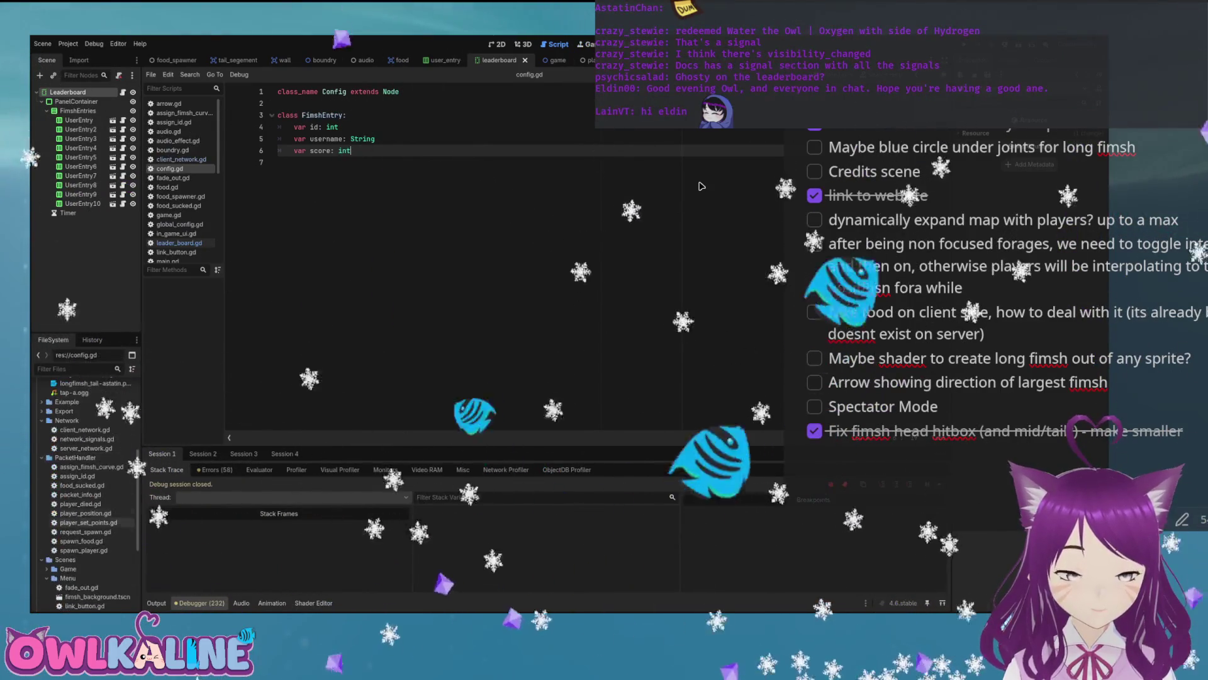
{"action": "key", "text": "alt+Left"}
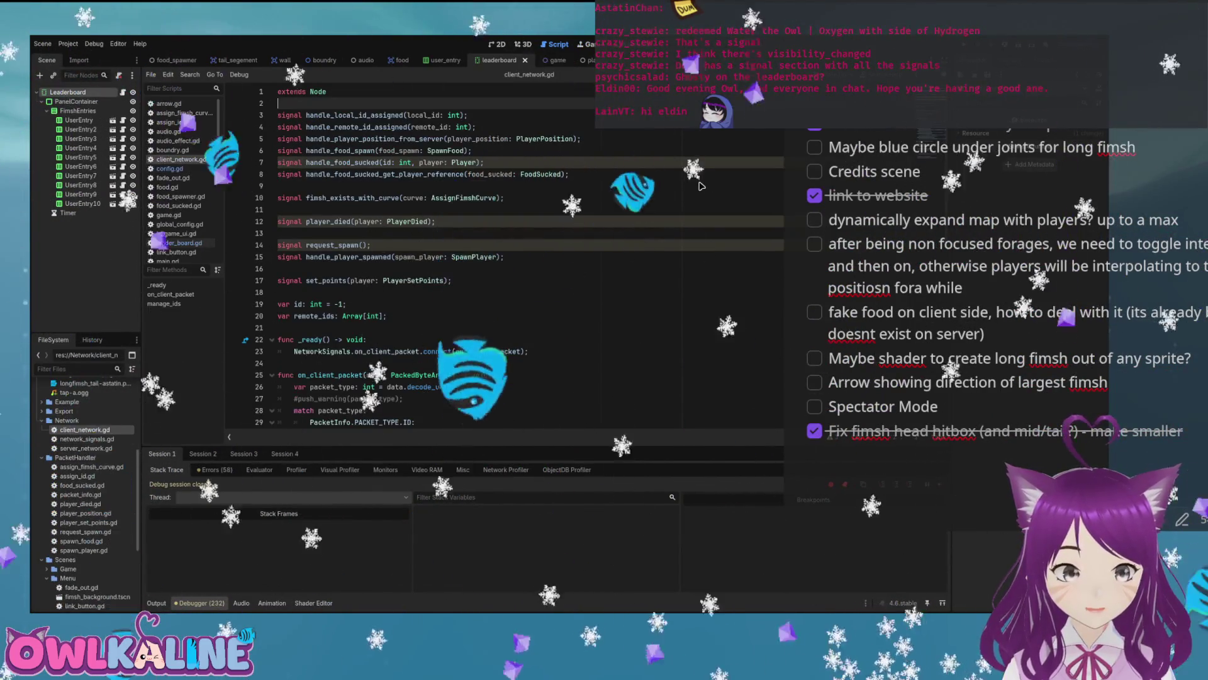
{"action": "key", "text": "Return"}
{"action": "key", "text": "Return"}
{"action": "type", "text": "signal set_king_fimsh(id: int);"}
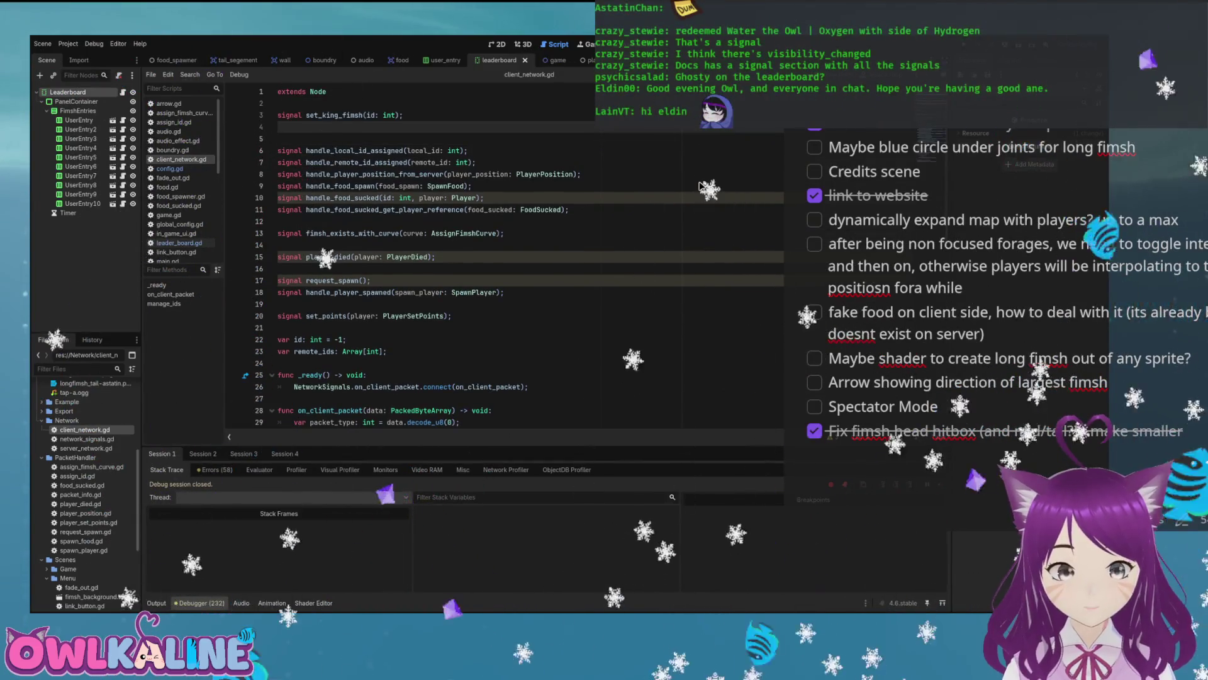
{"action": "key", "text": "alt+Up"}
{"action": "type", "text": "# not really networkin"}
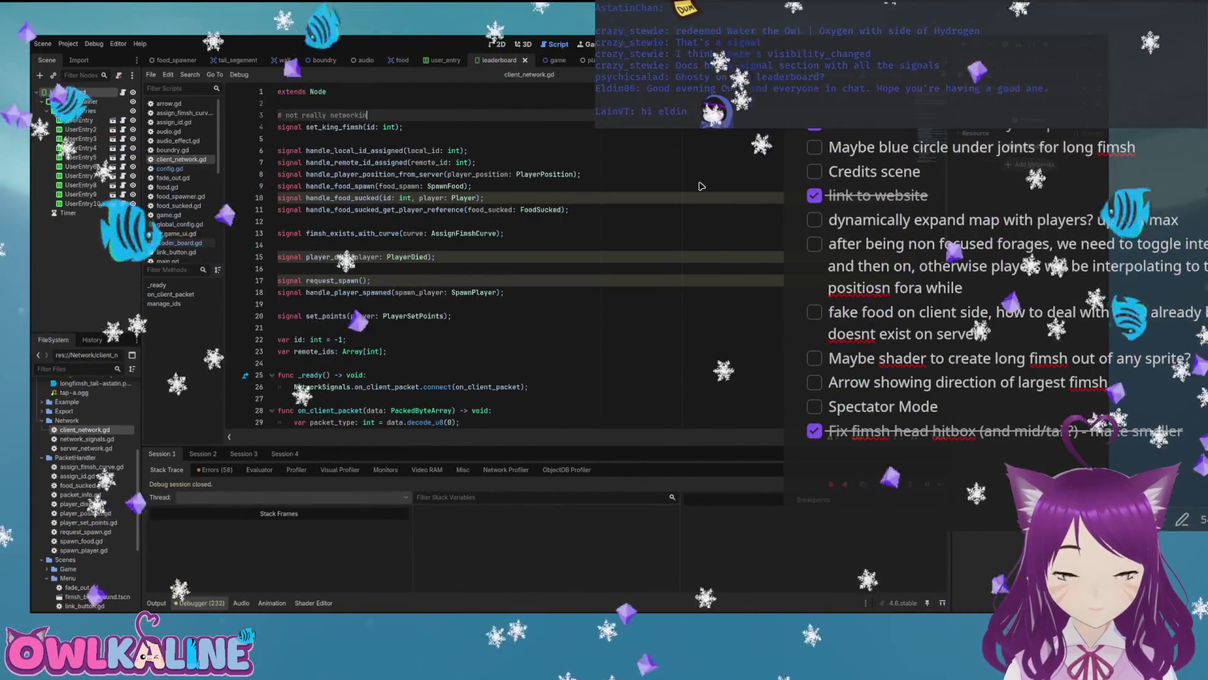
{"action": "type", "text": "g"}
{"action": "key", "text": "Return"}
{"action": "type", "text": "# but i"}
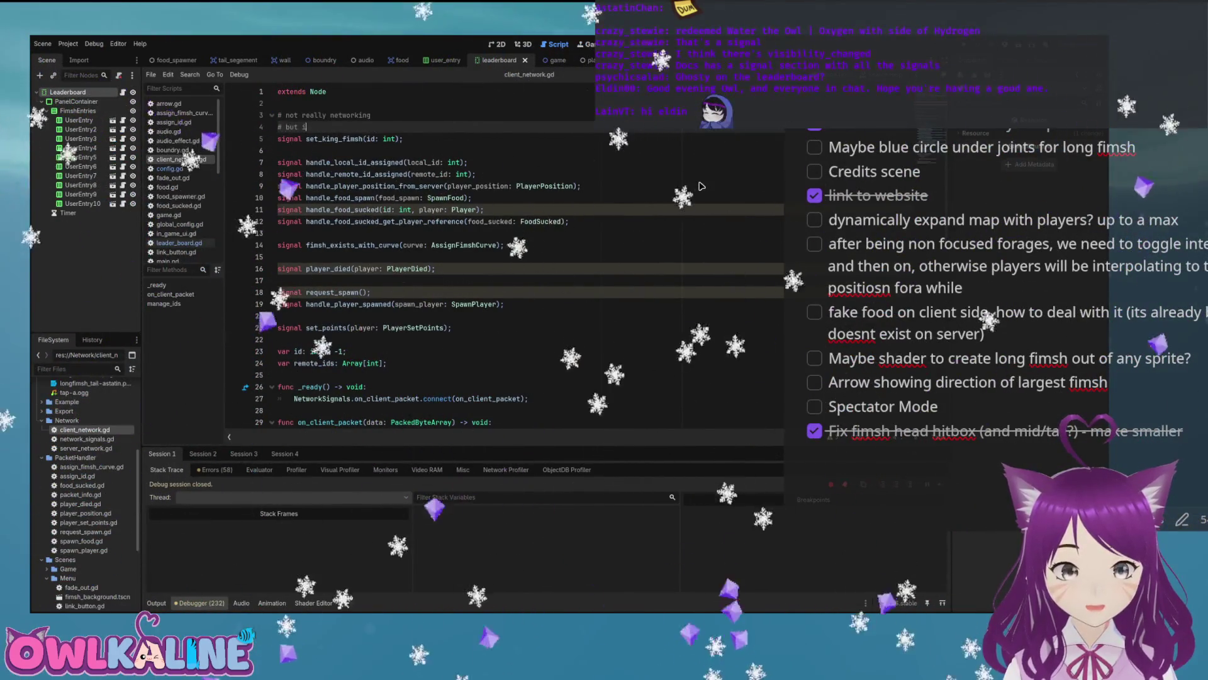
{"action": "type", "text": " config"}
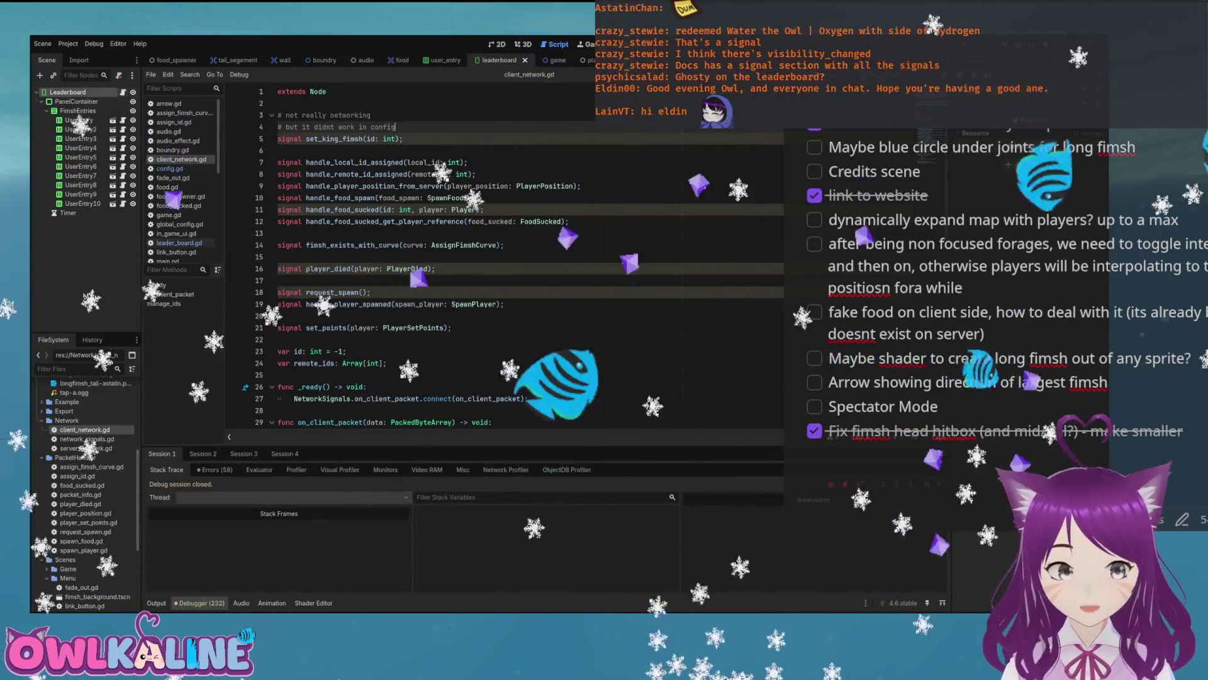
{"action": "key", "text": "F5"}
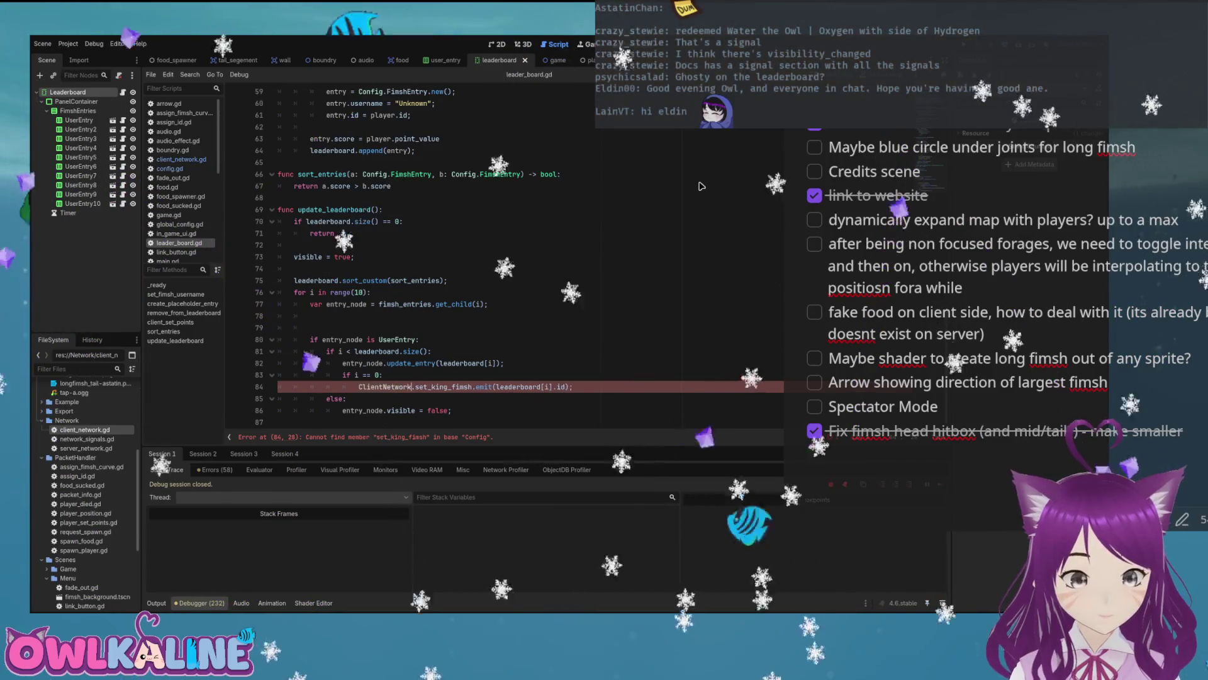
Step: Save leader_board.gd with the ClientNetwork.set_king_fimsh emit, removing the empty line 79
{"action": "key", "text": "ctrl+s"}
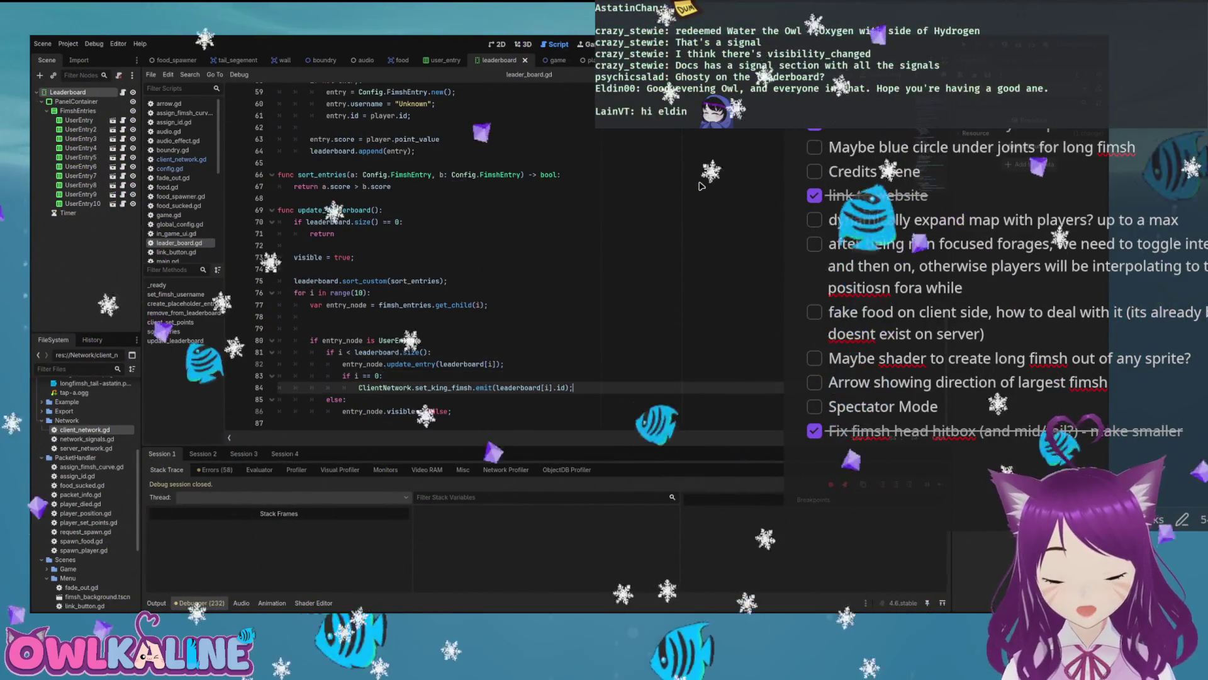
{"action": "key", "text": "F5"}
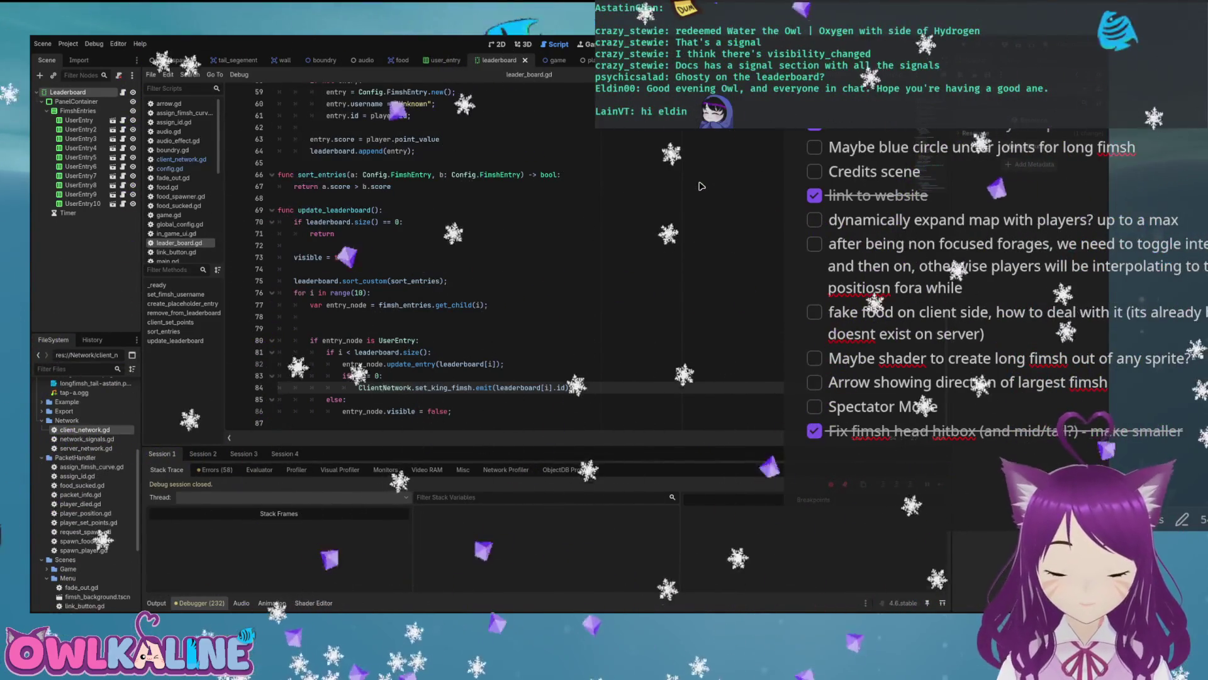
{"action": "key", "text": "Up"}
{"action": "key", "text": "Up"}
{"action": "key", "text": "Up"}
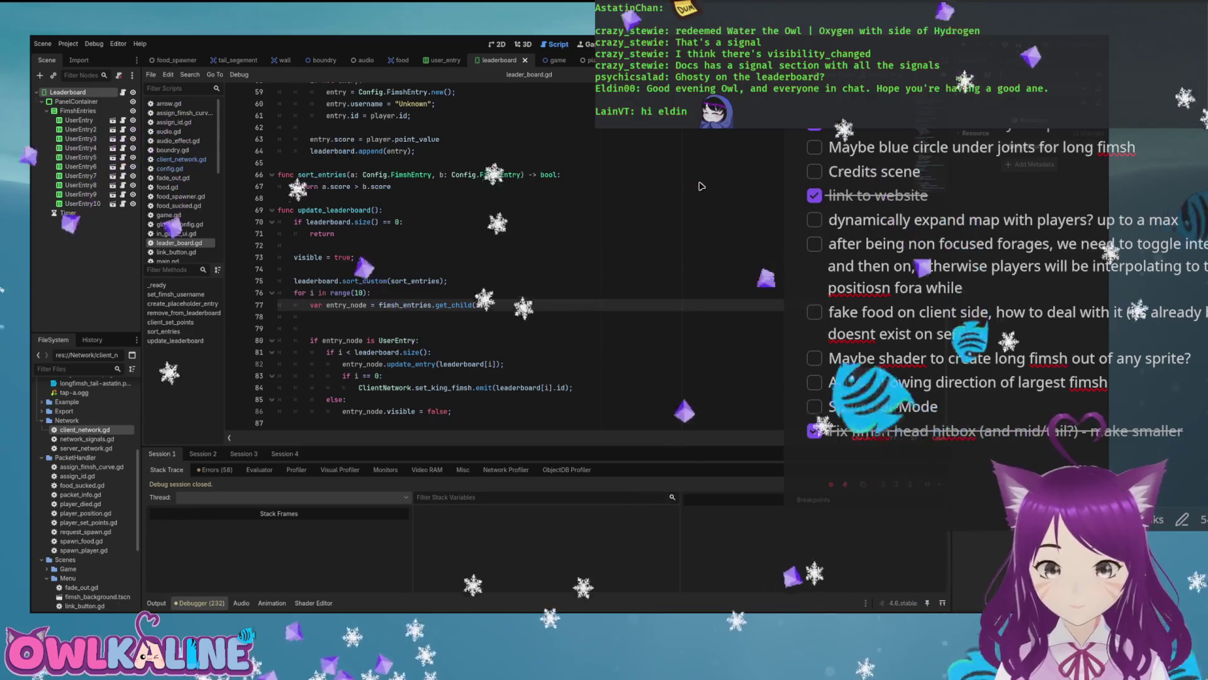
{"action": "key", "text": "Down"}
{"action": "key", "text": "Down"}
{"action": "key", "text": "BackSpace"}
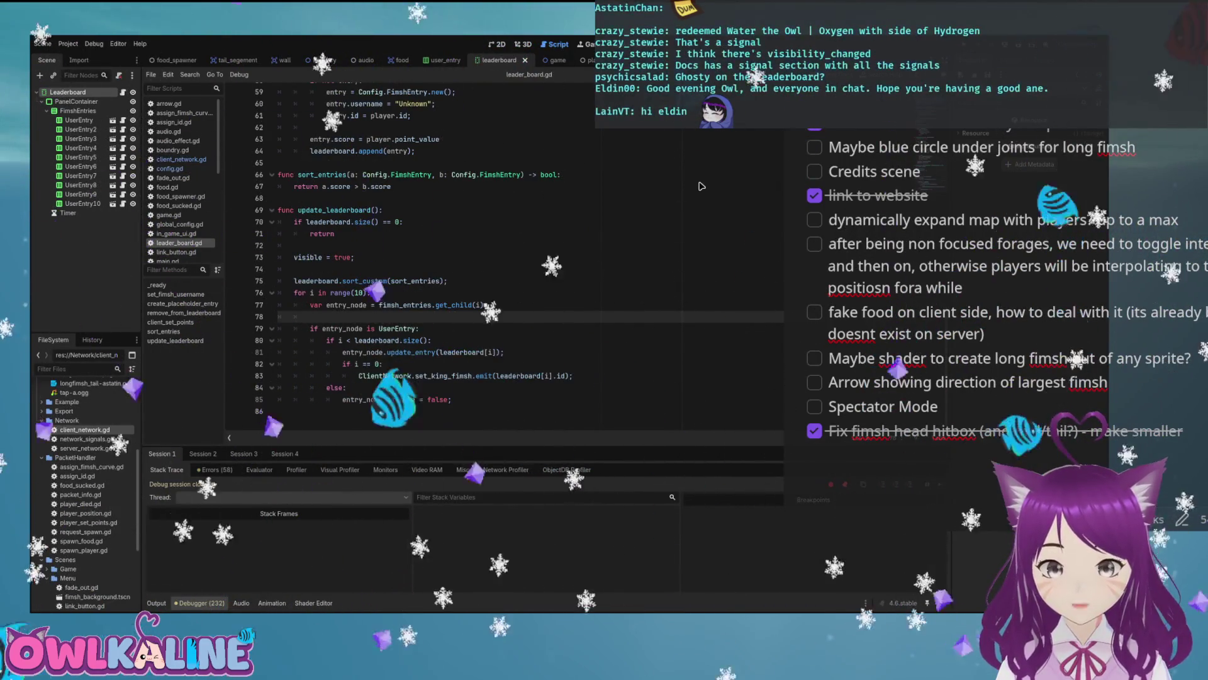
{"action": "key", "text": "ctrl+Tab"}
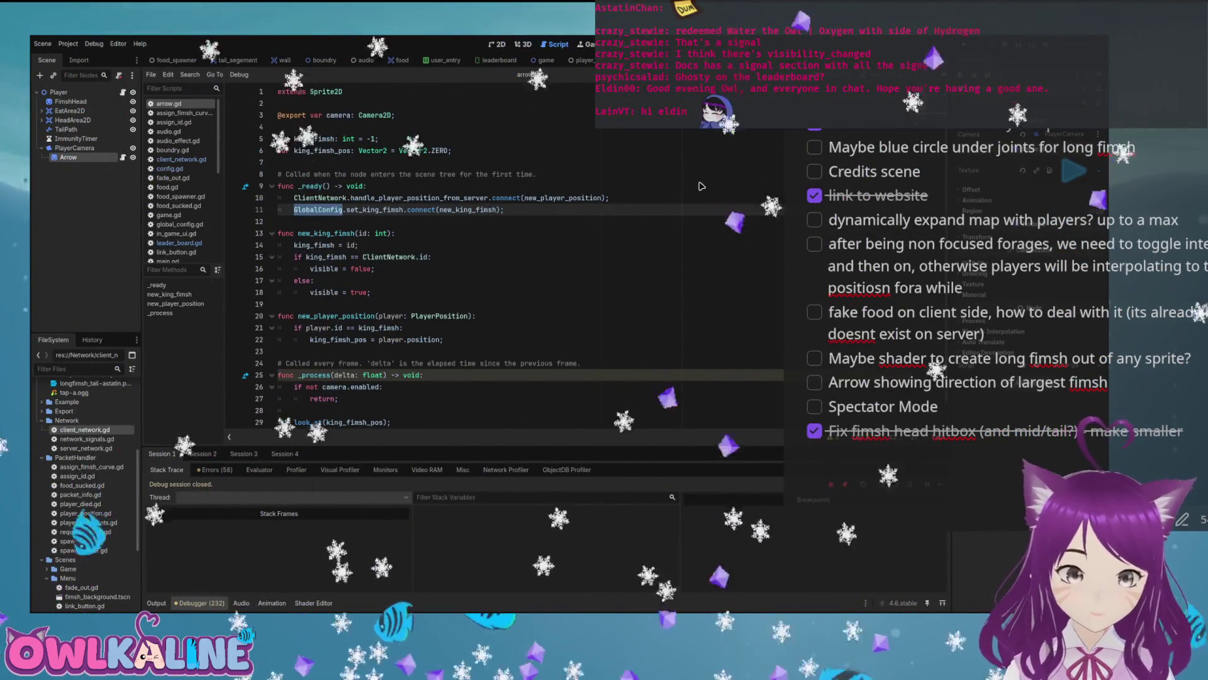
Step: Make arrow.gd line 11 connect ClientNetwork.set_king_fimsh to new_king_fimsh, then run the game
{"action": "type", "text": "Config"}
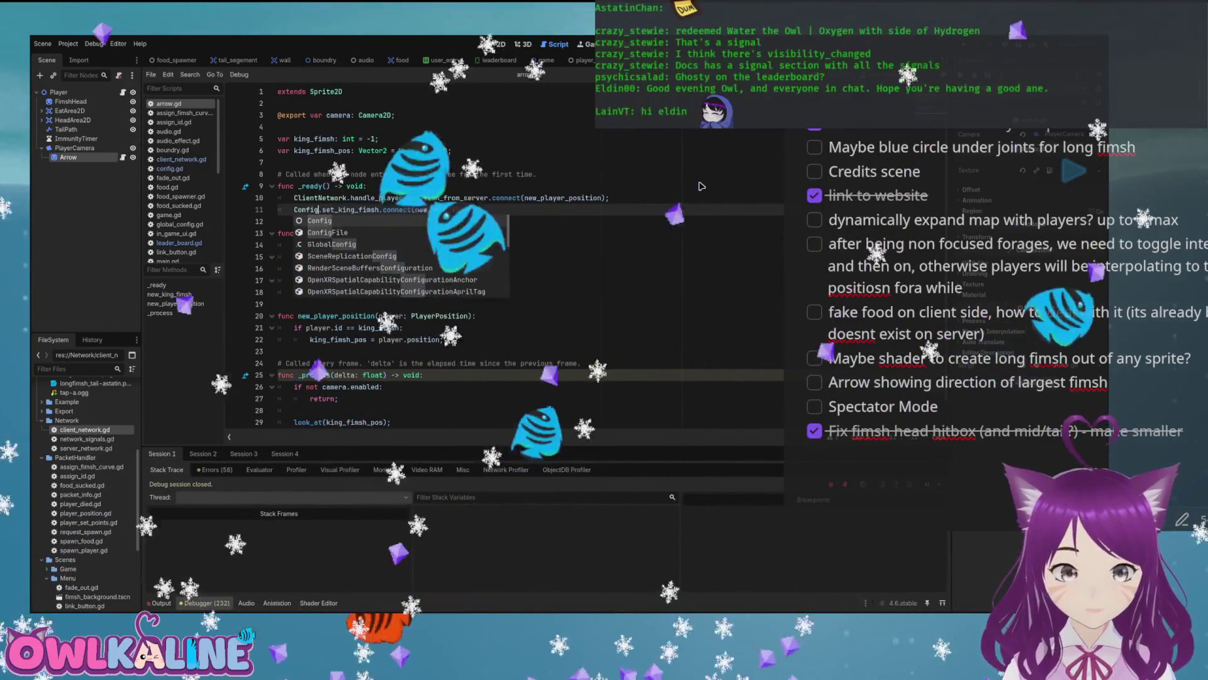
{"action": "key", "text": "Escape"}
{"action": "key", "text": "Up"}
{"action": "key", "text": "Down"}
{"action": "key", "text": "ctrl+shift+Left"}
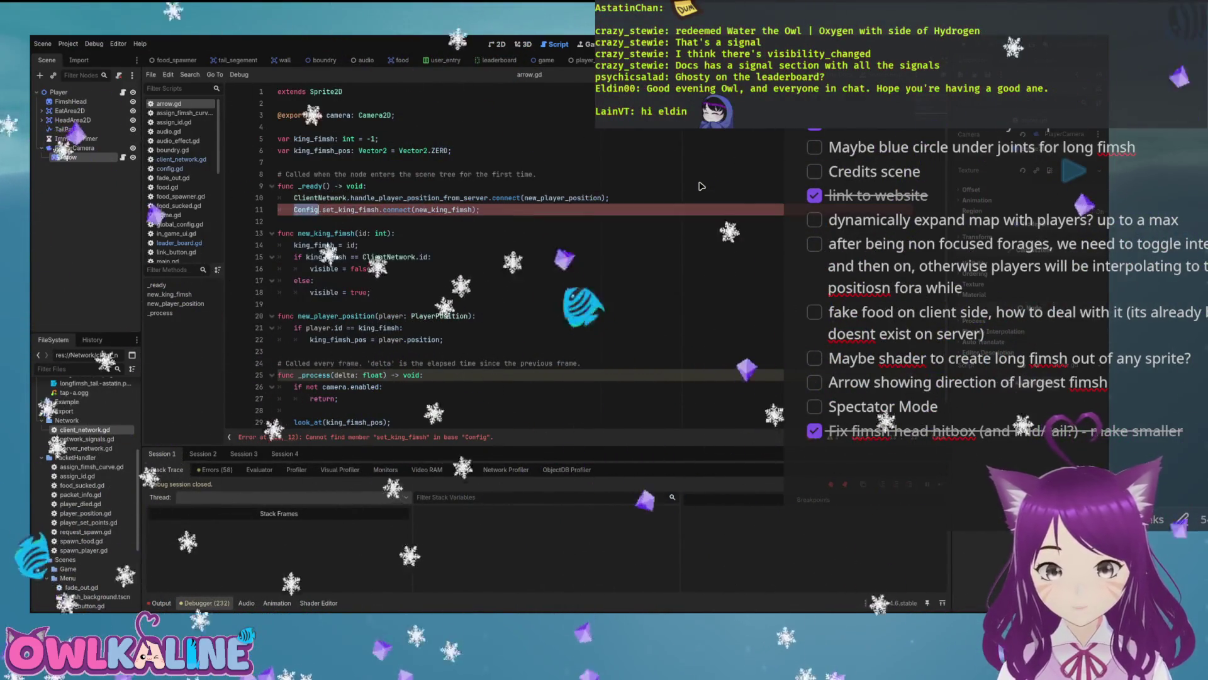
{"action": "type", "text": "rk"}
{"action": "scroll", "coordinate": [701, 186], "scroll_direction": "down", "scroll_amount": 1}
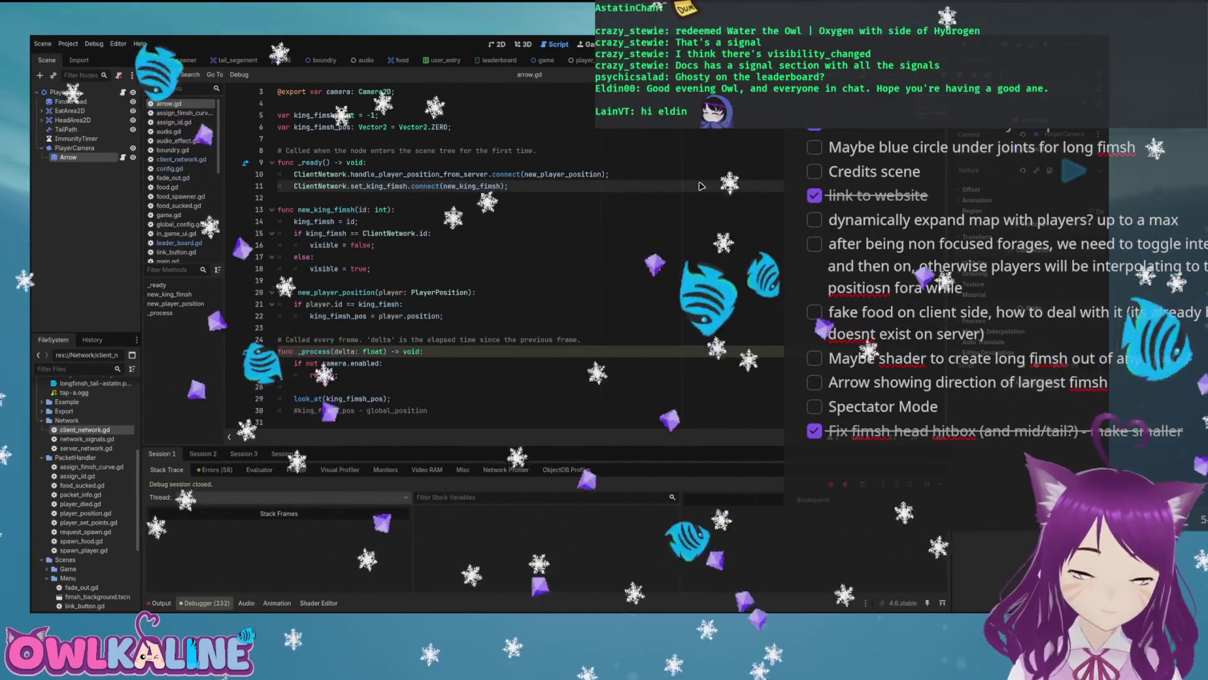
{"action": "key", "text": "Down"}
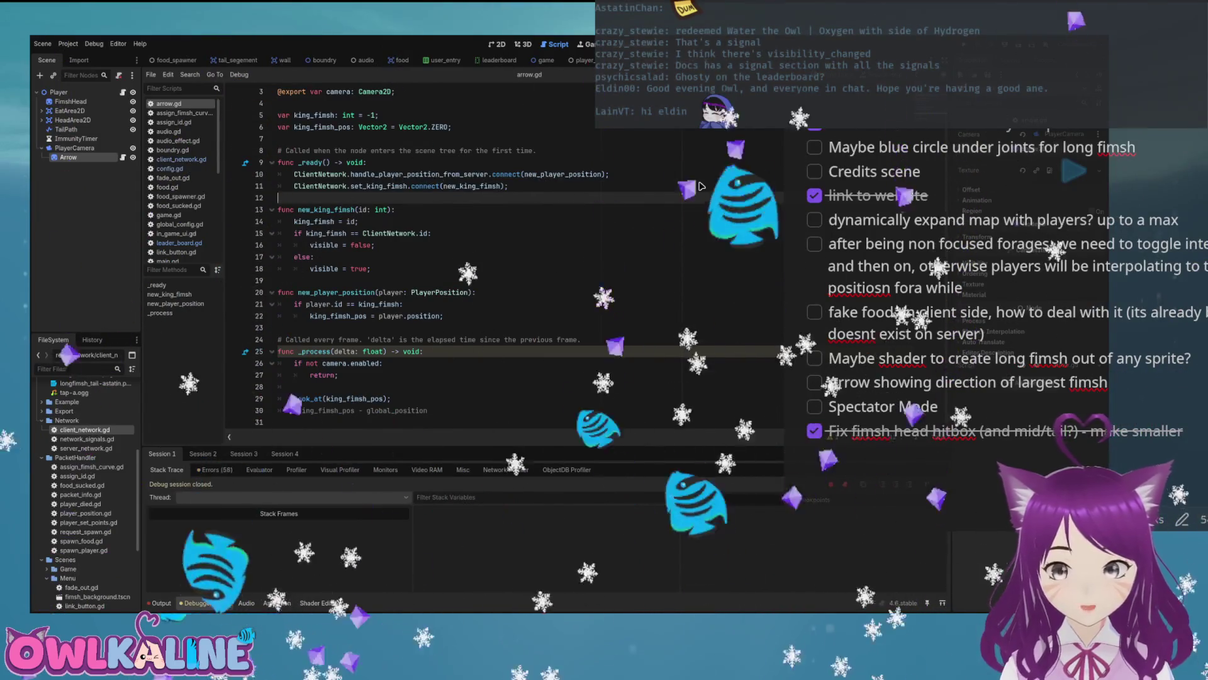
{"action": "key", "text": "F5"}
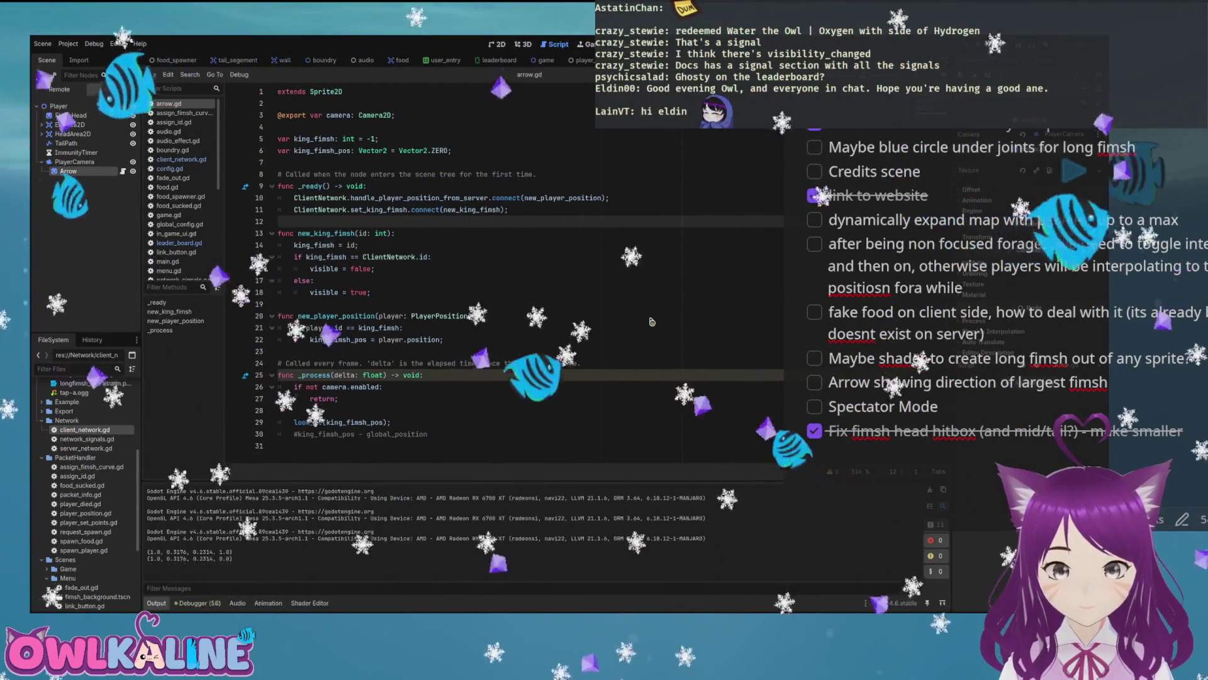
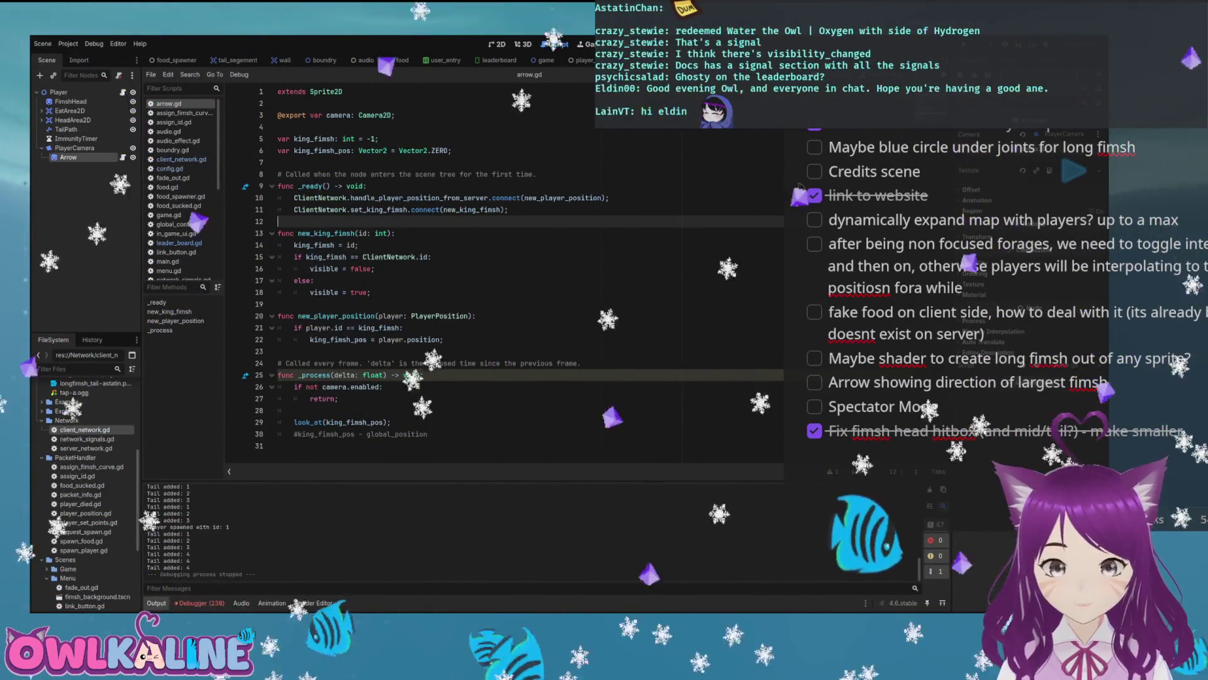
Step: Stop the game and replace look_at in _process with get_angle_to(king_fimsh_pos)
{"action": "key", "text": "F8"}
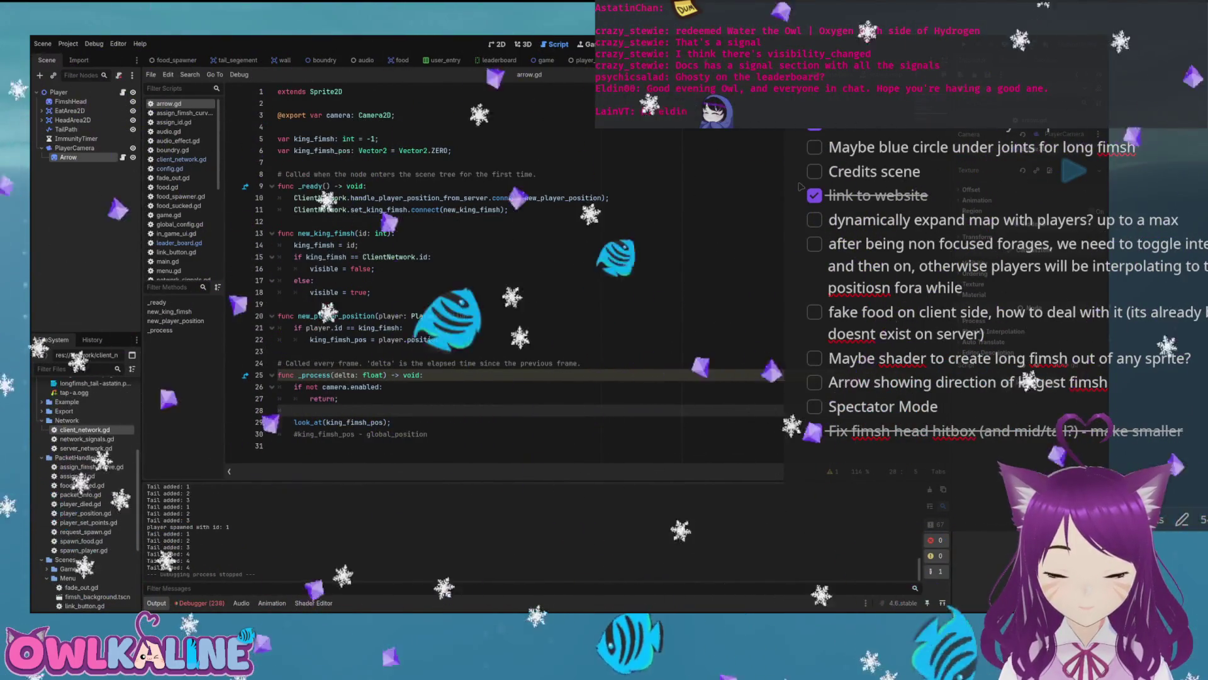
{"action": "left_click", "coordinate": [366, 423]}
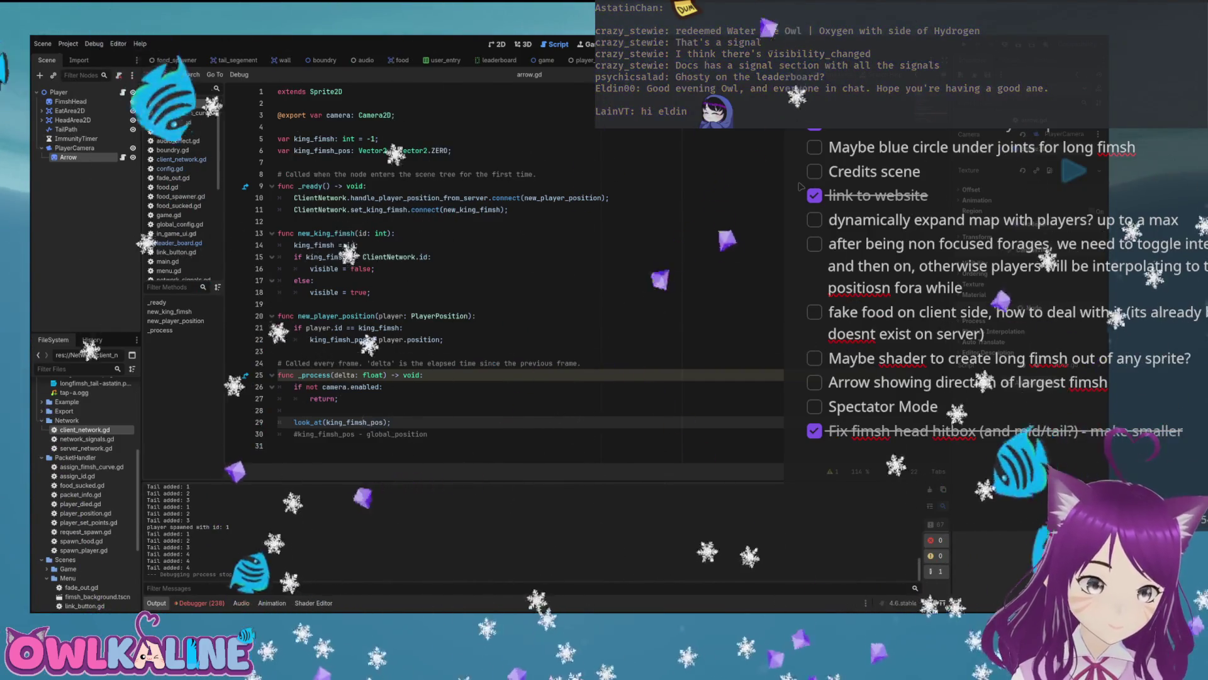
{"action": "key", "text": "Up"}
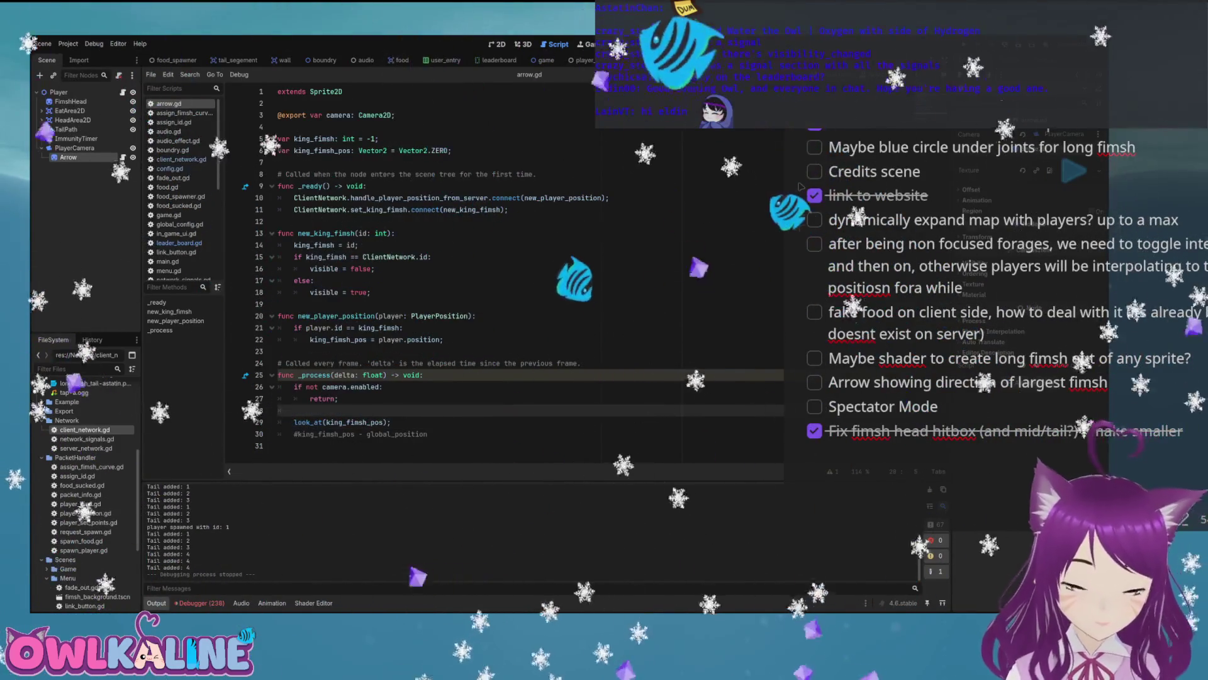
{"action": "key", "text": "Return"}
{"action": "type", "text": "get"}
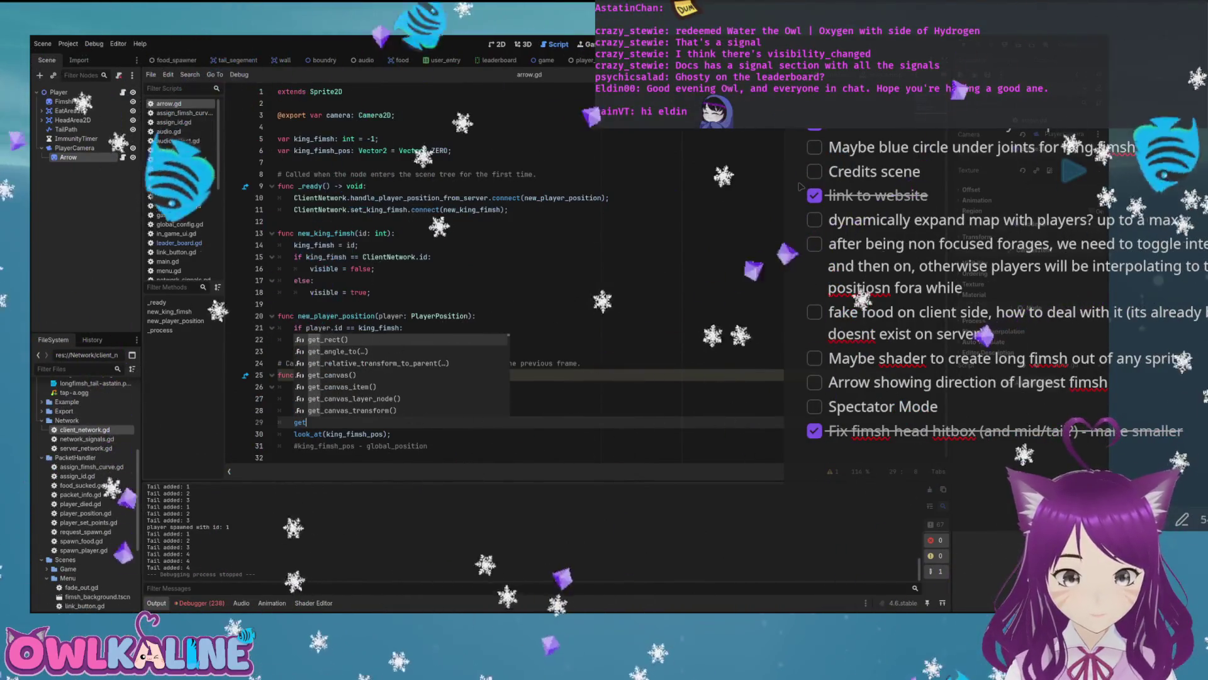
{"action": "key", "text": "Down"}
{"action": "key", "text": "Return"}
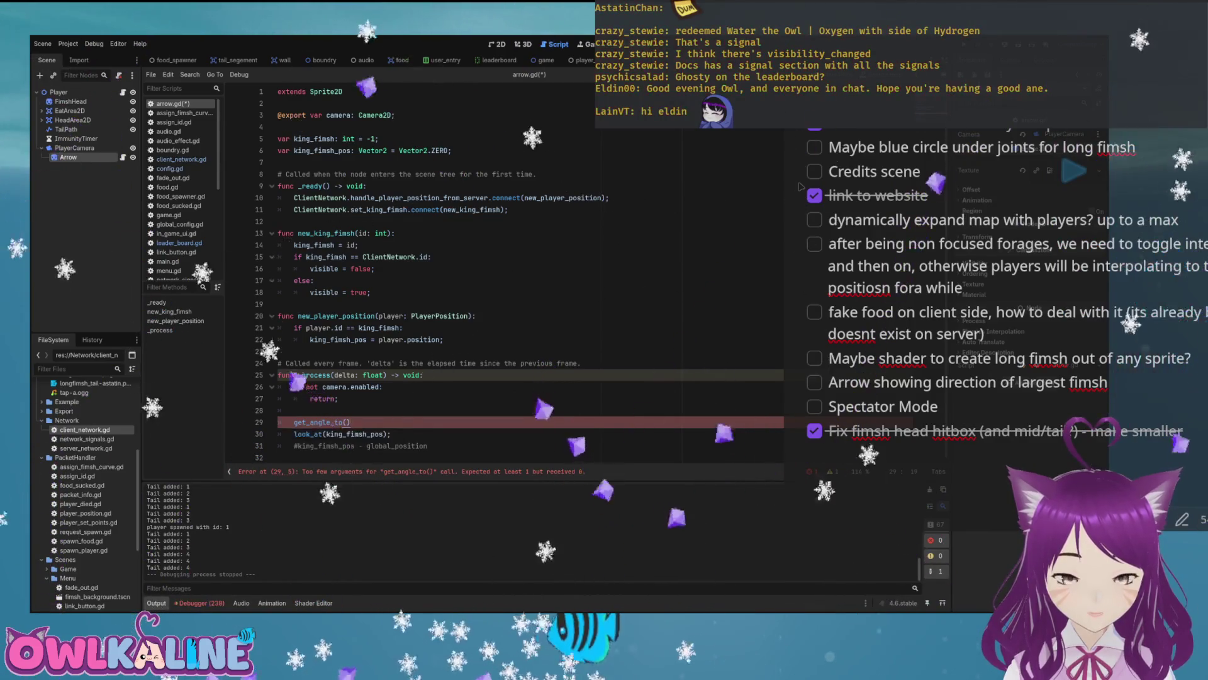
{"action": "type", "text": "_fims"}
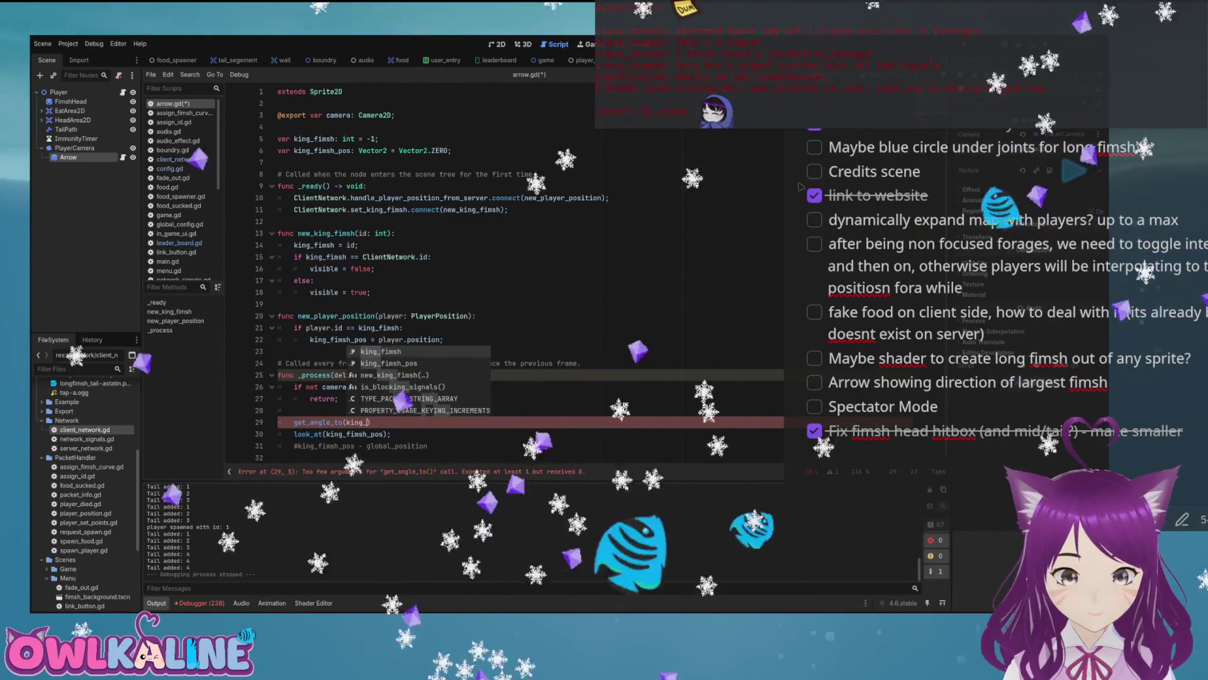
{"action": "type", "text": "h_pos);"}
{"action": "key", "text": "Down"}
{"action": "key", "text": "Down"}
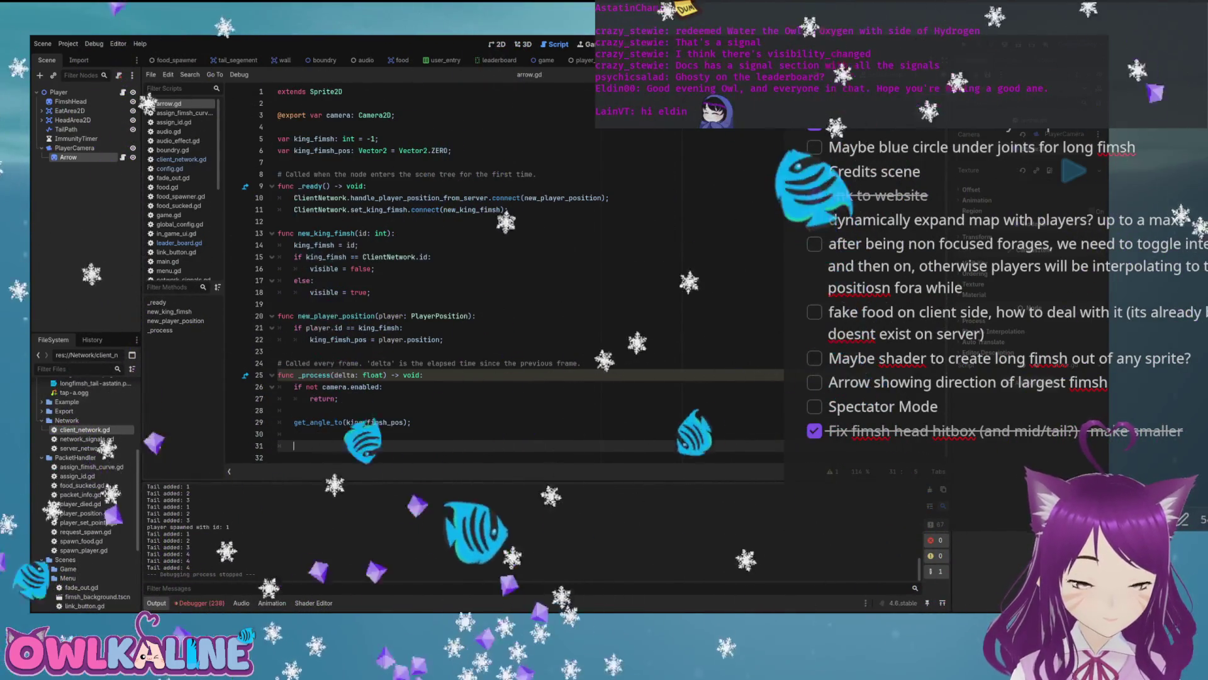
Step: Move the get_angle_to(king_fimsh_pos) call below line 22 in new_player_position, with a blank line above
{"action": "left_click", "coordinate": [317, 422]}
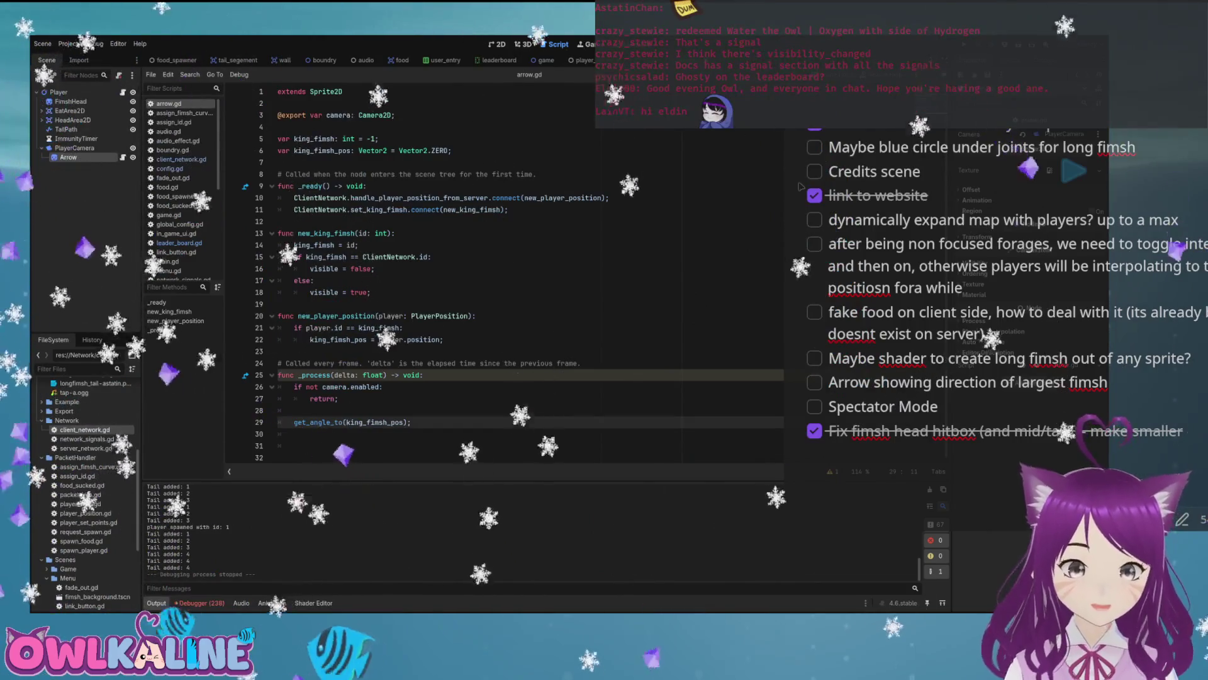
{"action": "left_click_drag", "start_coordinate": [411, 423], "coordinate": [294, 422]}
{"action": "key", "text": "ctrl+x"}
{"action": "left_click", "coordinate": [445, 339]}
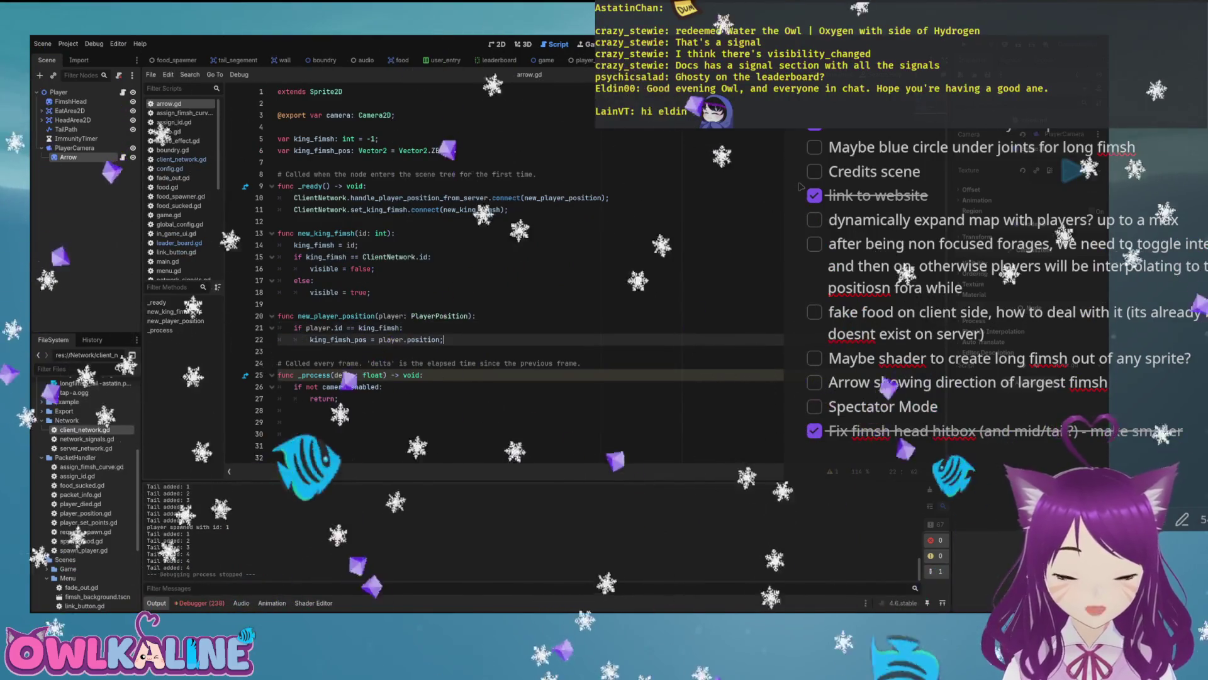
{"action": "key", "text": "Return"}
{"action": "key", "text": "Return"}
{"action": "key", "text": "BackSpace"}
{"action": "key", "text": "ctrl+v"}
{"action": "key", "text": "Home"}
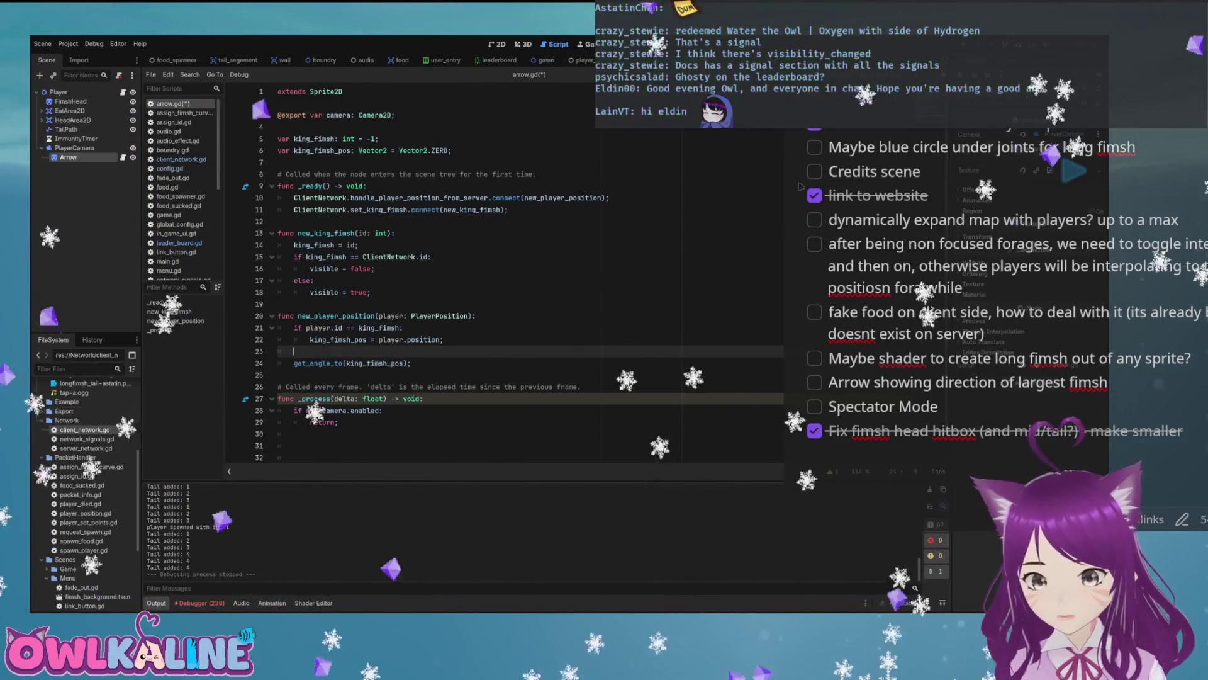
{"action": "key", "text": "Return"}
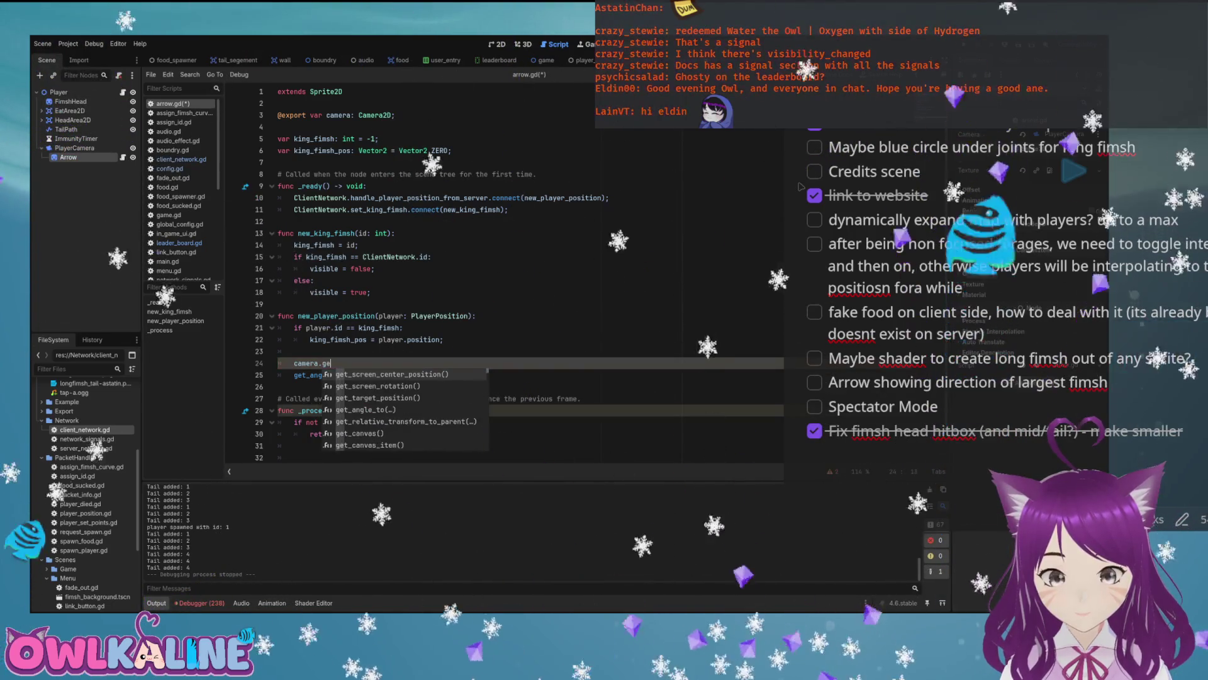
Step: Try the get_canvas autocomplete suggestion on the new line, then delete it again
{"action": "type", "text": "he"}
{"action": "key", "text": "BackSpace"}
{"action": "key", "text": "BackSpace"}
{"action": "type", "text": "c"}
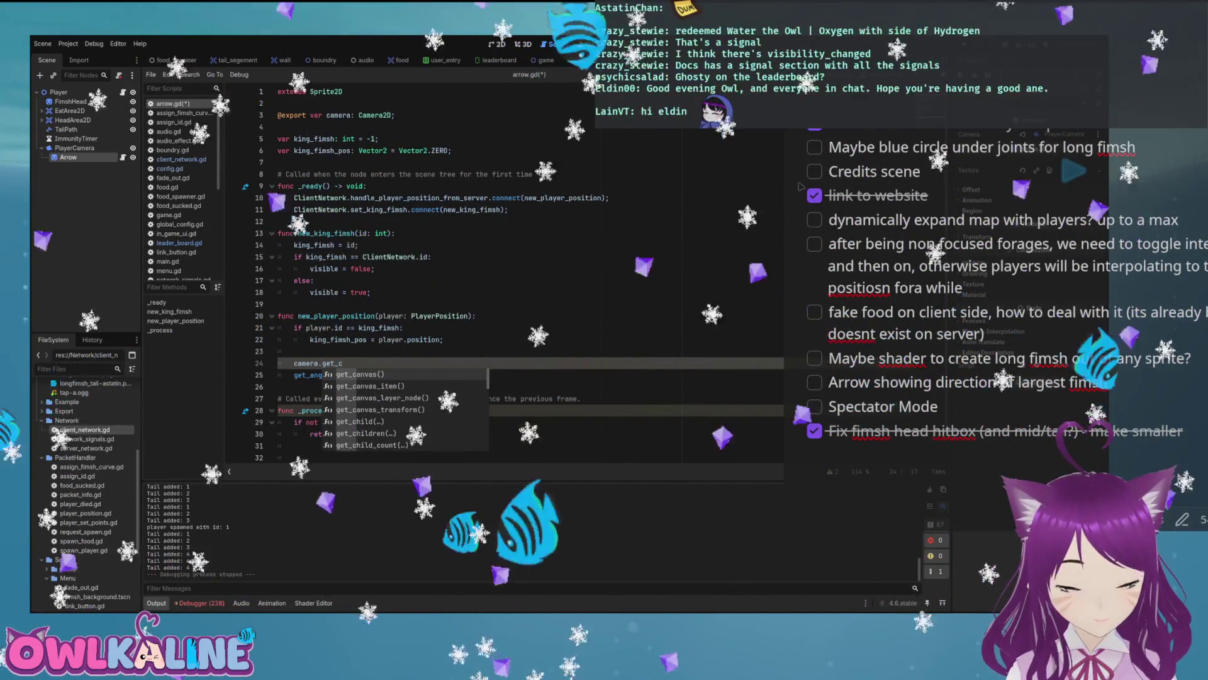
{"action": "key", "text": "Return"}
{"action": "type", "text": "."}
{"action": "key", "text": "BackSpace"}
{"action": "key", "text": "BackSpace"}
{"action": "key", "text": "BackSpace"}
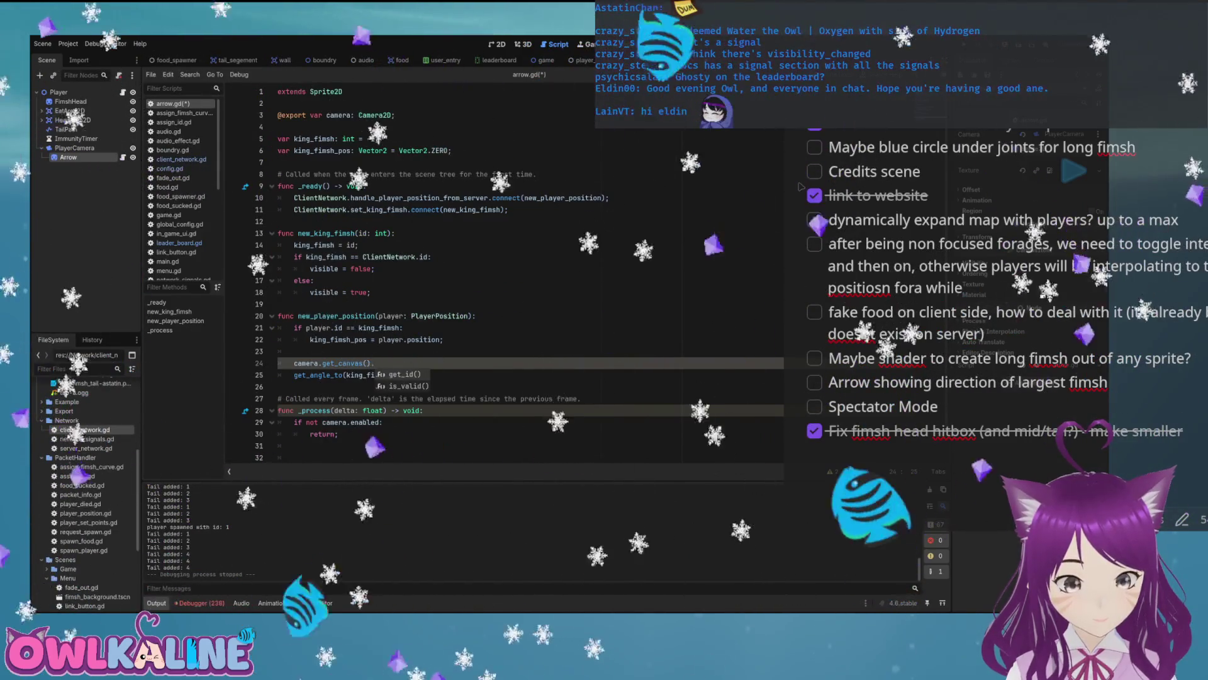
{"action": "key", "text": "BackSpace"}
{"action": "key", "text": "BackSpace"}
{"action": "key", "text": "BackSpace"}
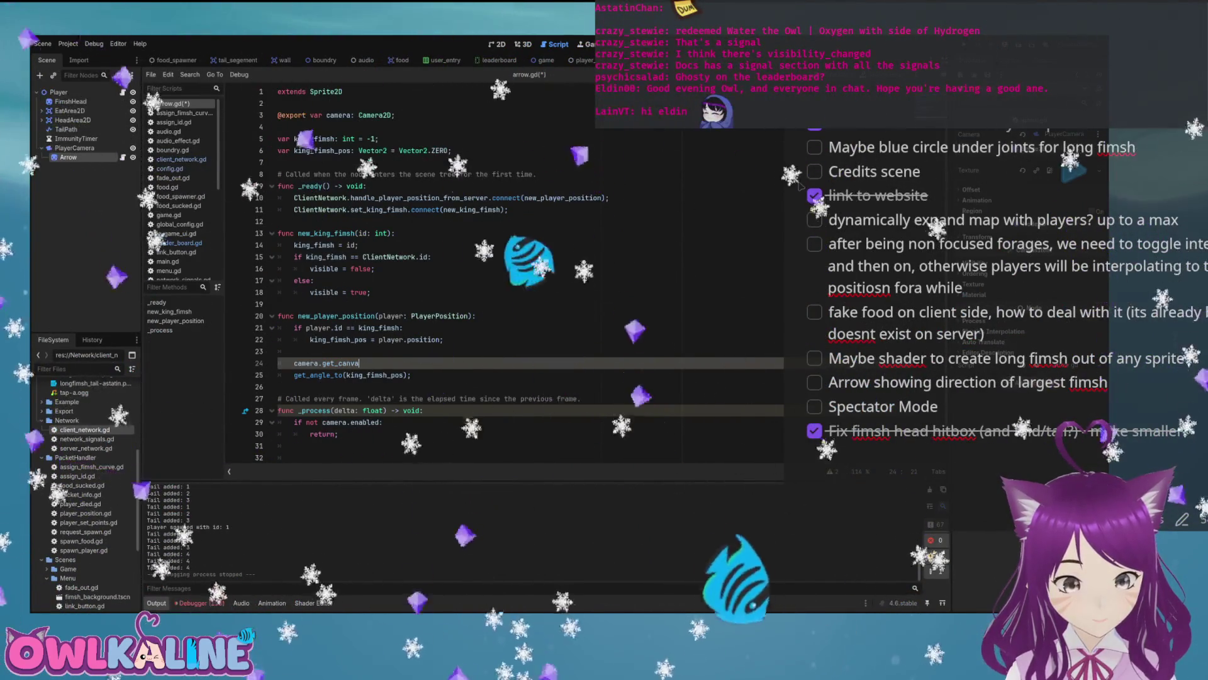
Step: Browse the Camera2D member suggestions, including custom_viewport, and clear back to 'camera.'
{"action": "type", "text": "."}
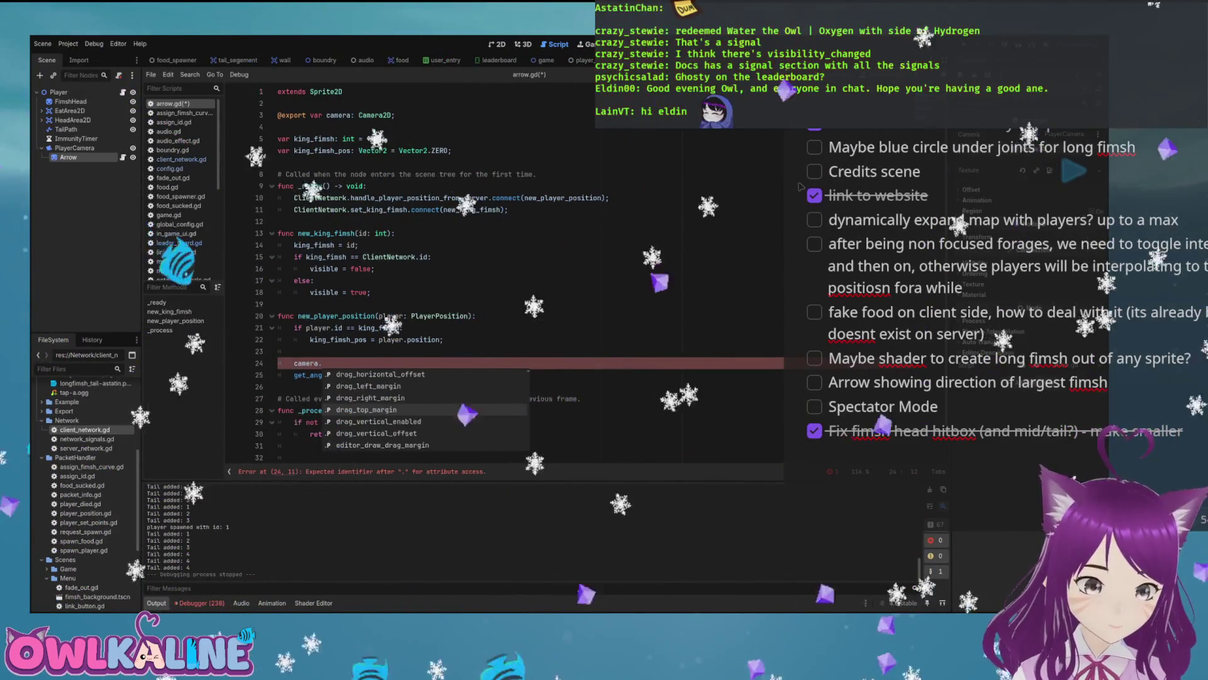
{"action": "key", "text": "Down"}
{"action": "key", "text": "Down"}
{"action": "key", "text": "Down"}
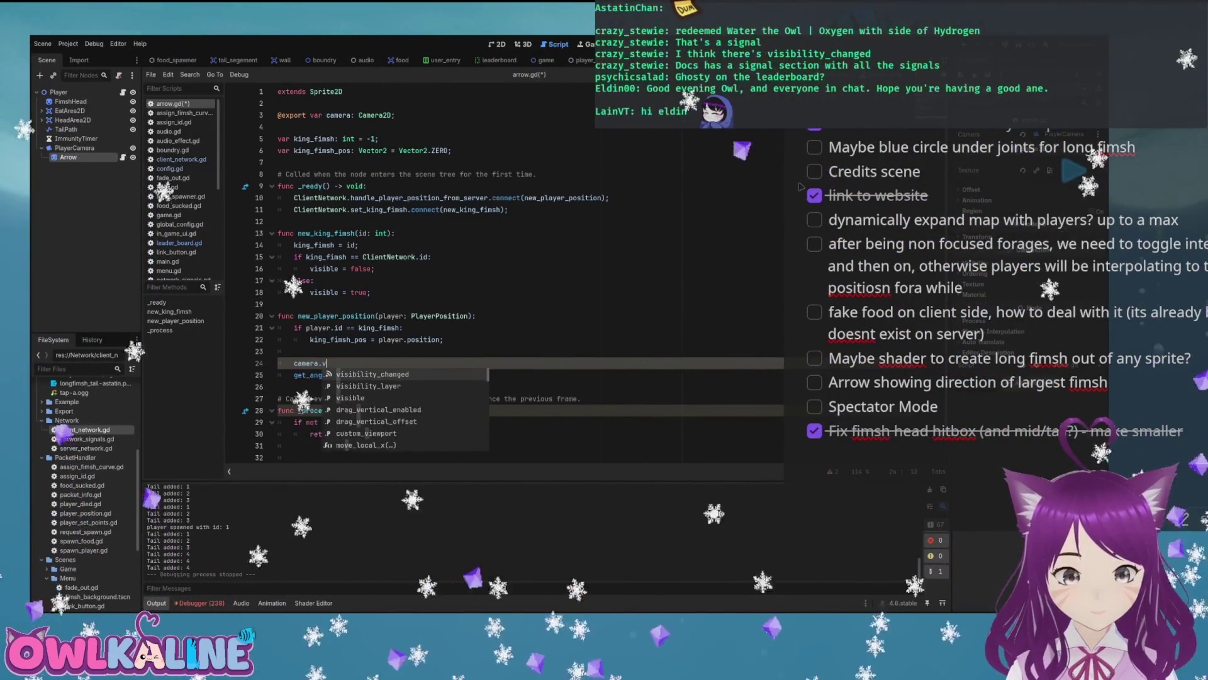
{"action": "key", "text": "BackSpace"}
{"action": "key", "text": "BackSpace"}
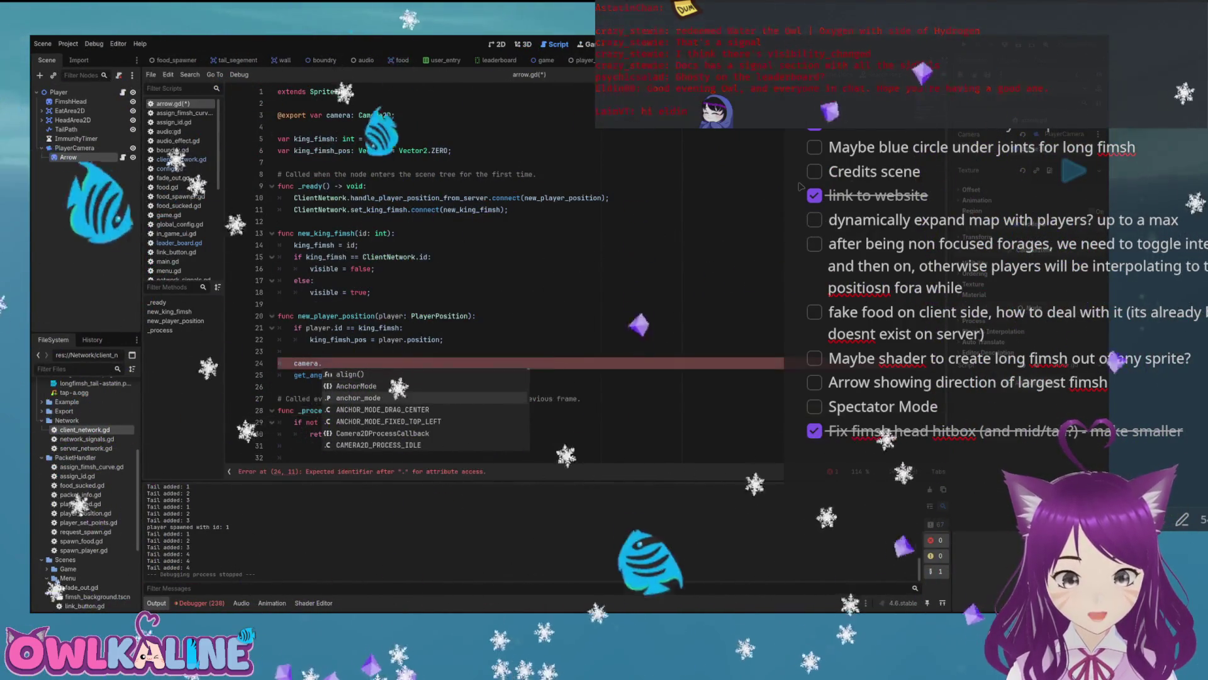
{"action": "key", "text": "Down"}
{"action": "key", "text": "Down"}
{"action": "key", "text": "Down"}
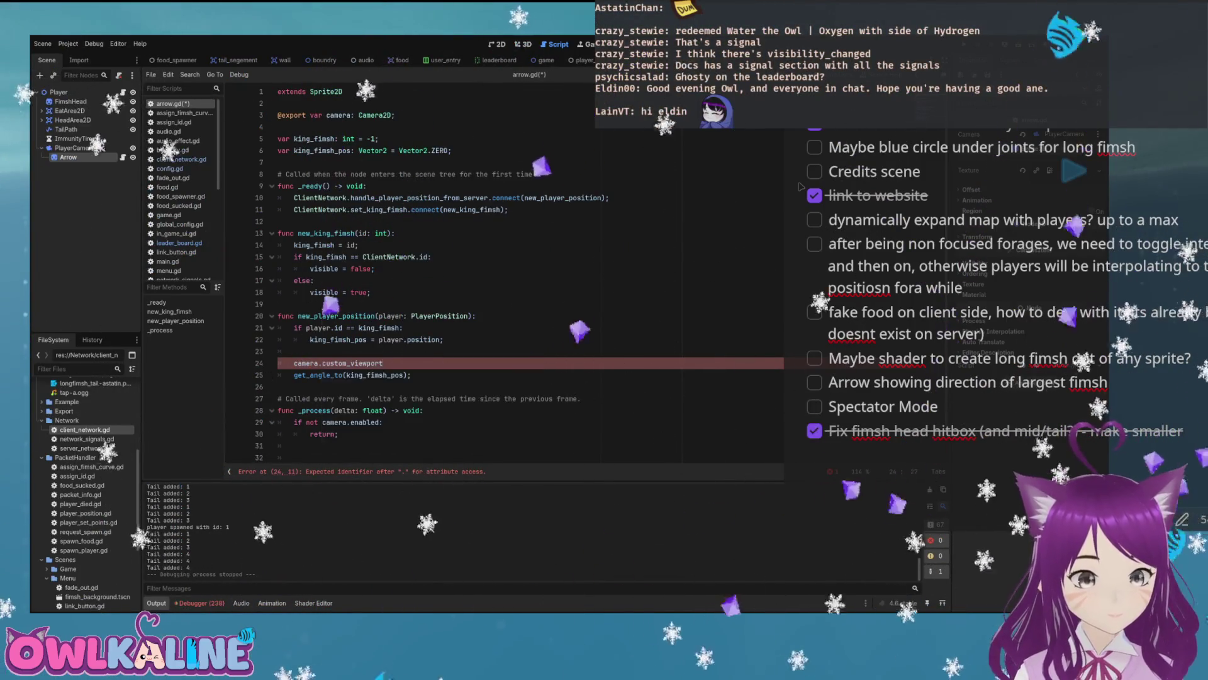
{"action": "key", "text": "Down"}
{"action": "key", "text": "Down"}
{"action": "key", "text": "Down"}
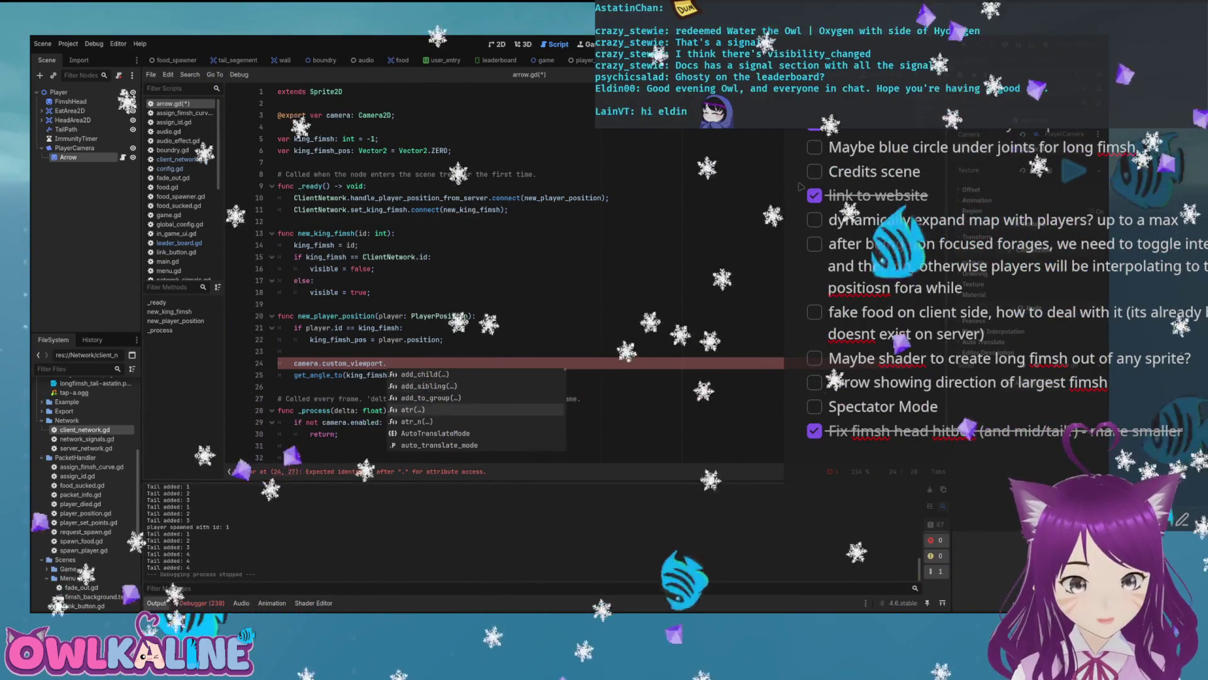
{"action": "type", "text": "heig"}
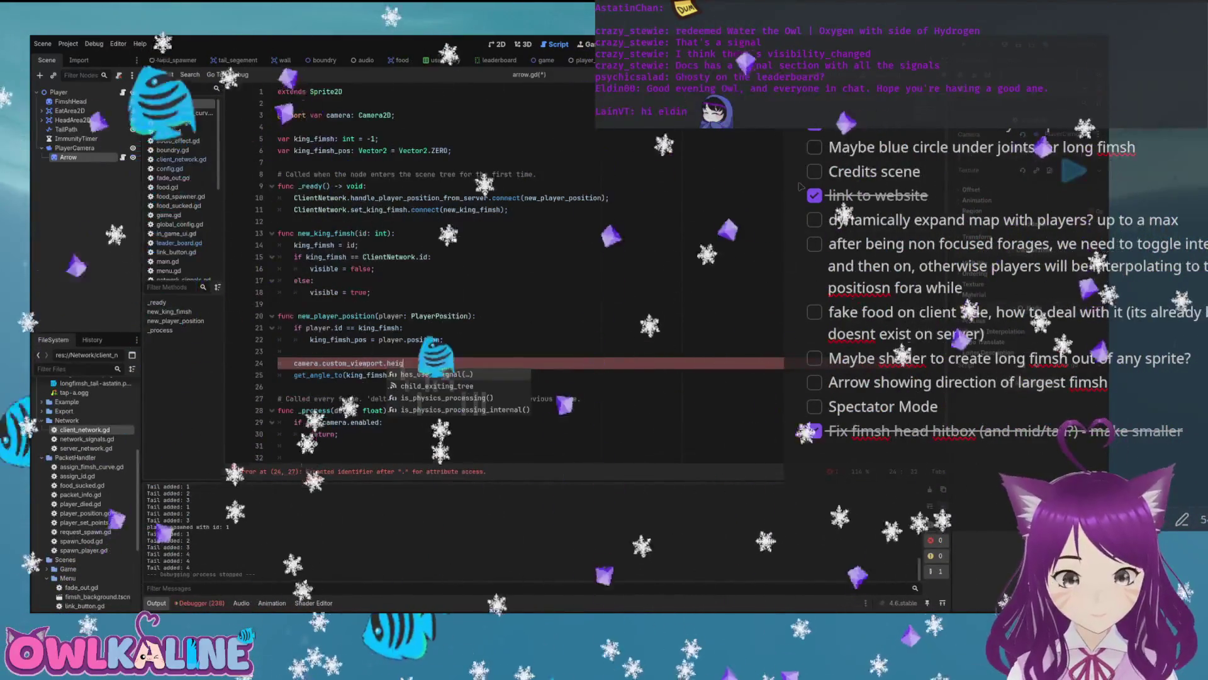
{"action": "key", "text": "BackSpace"}
{"action": "key", "text": "BackSpace"}
{"action": "key", "text": "BackSpace"}
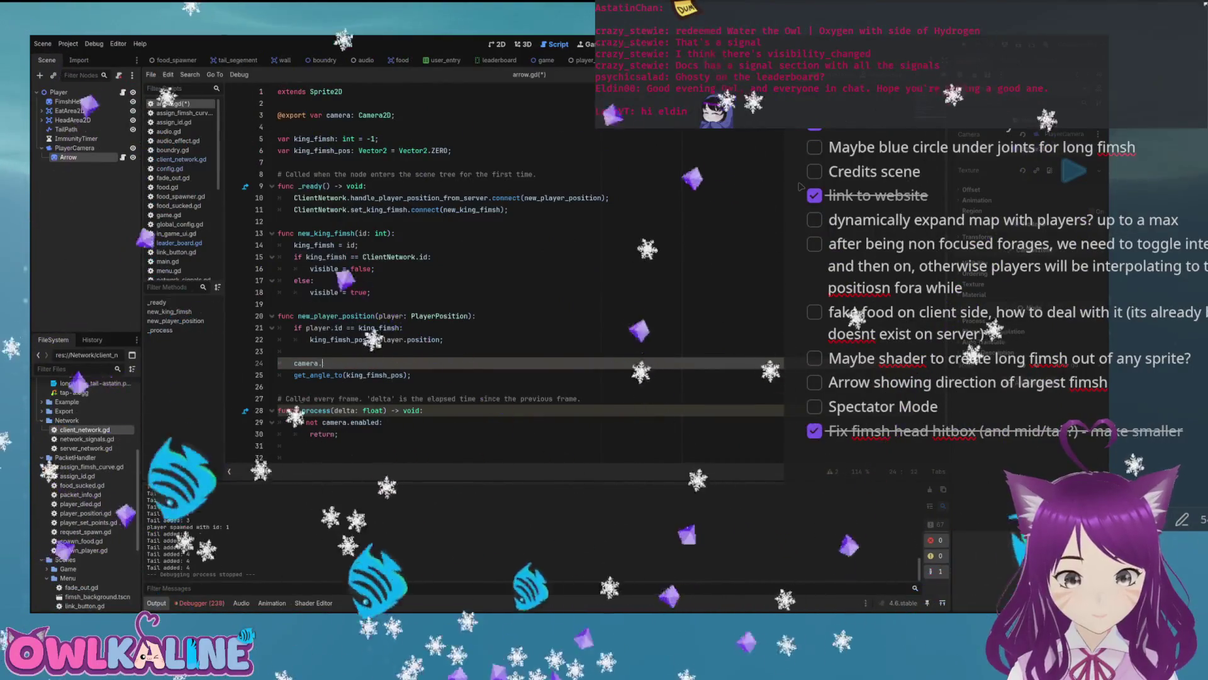
Step: Search the camera members past get_screen_rotation and get_target_position, then insert get_viewport_rect() on line 24
{"action": "key", "text": "Down"}
{"action": "key", "text": "Down"}
{"action": "key", "text": "Down"}
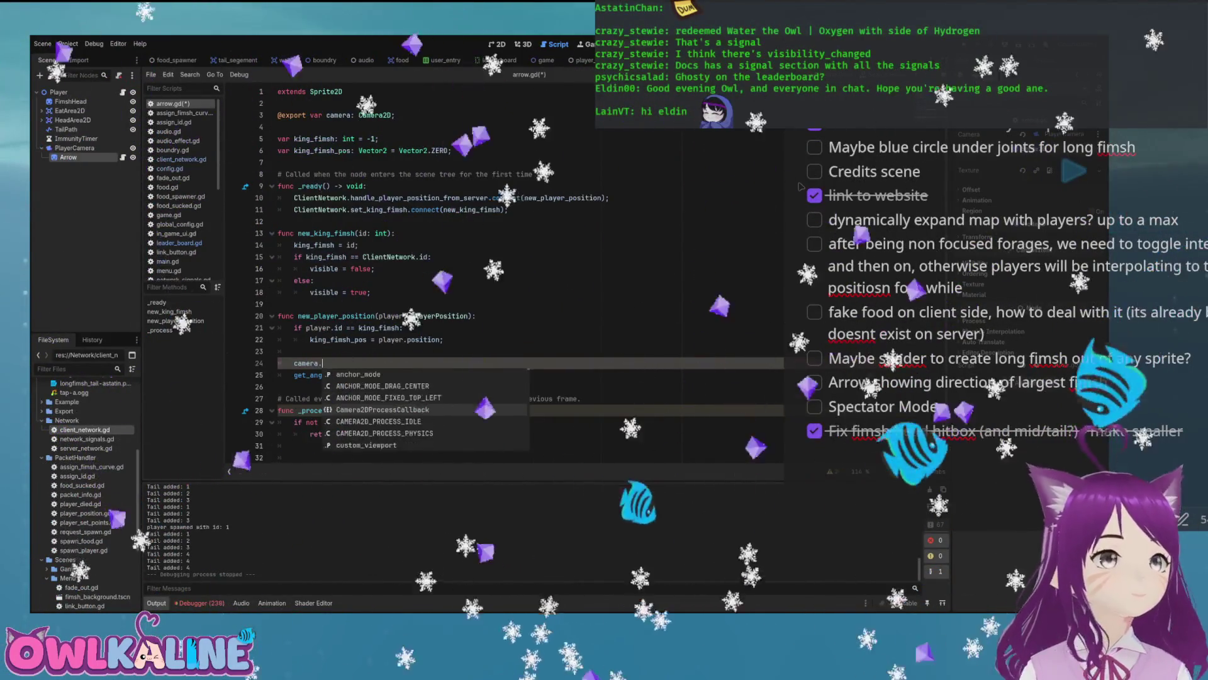
{"action": "key", "text": "Down"}
{"action": "key", "text": "Down"}
{"action": "key", "text": "Down"}
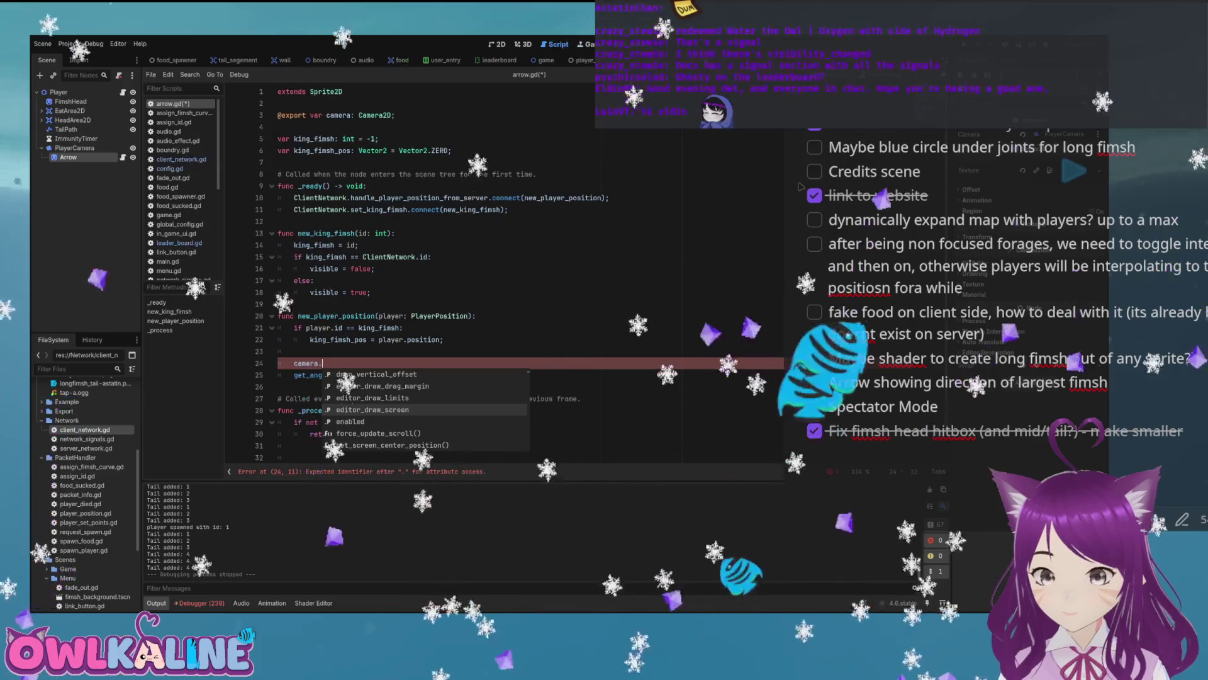
{"action": "key", "text": "Up"}
{"action": "key", "text": "Up"}
{"action": "key", "text": "Up"}
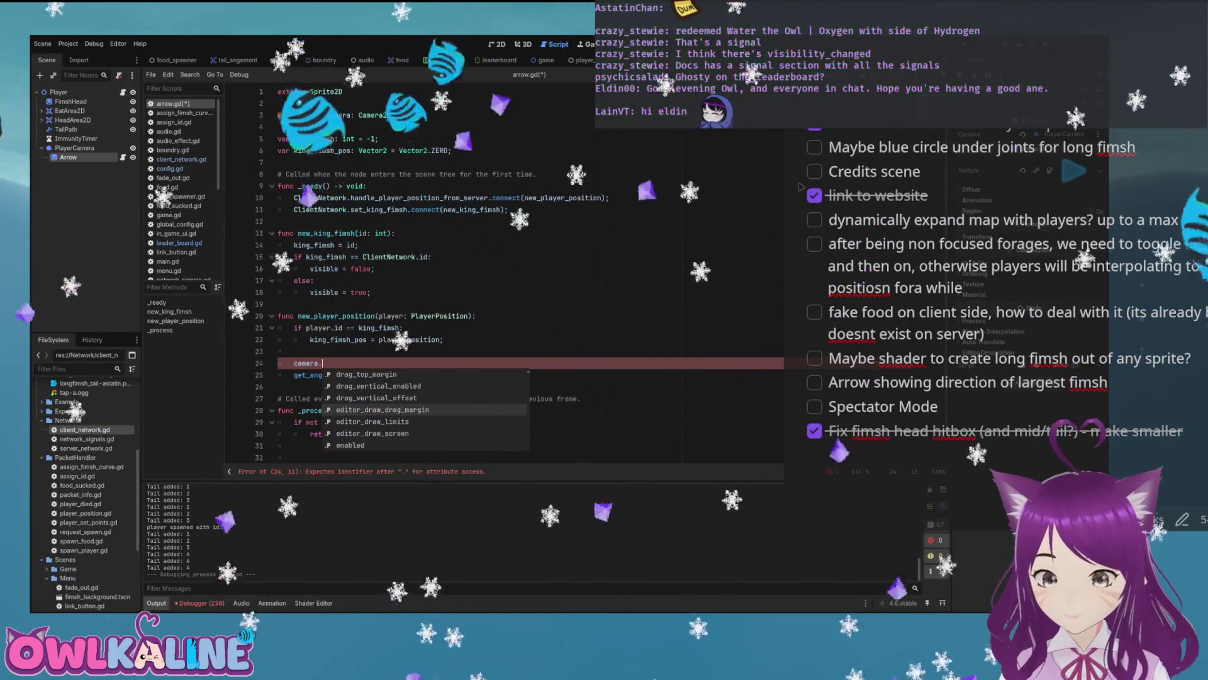
{"action": "key", "text": "Up"}
{"action": "key", "text": "Up"}
{"action": "key", "text": "Up"}
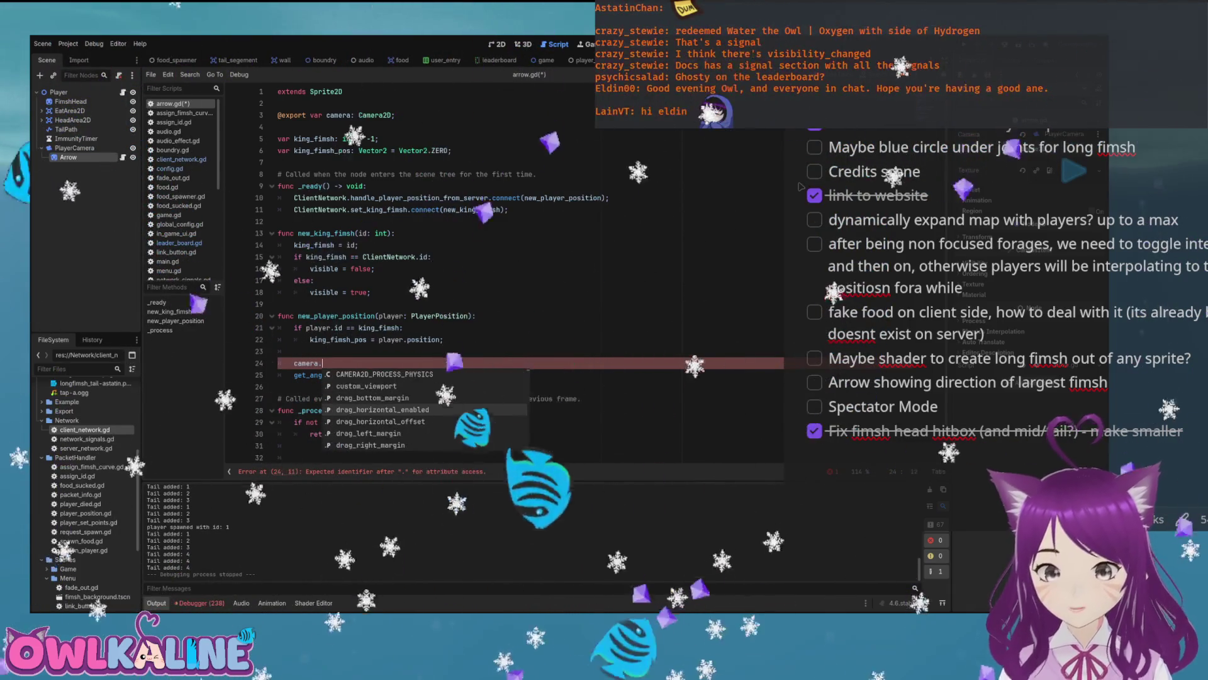
{"action": "key", "text": "Down"}
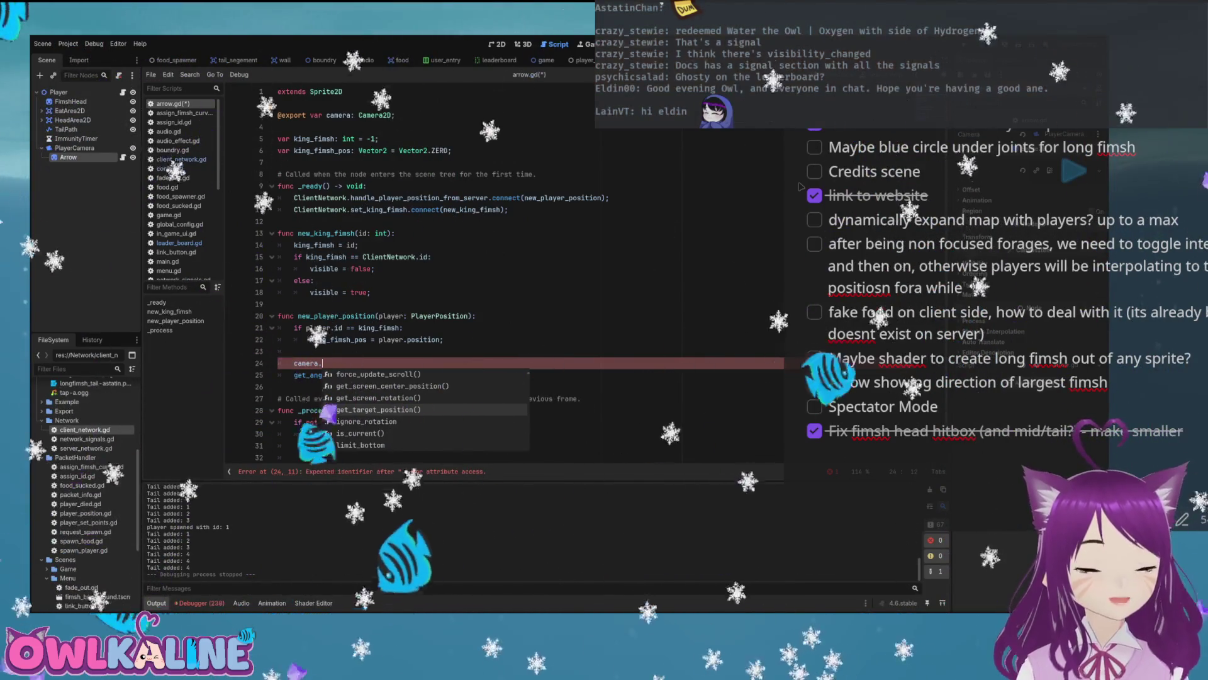
{"action": "key", "text": "Up"}
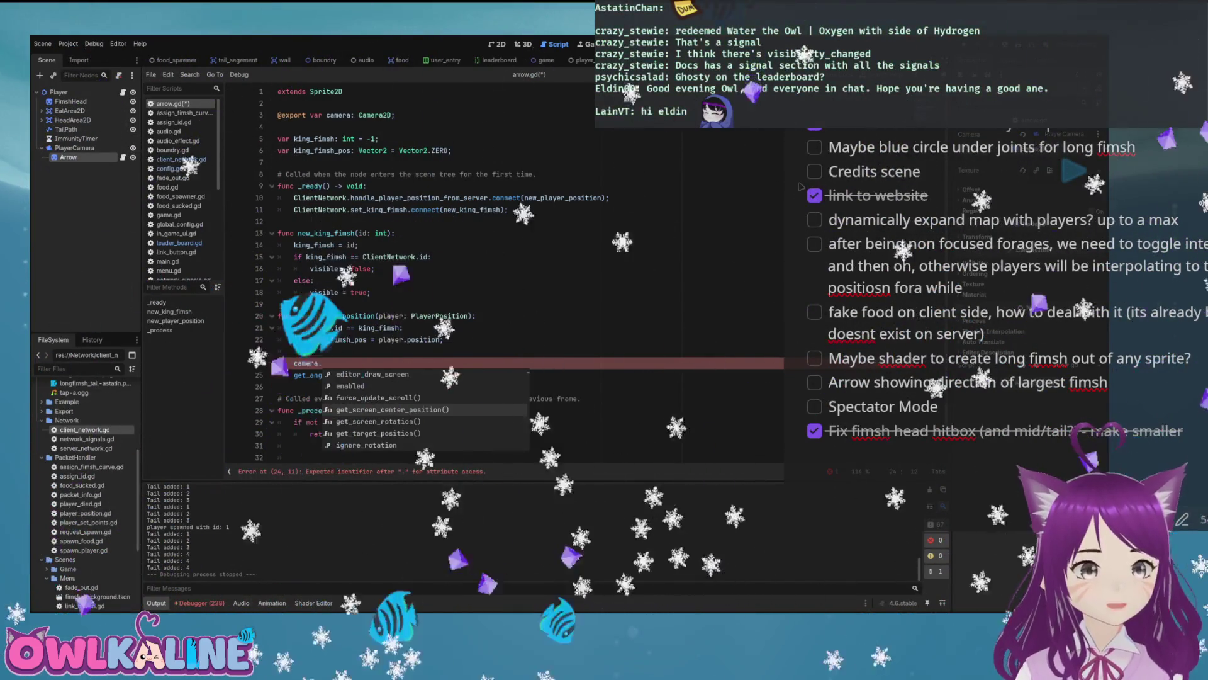
{"action": "key", "text": "Down"}
{"action": "key", "text": "Down"}
{"action": "key", "text": "Down"}
{"action": "key", "text": "Down"}
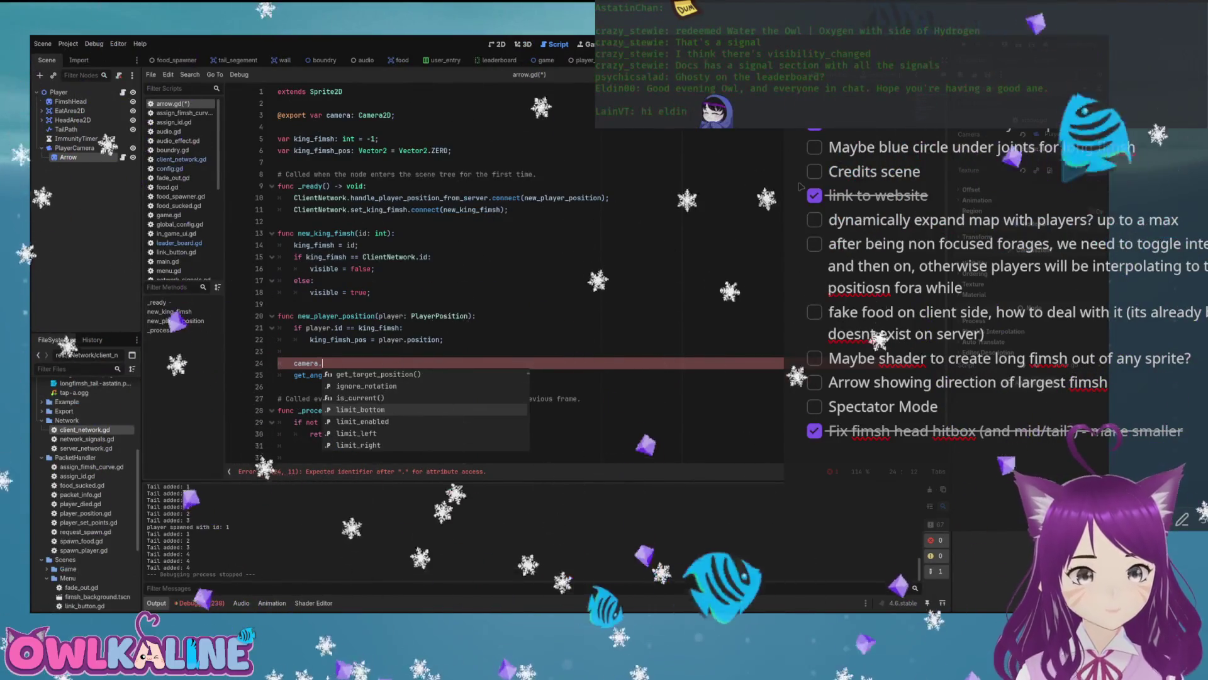
{"action": "key", "text": "Down"}
{"action": "key", "text": "Down"}
{"action": "key", "text": "Down"}
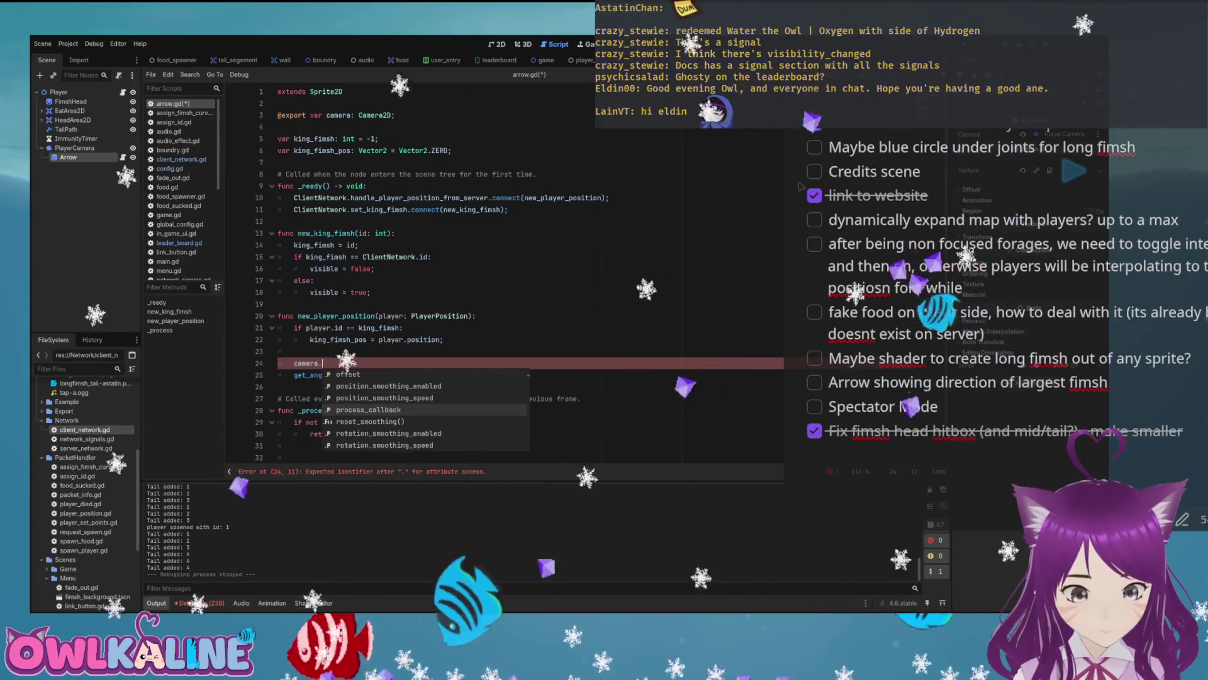
{"action": "key", "text": "Down"}
{"action": "key", "text": "Down"}
{"action": "key", "text": "Down"}
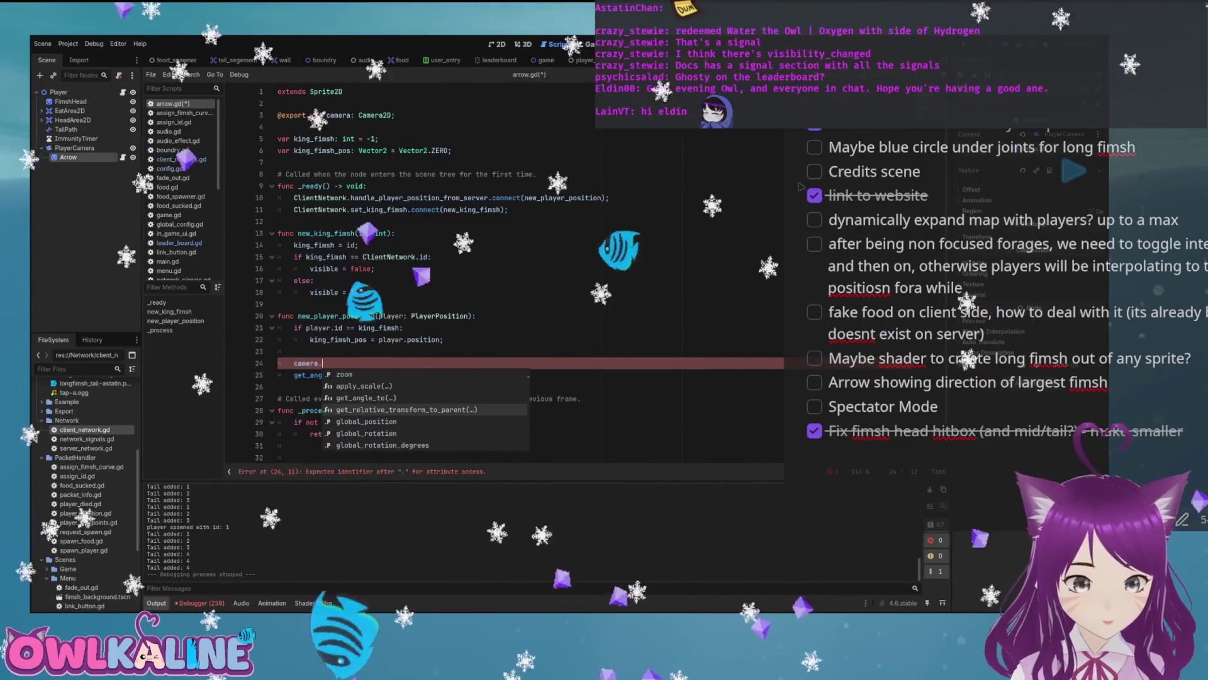
{"action": "key", "text": "Down"}
{"action": "key", "text": "Down"}
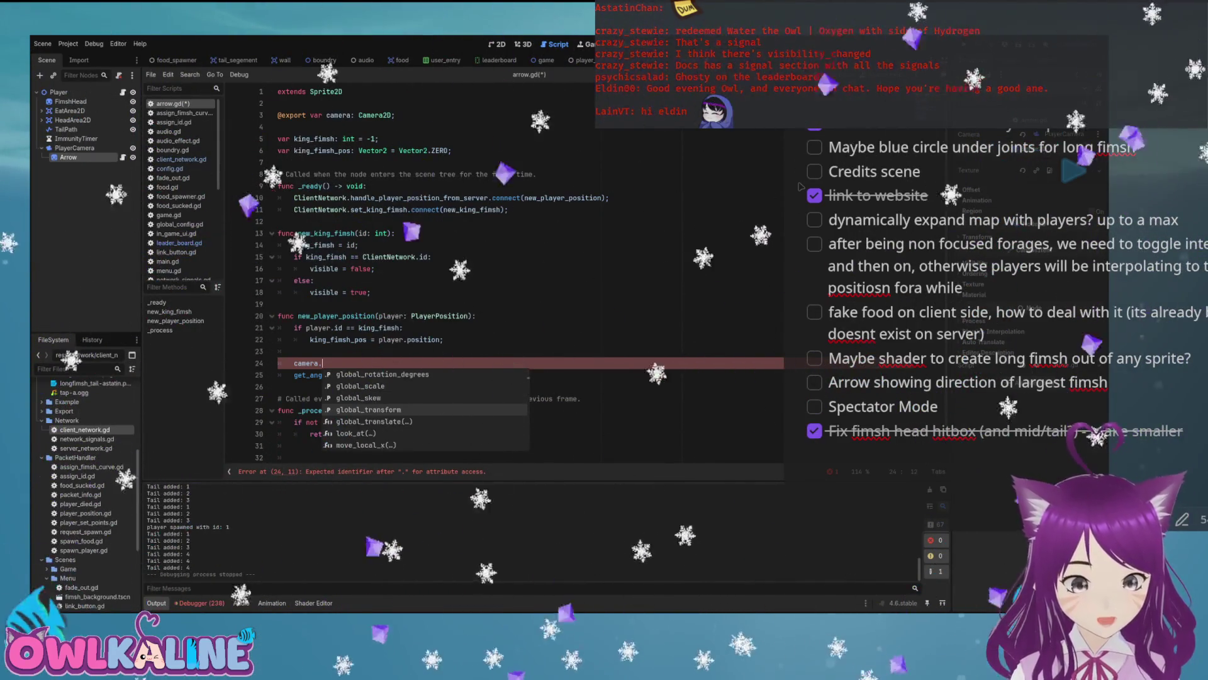
{"action": "key", "text": "Down"}
{"action": "key", "text": "Down"}
{"action": "key", "text": "Down"}
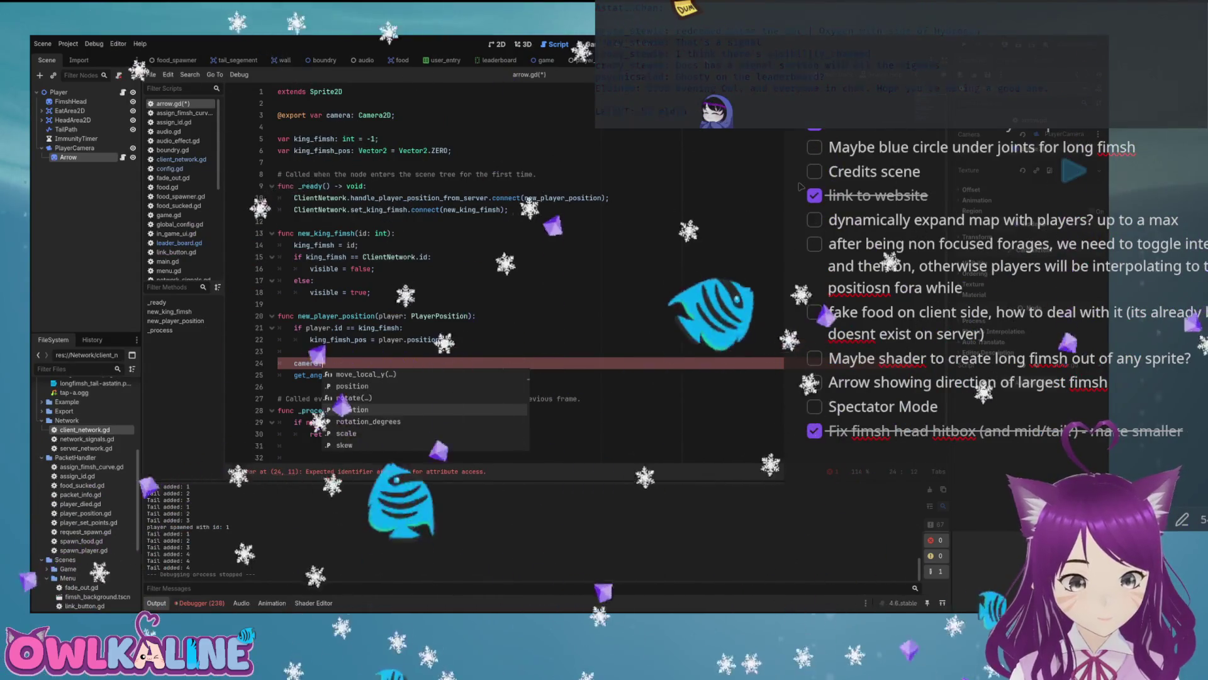
{"action": "key", "text": "Down"}
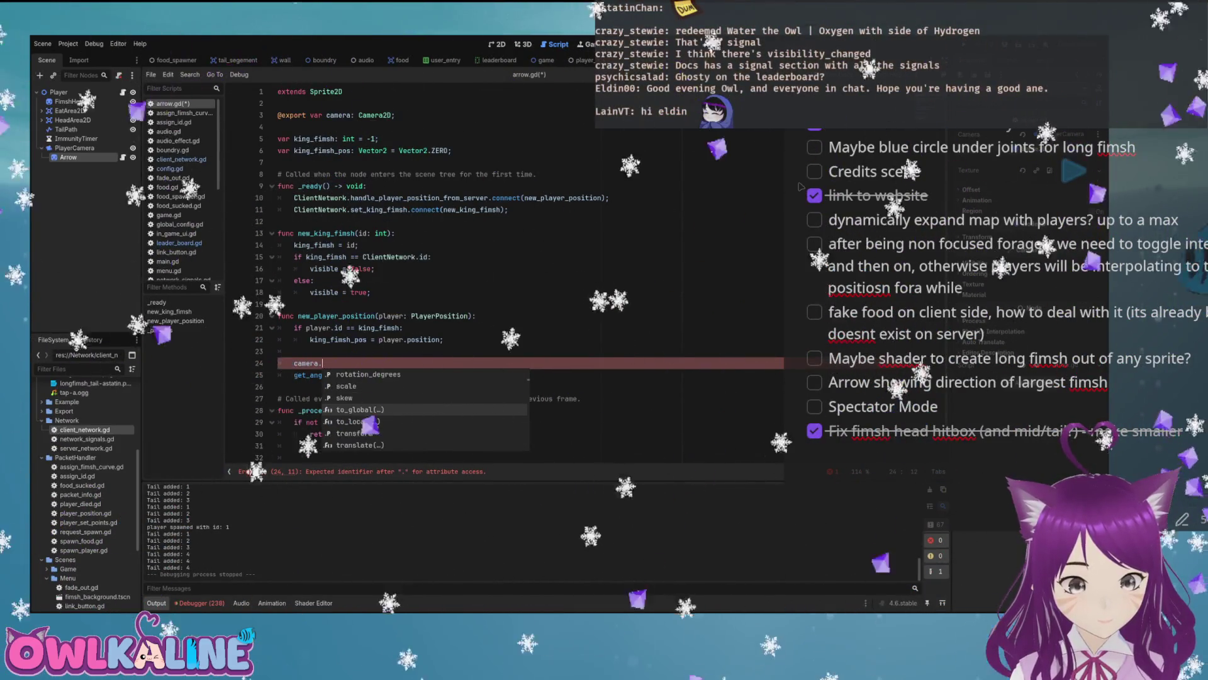
{"action": "key", "text": "Down"}
{"action": "key", "text": "Down"}
{"action": "key", "text": "Down"}
{"action": "key", "text": "Down"}
{"action": "key", "text": "Down"}
{"action": "key", "text": "Down"}
{"action": "key", "text": "Down"}
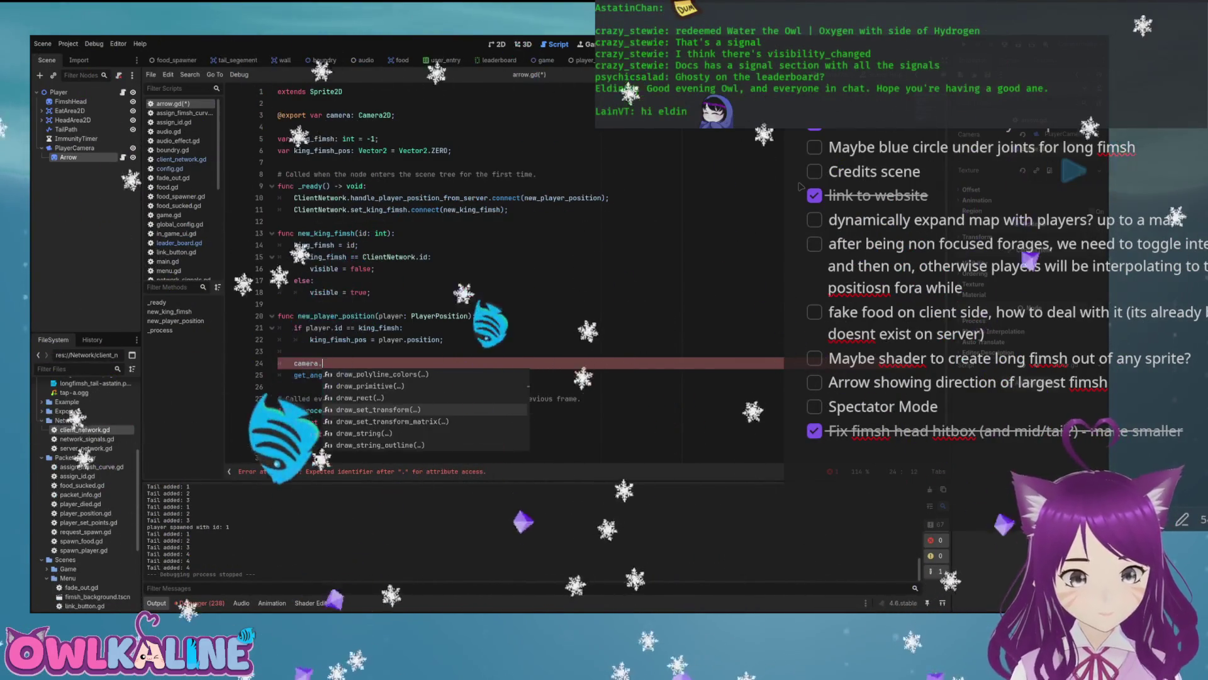
{"action": "key", "text": "Down"}
{"action": "key", "text": "Down"}
{"action": "key", "text": "Down"}
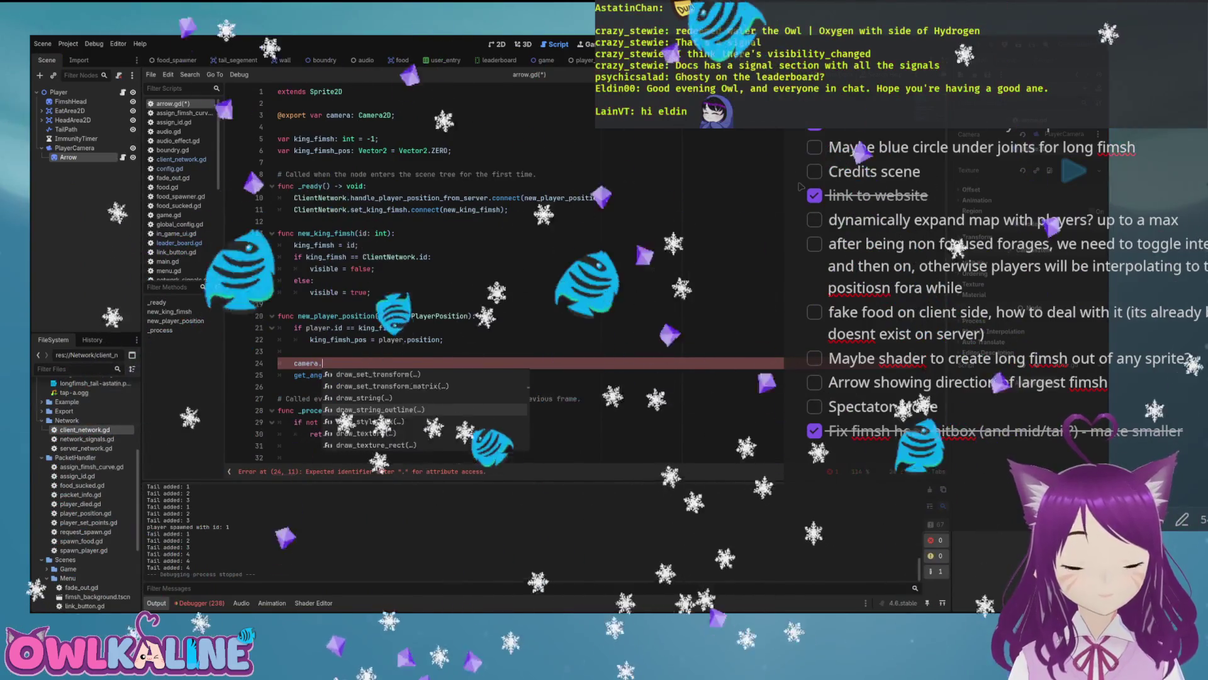
{"action": "key", "text": "Down"}
{"action": "key", "text": "Down"}
{"action": "key", "text": "Down"}
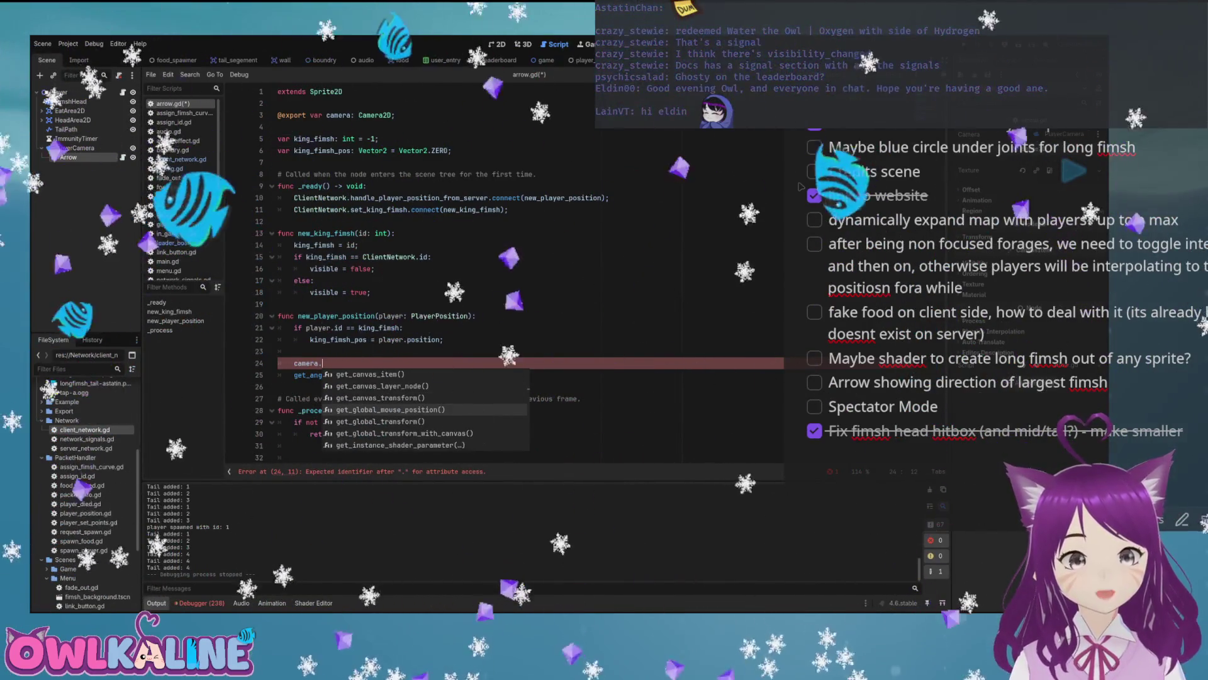
{"action": "key", "text": "Up"}
{"action": "key", "text": "Up"}
{"action": "key", "text": "Up"}
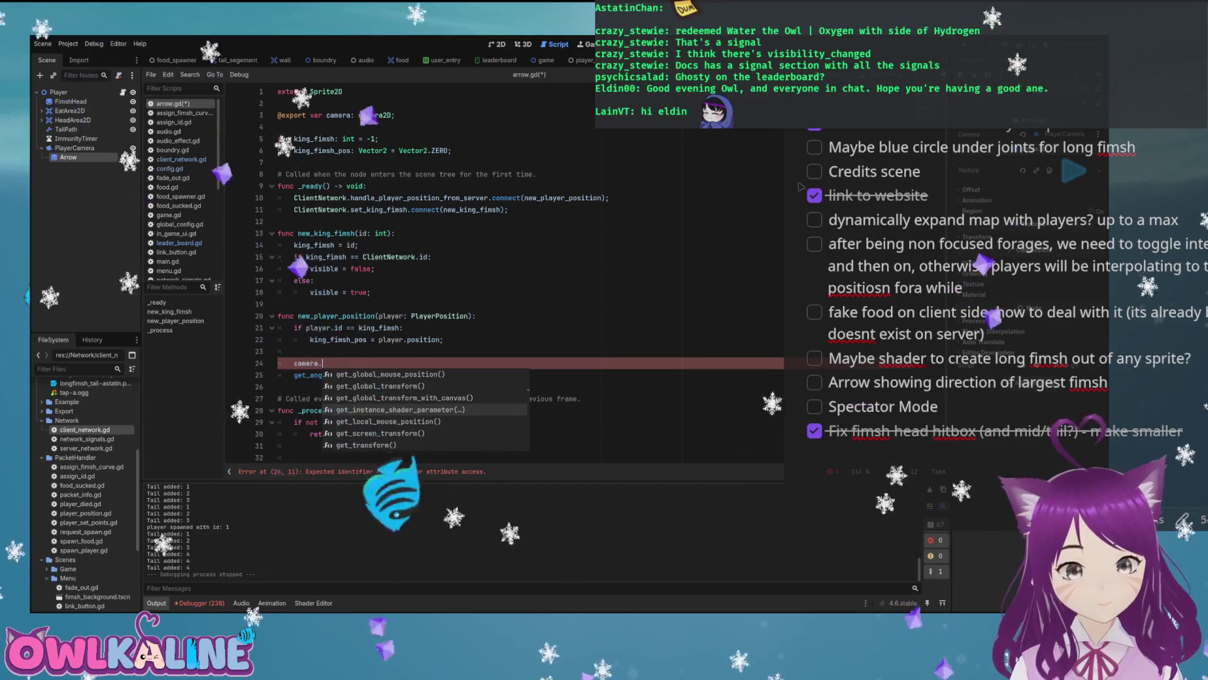
{"action": "key", "text": "Down"}
{"action": "key", "text": "Down"}
{"action": "key", "text": "Down"}
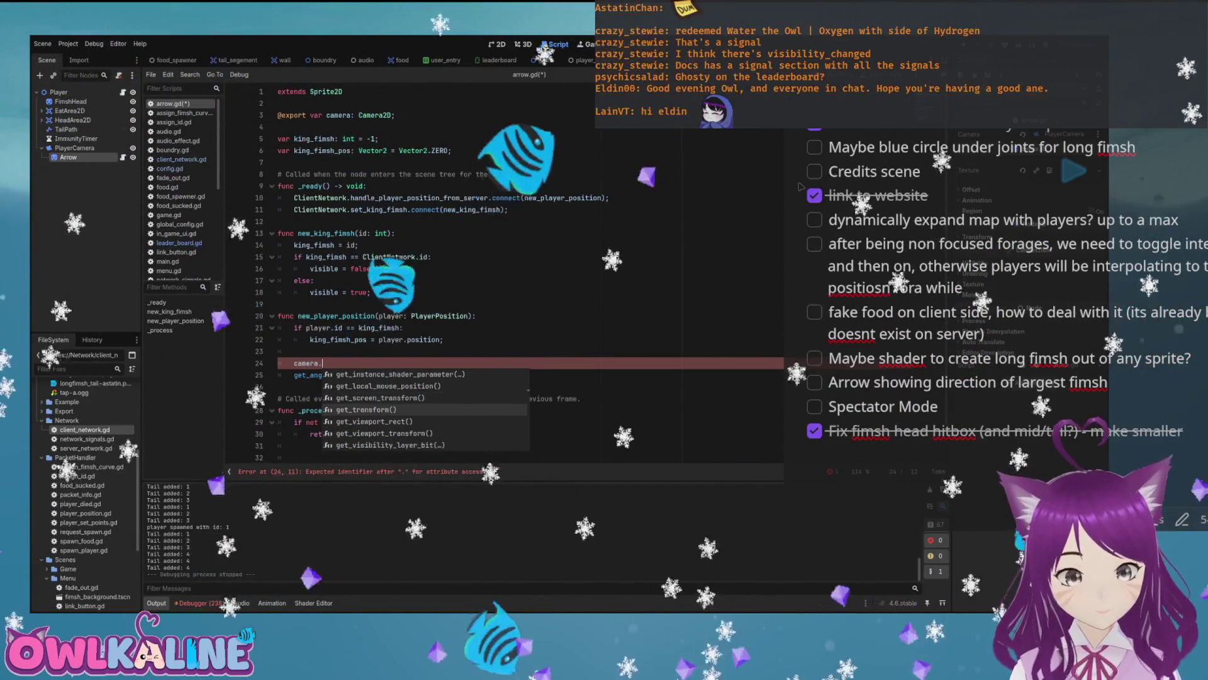
{"action": "key", "text": "Down"}
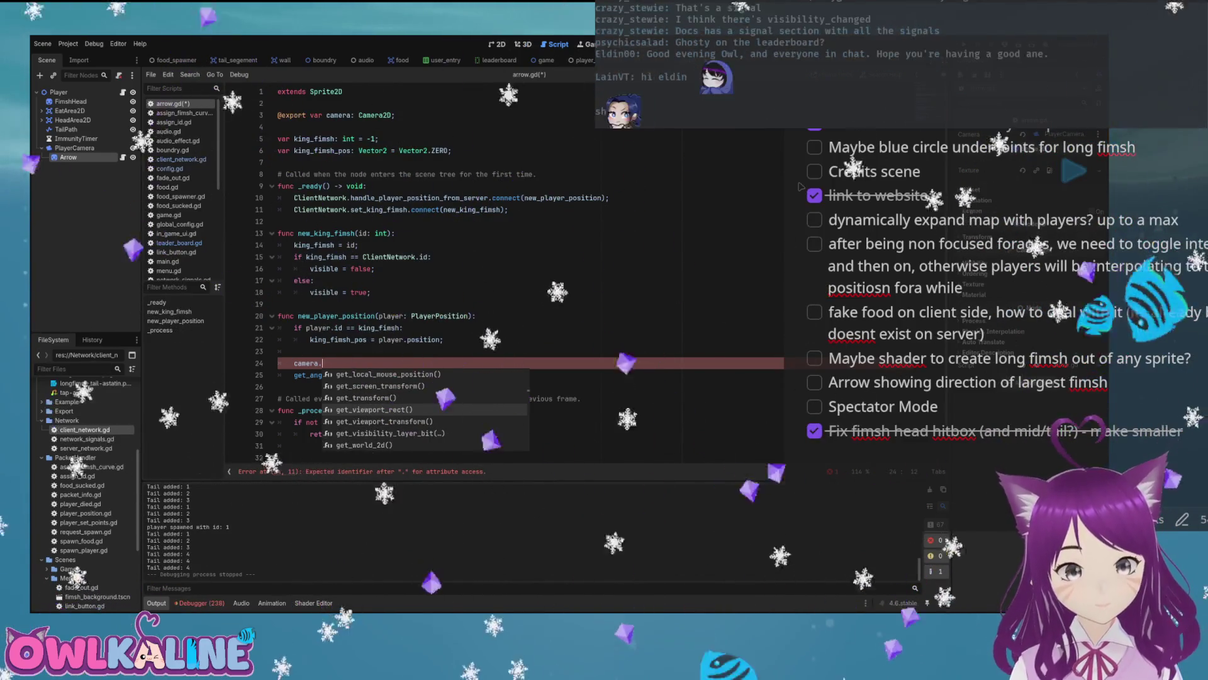
{"action": "key", "text": "Return"}
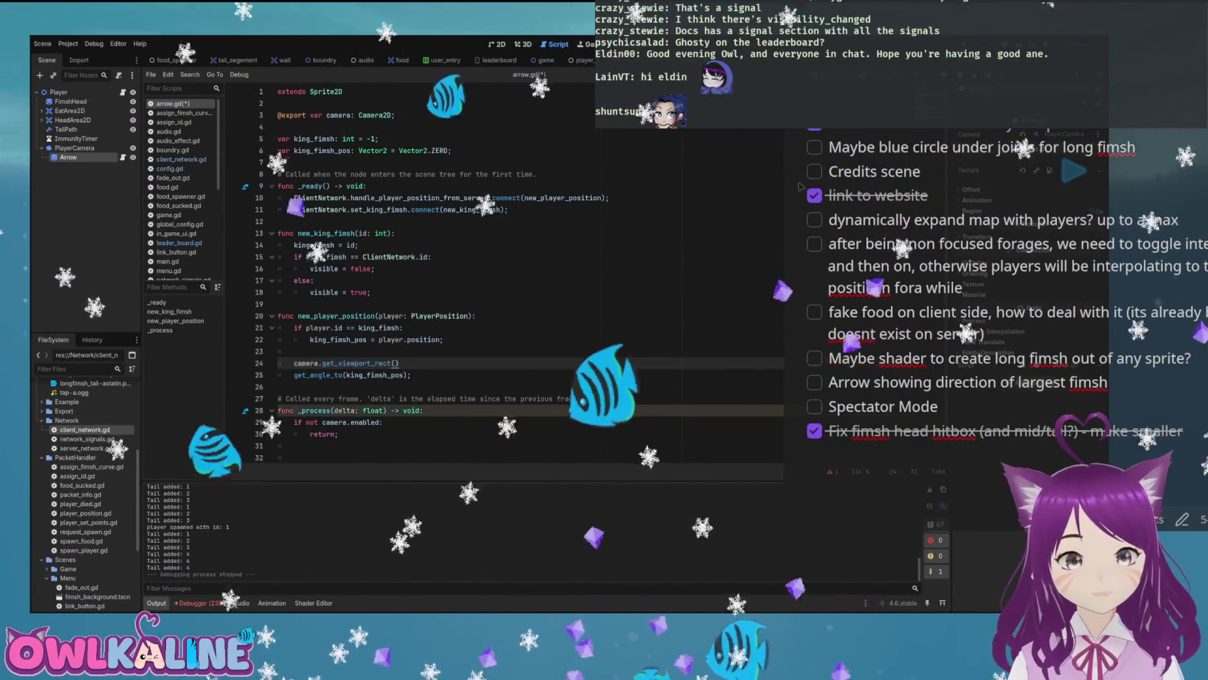
Step: Declare var height from camera.get_viewport_rect().y and save
{"action": "type", "text": ".y"}
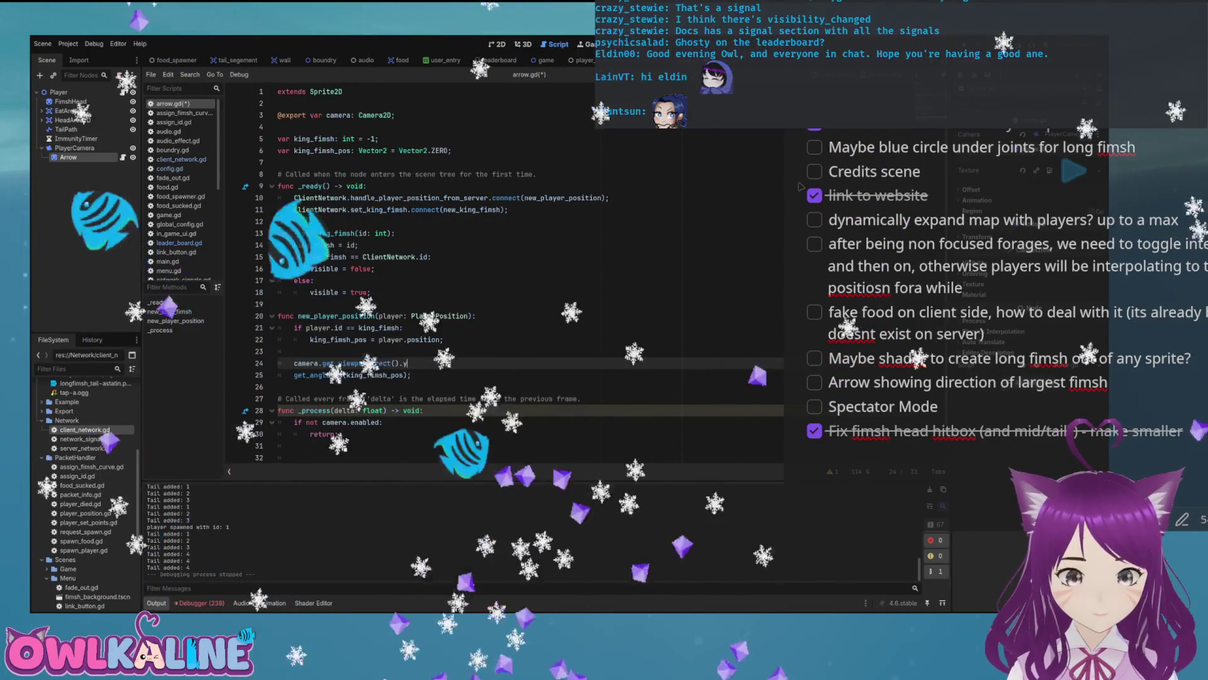
{"action": "type", "text": ";"}
{"action": "key", "text": "Home"}
{"action": "type", "text": "var height"}
{"action": "key", "text": "ctrl+s"}
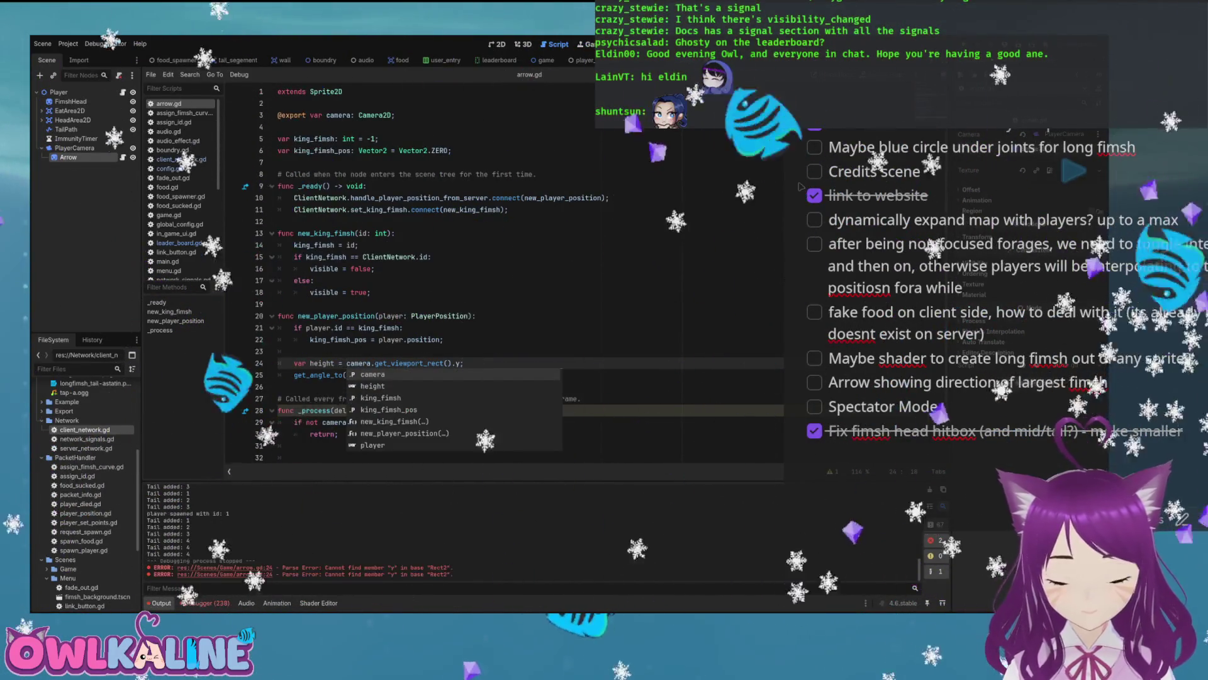
{"action": "key", "text": "Escape"}
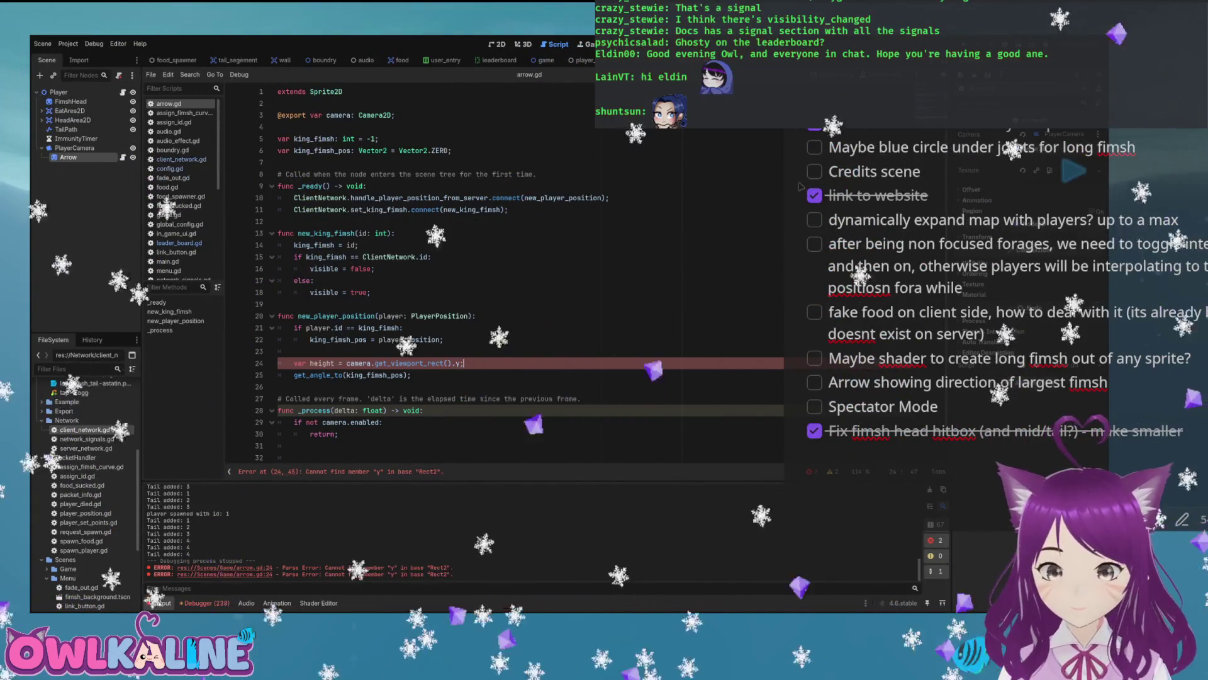
Step: Correct the height expression to camera.get_viewport_rect().size.y and save
{"action": "key", "text": "BackSpace"}
{"action": "key", "text": "BackSpace"}
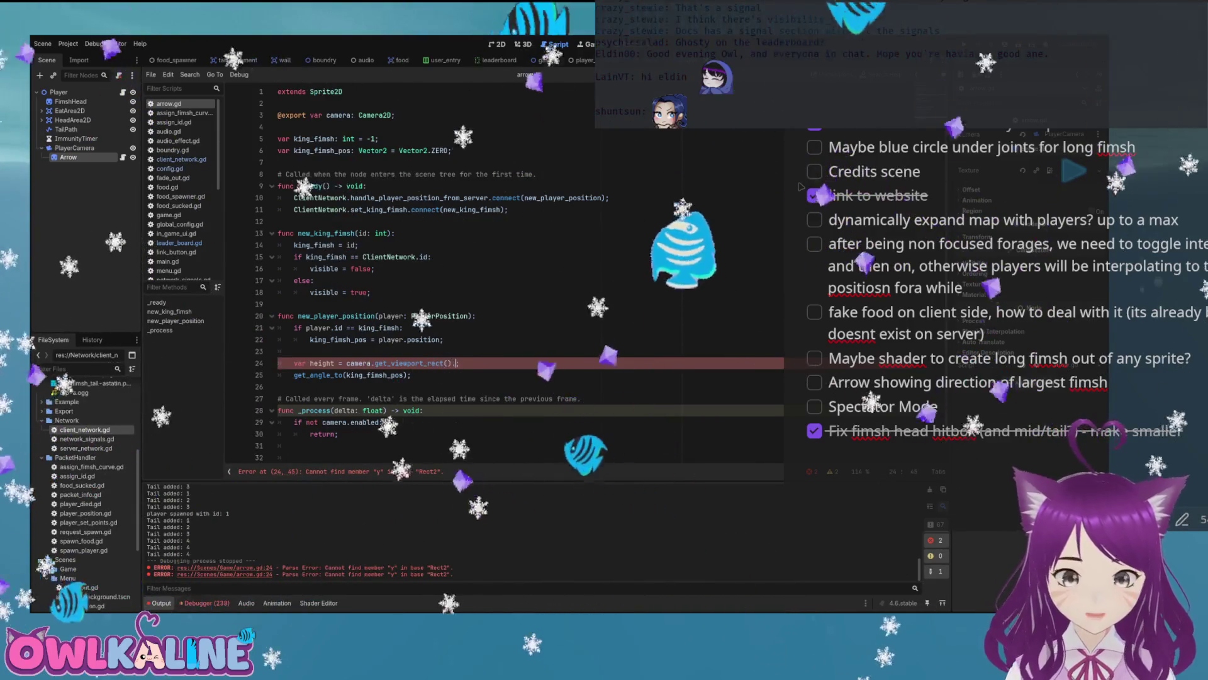
{"action": "key", "text": "Down"}
{"action": "key", "text": "Down"}
{"action": "key", "text": "Down"}
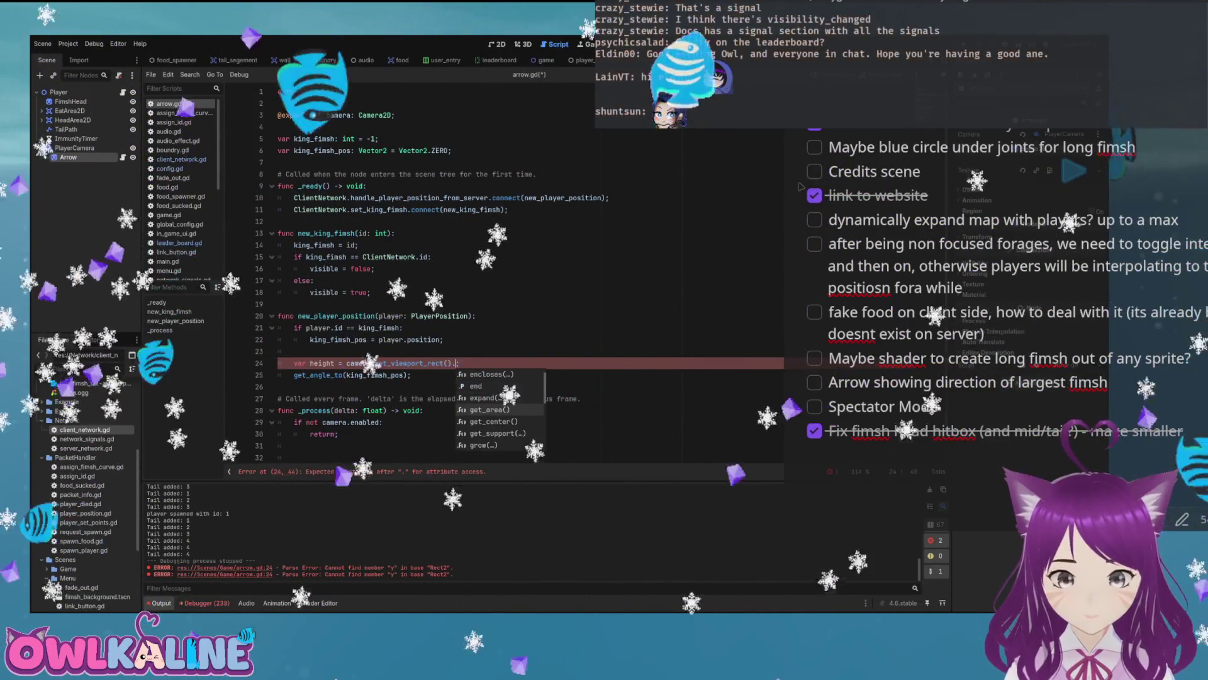
{"action": "key", "text": "Down"}
{"action": "key", "text": "Down"}
{"action": "key", "text": "Down"}
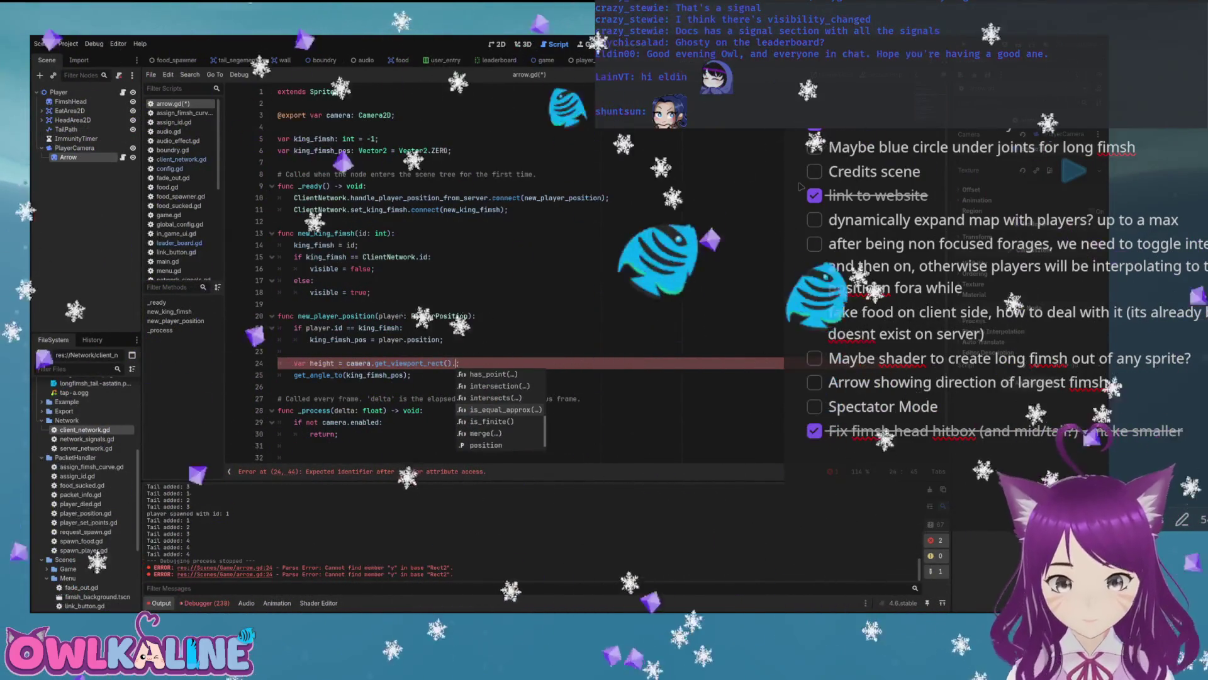
{"action": "type", "text": "size"}
{"action": "key", "text": "BackSpace"}
{"action": "type", "text": ".y"}
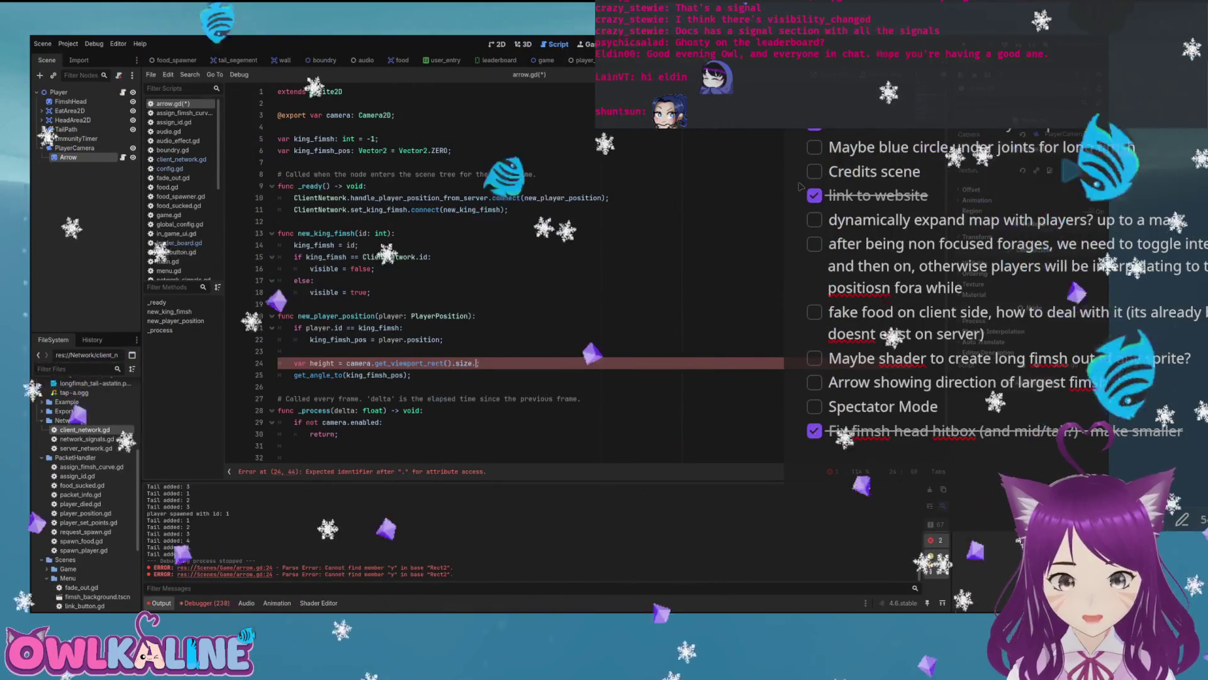
{"action": "key", "text": "ctrl+s"}
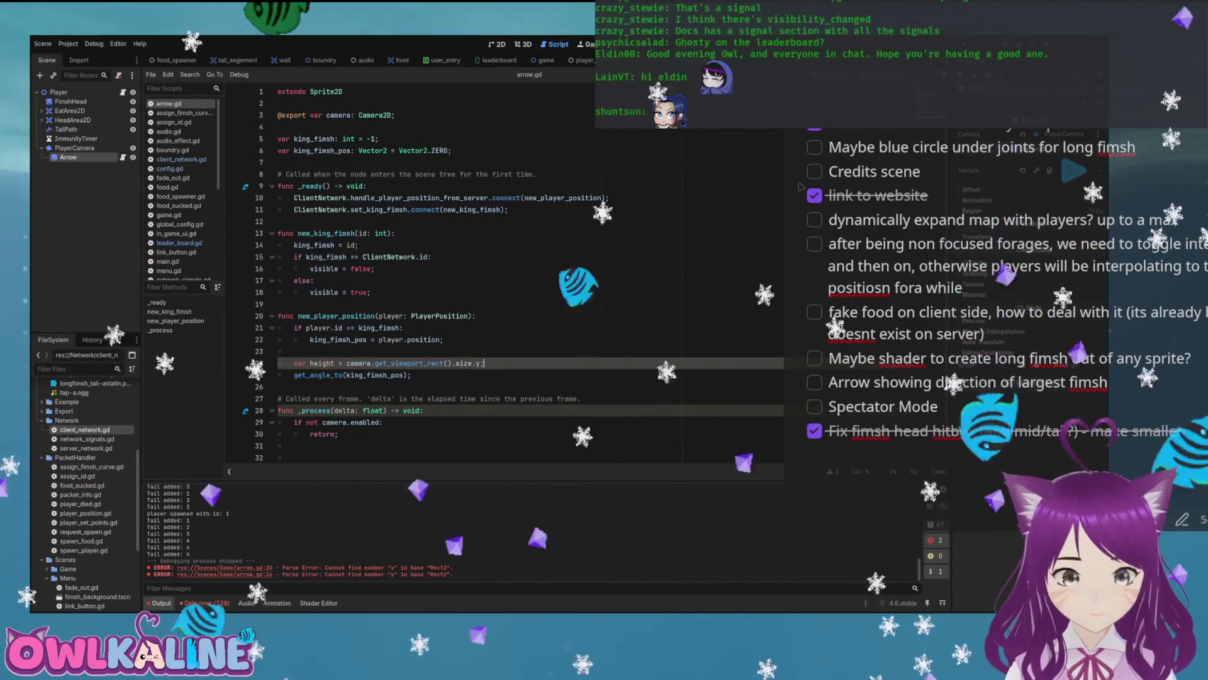
Step: Store get_angle_to(king_fimsh_pos) in var angle, save, and add blank lines below
{"action": "key", "text": "Down"}
{"action": "key", "text": "Home"}
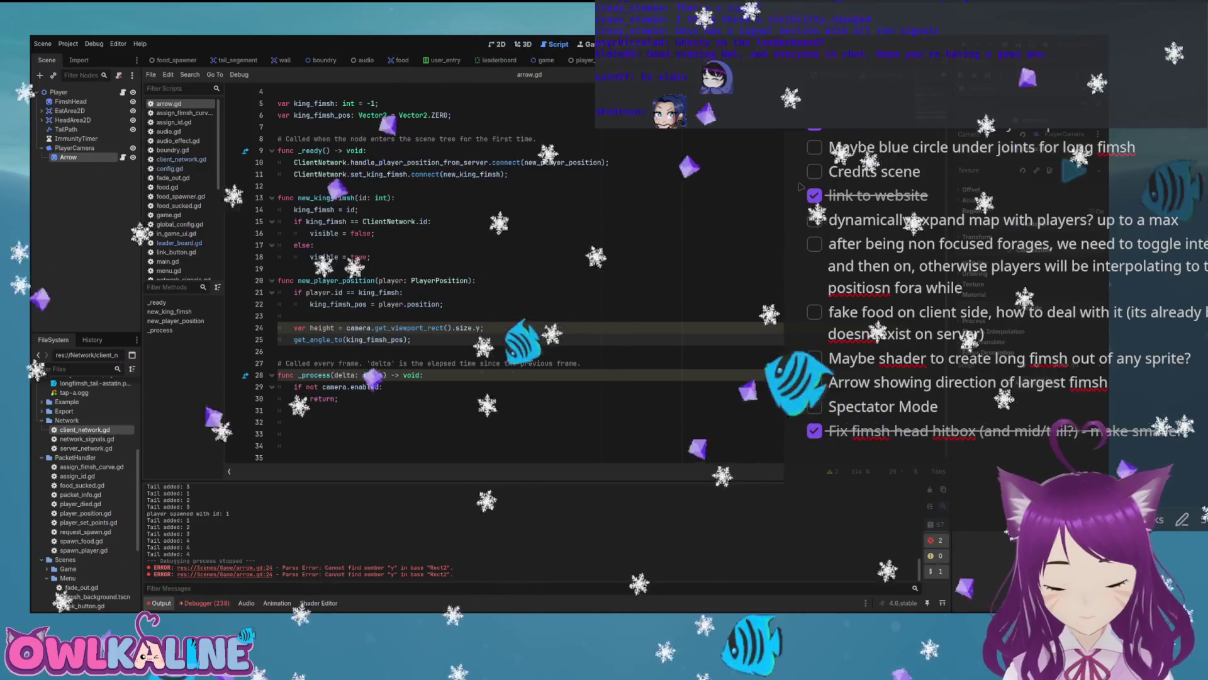
{"action": "type", "text": "var angle ="}
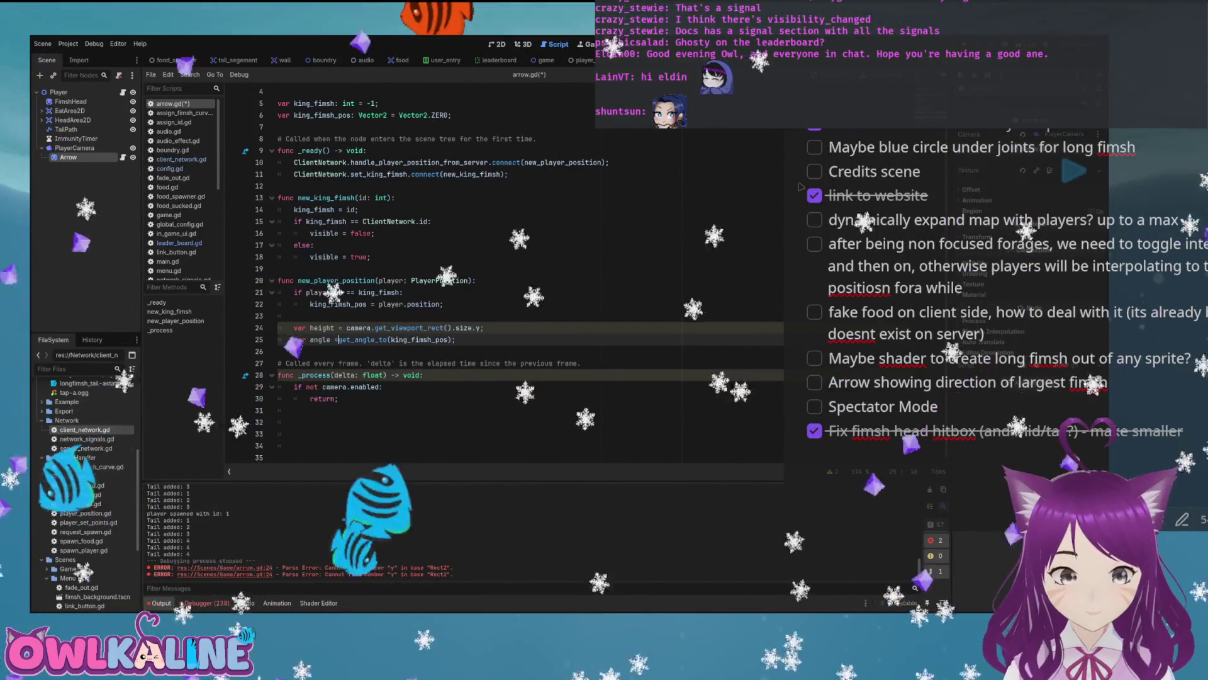
{"action": "key", "text": "End"}
{"action": "key", "text": "ctrl+s"}
{"action": "key", "text": "Return"}
{"action": "key", "text": "Return"}
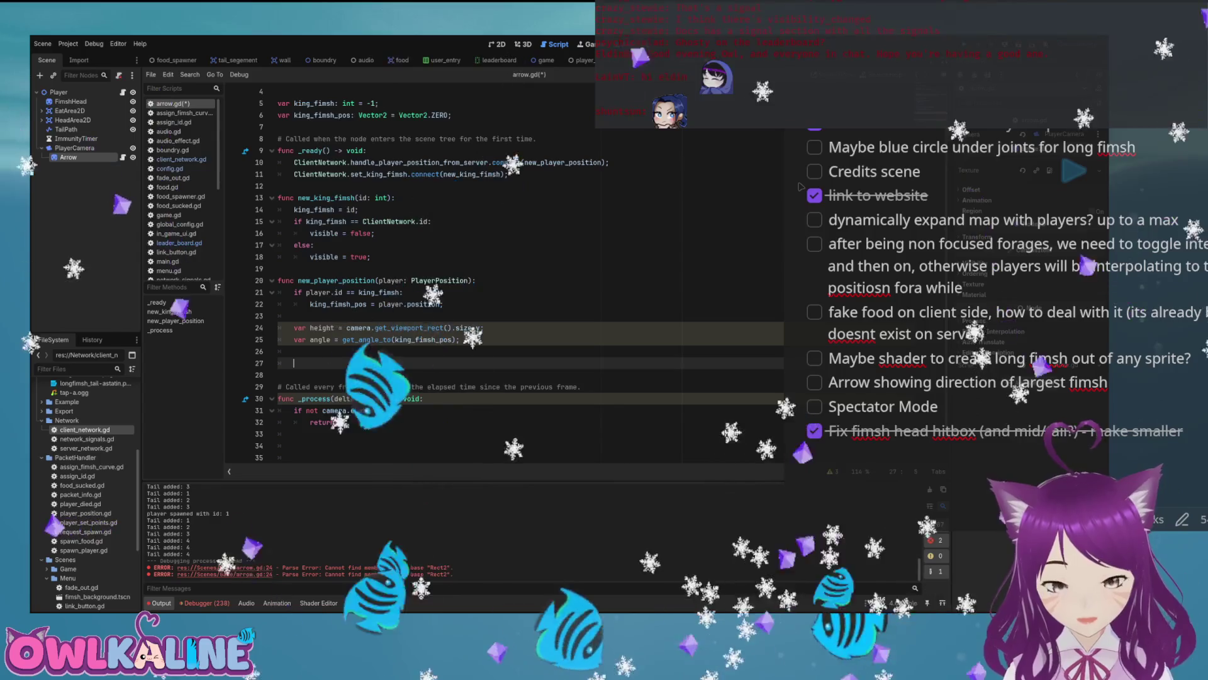
Step: Start a global_position.x assignment on the new line
{"action": "type", "text": "global_position.x ="}
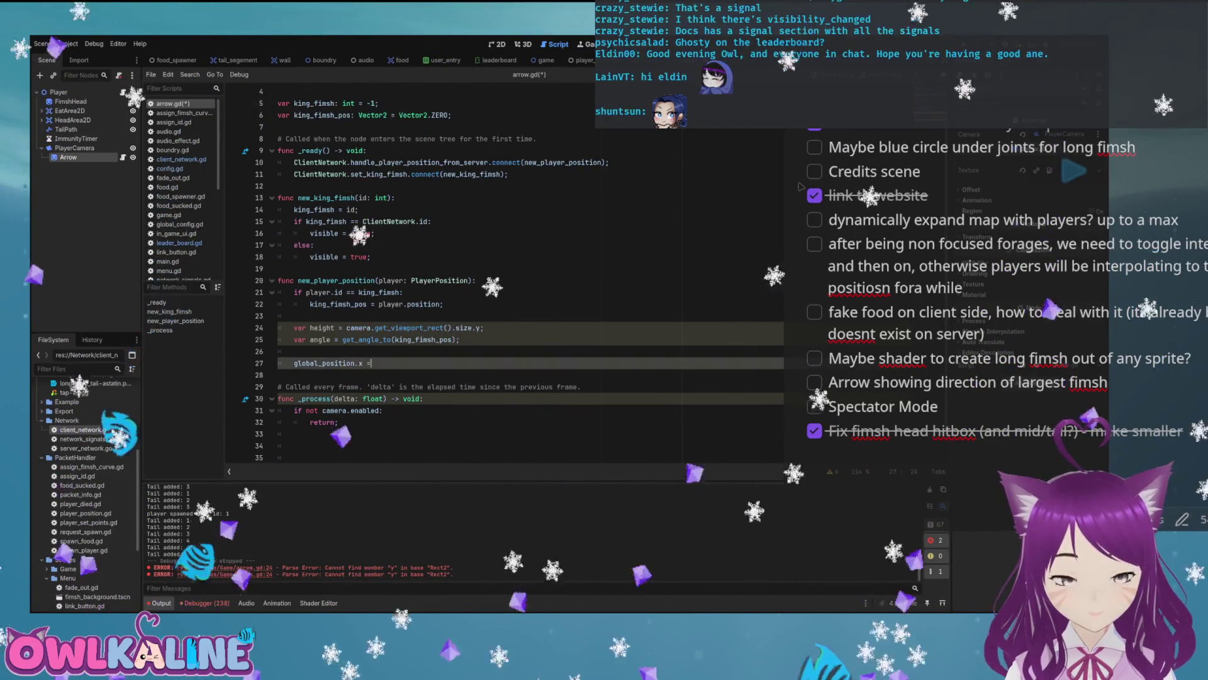
{"action": "key", "text": "ctrl+space"}
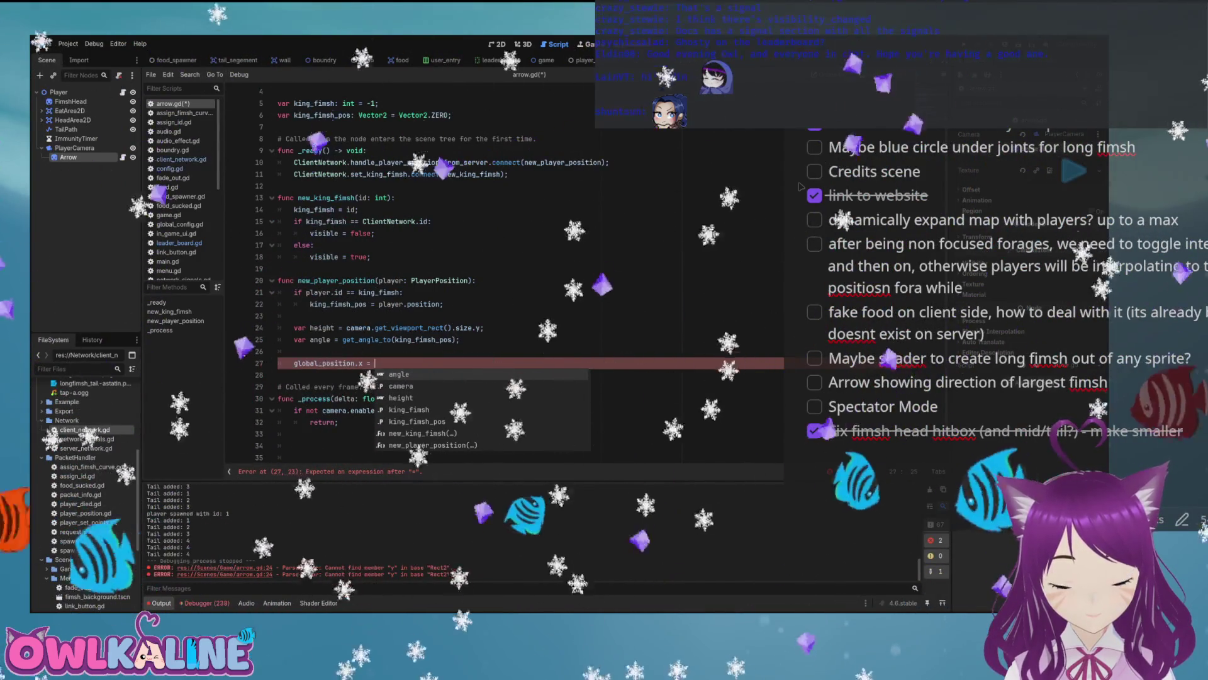
{"action": "key", "text": "Escape"}
Step: Above the height line, declare var camera_position = camera.get_screen_center_position()
{"action": "key", "text": "Up"}
{"action": "key", "text": "Up"}
{"action": "key", "text": "Up"}
{"action": "key", "text": "Return"}
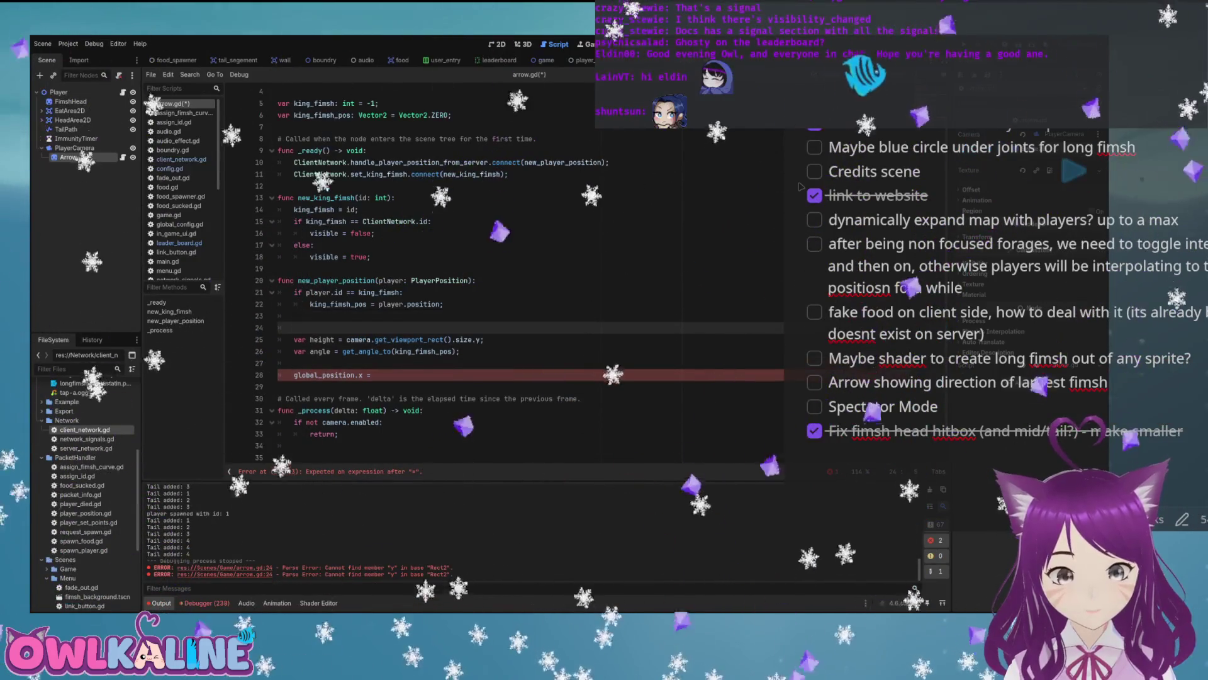
{"action": "type", "text": "ar camera_"}
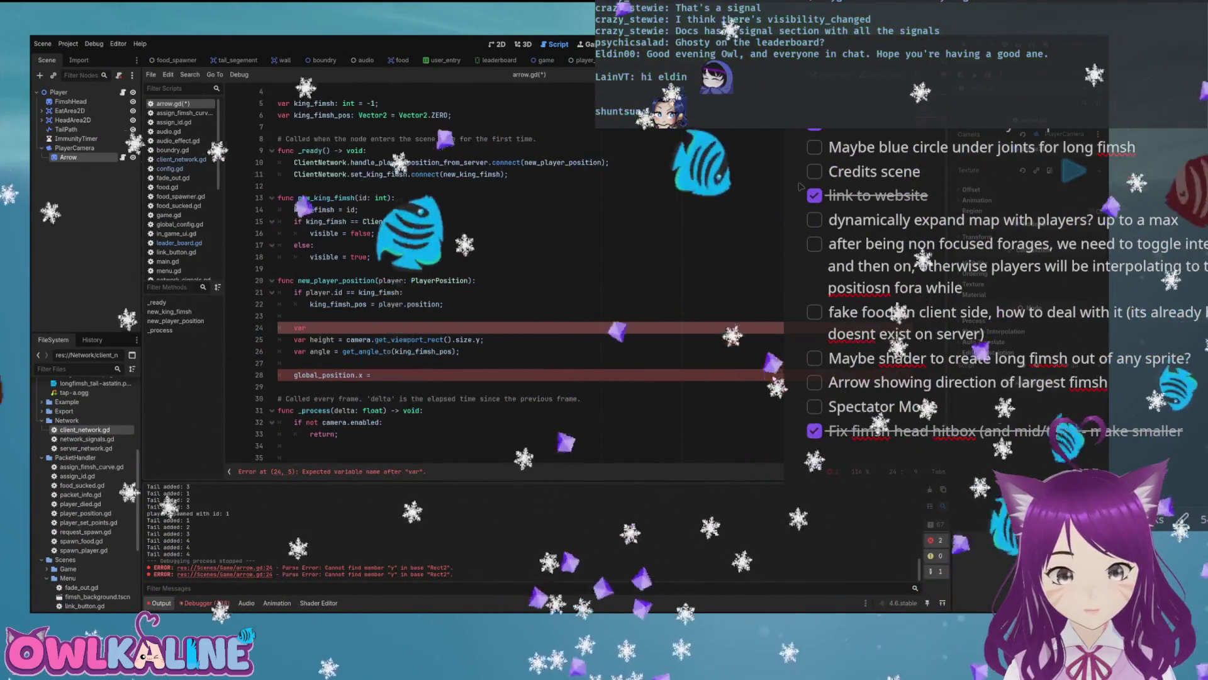
{"action": "type", "text": "position = camera."}
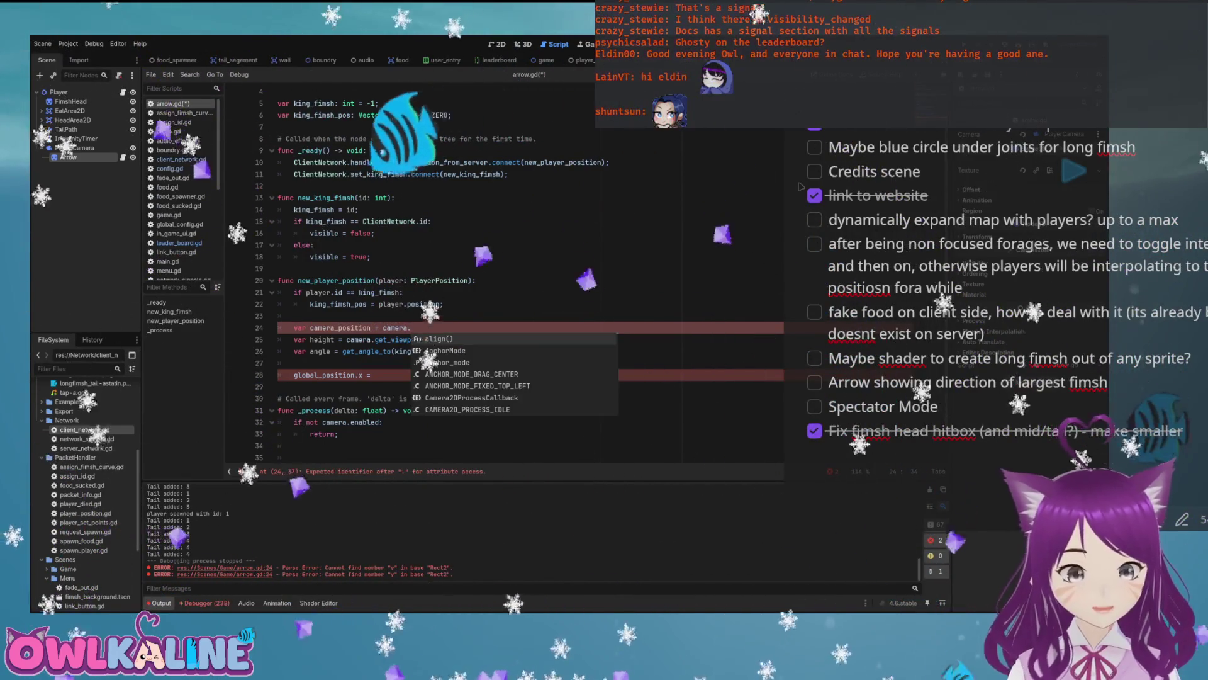
{"action": "type", "text": "ge"}
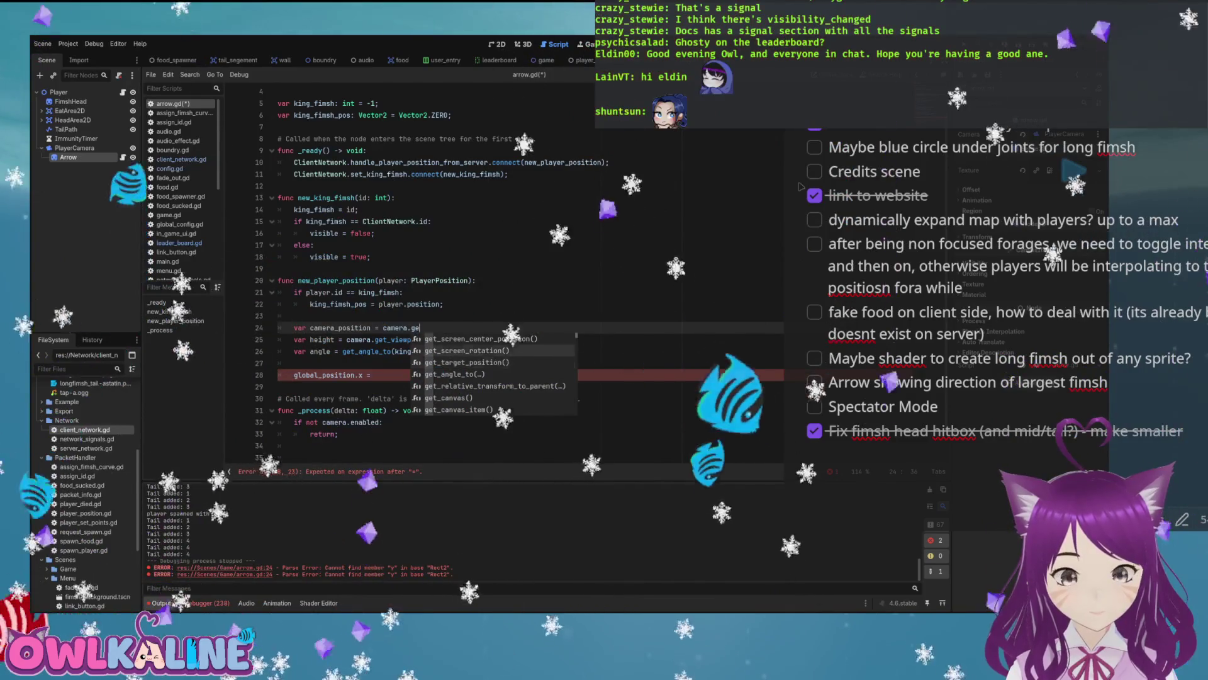
{"action": "key", "text": "BackSpace"}
{"action": "key", "text": "BackSpace"}
{"action": "type", "text": "position"}
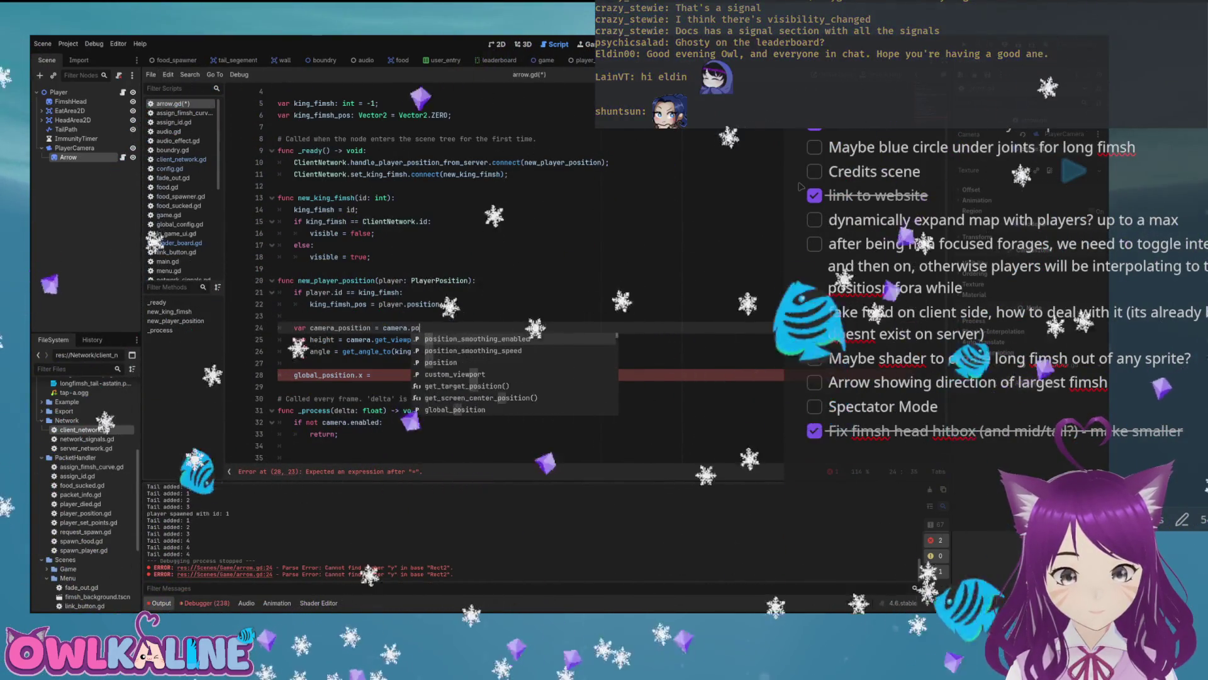
{"action": "scroll", "coordinate": [485, 374], "scroll_direction": "down", "scroll_amount": 1}
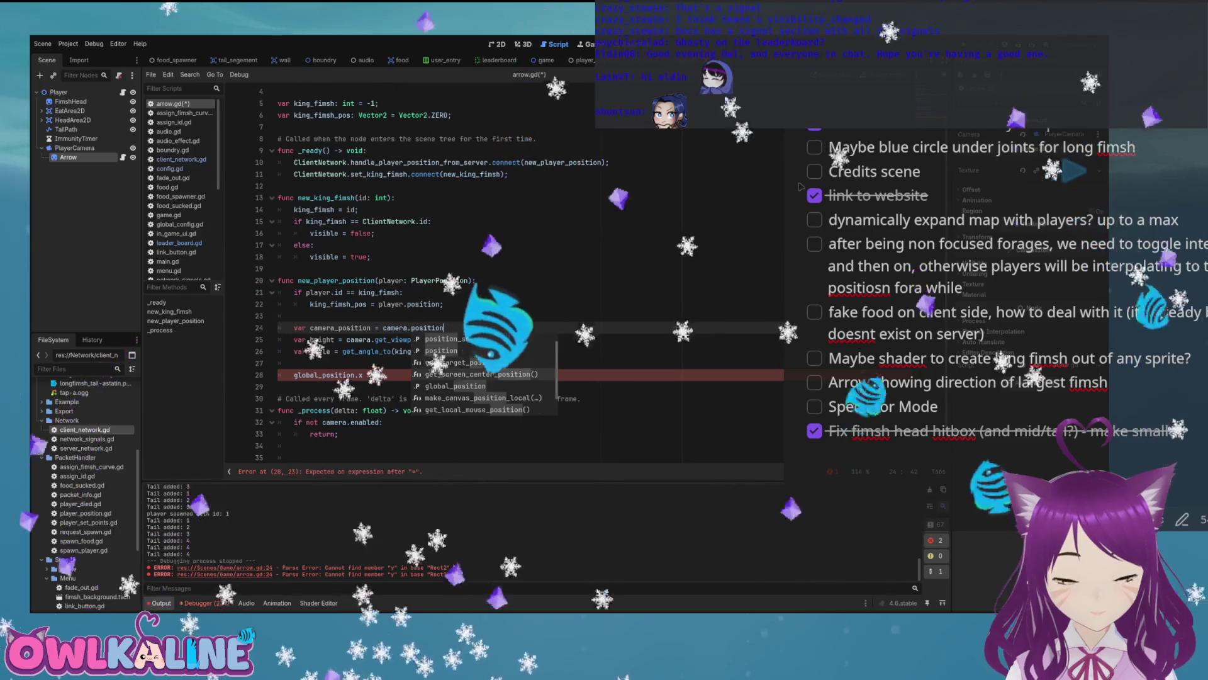
{"action": "key", "text": "Return"}
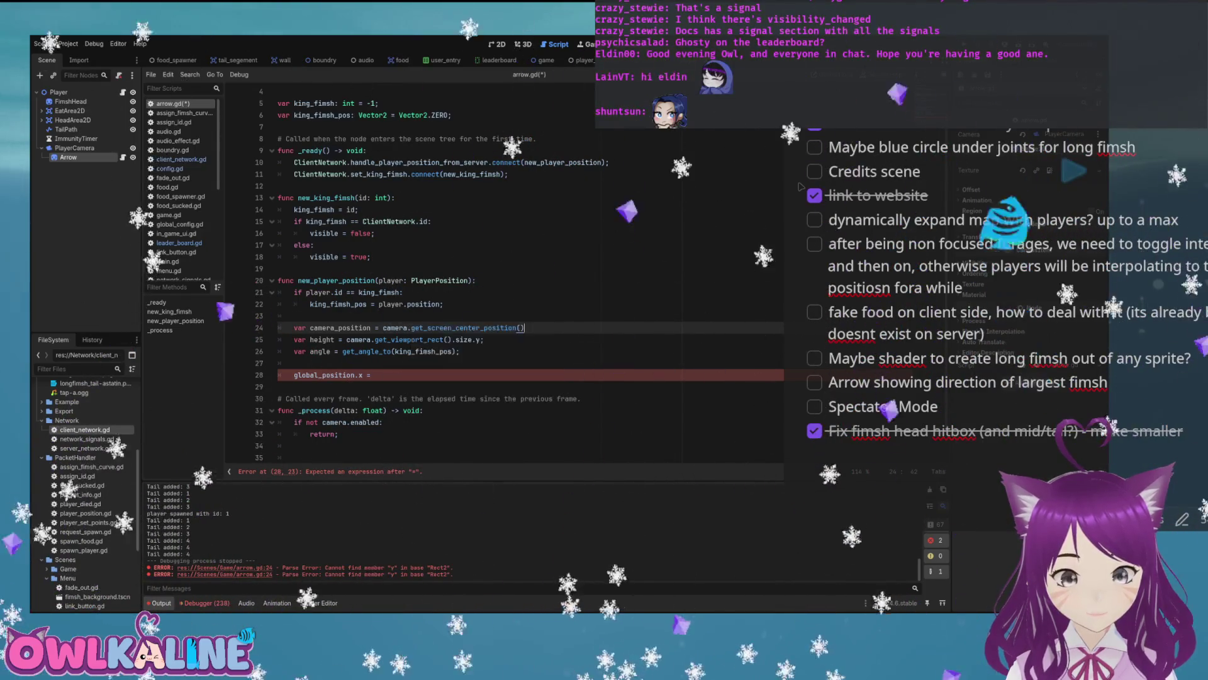
Step: Complete line 28 as global_position.x = camera_position.x + height
{"action": "key", "text": "Down"}
{"action": "key", "text": "Down"}
{"action": "key", "text": "Down"}
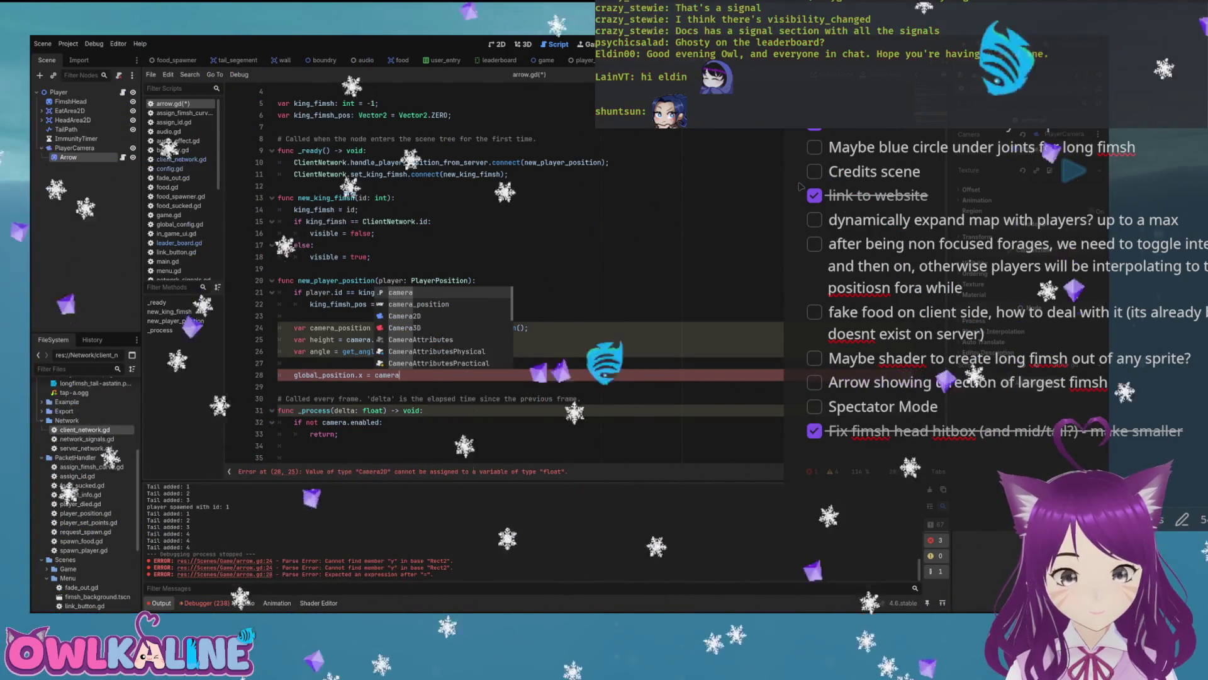
{"action": "key", "text": "Down"}
{"action": "key", "text": "Return"}
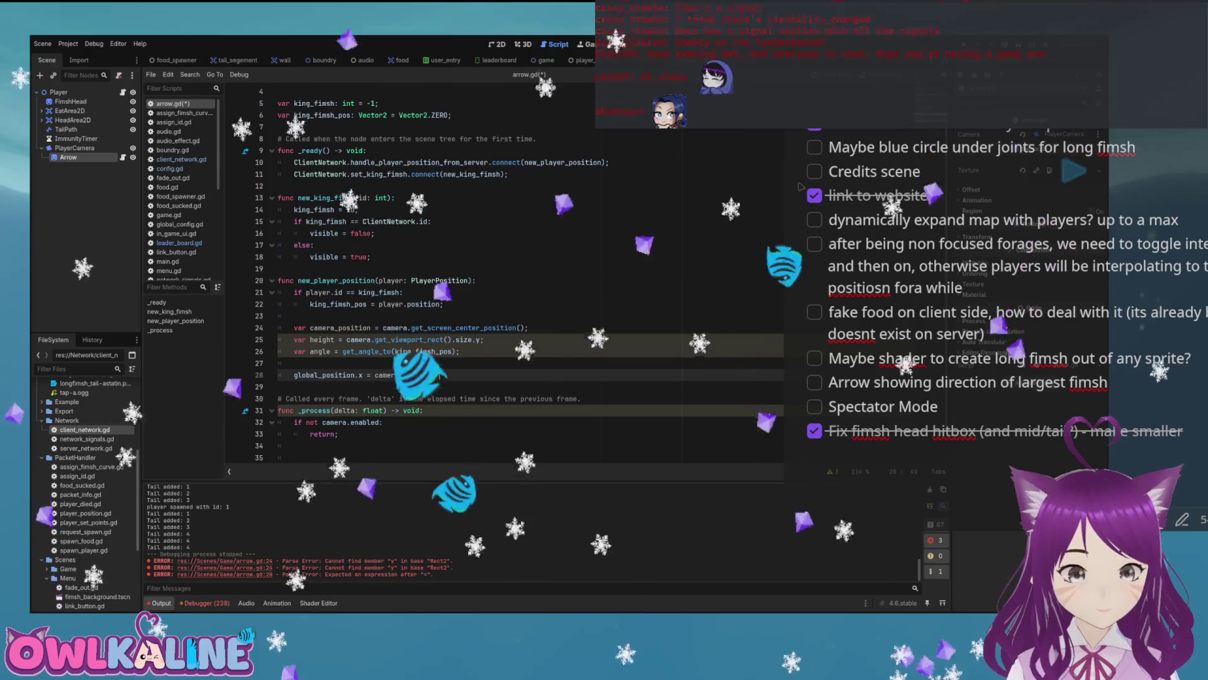
{"action": "type", "text": "+.x + "}
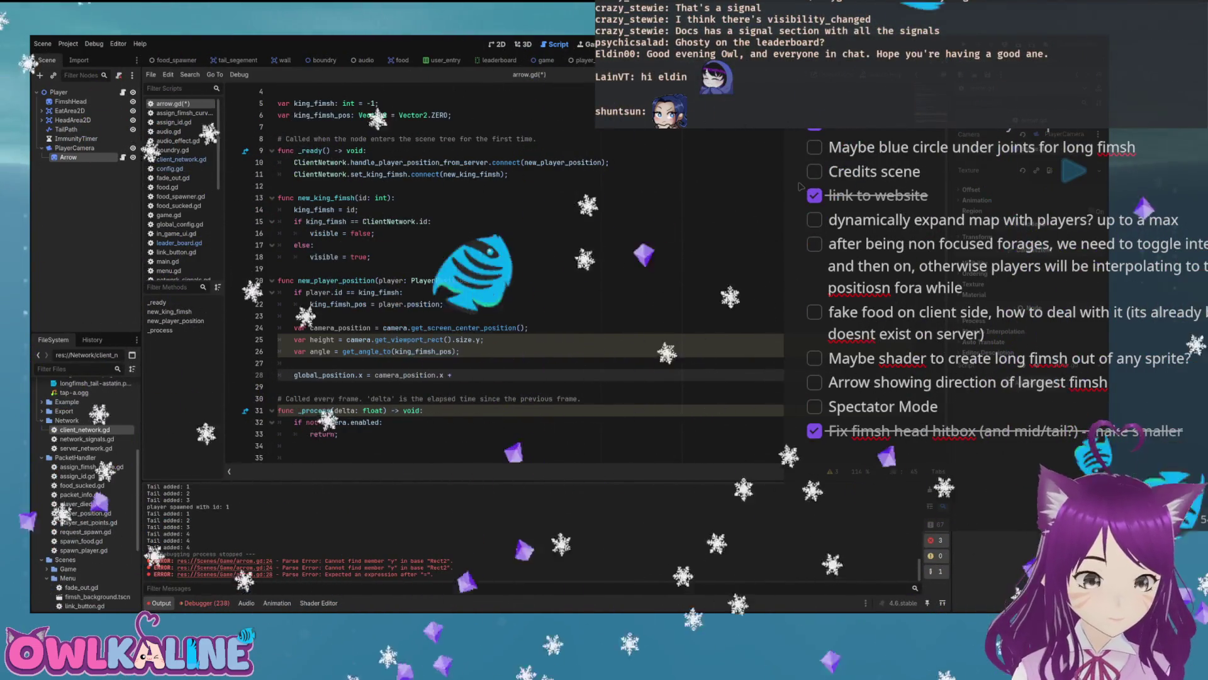
{"action": "type", "text": "height"}
{"action": "left_click", "coordinate": [480, 340]}
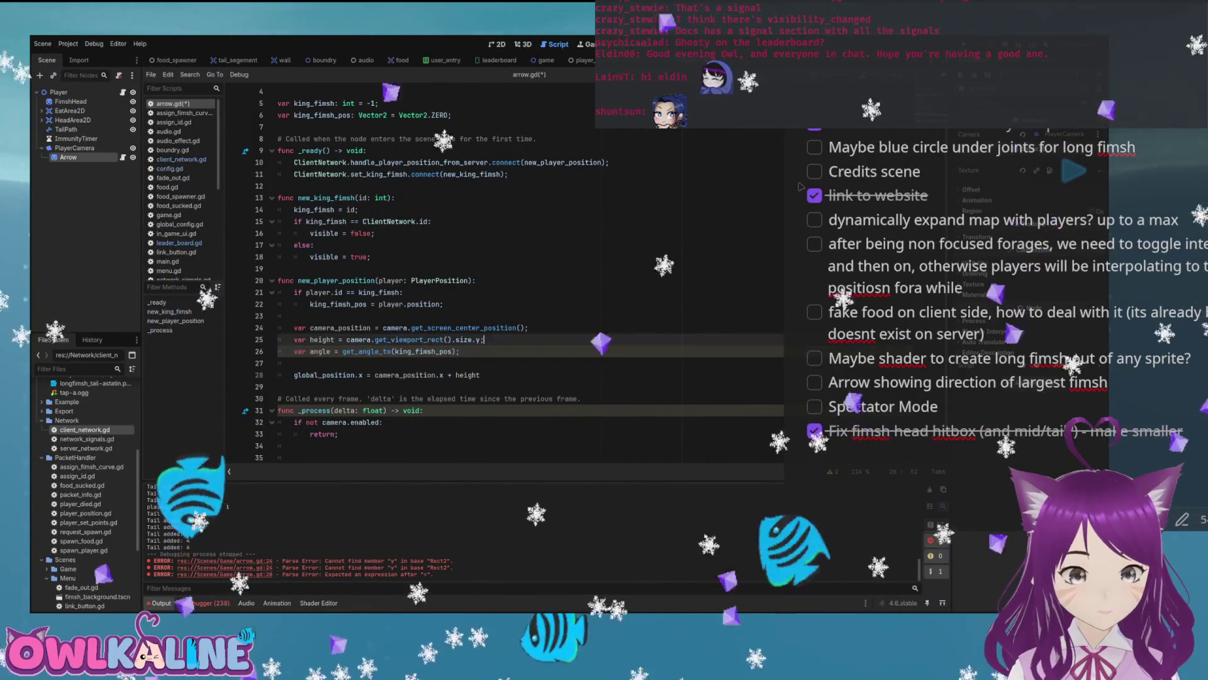
Step: Scale height by 0.9 and finish the x line with * angle.cos()
{"action": "type", "text": "0."}
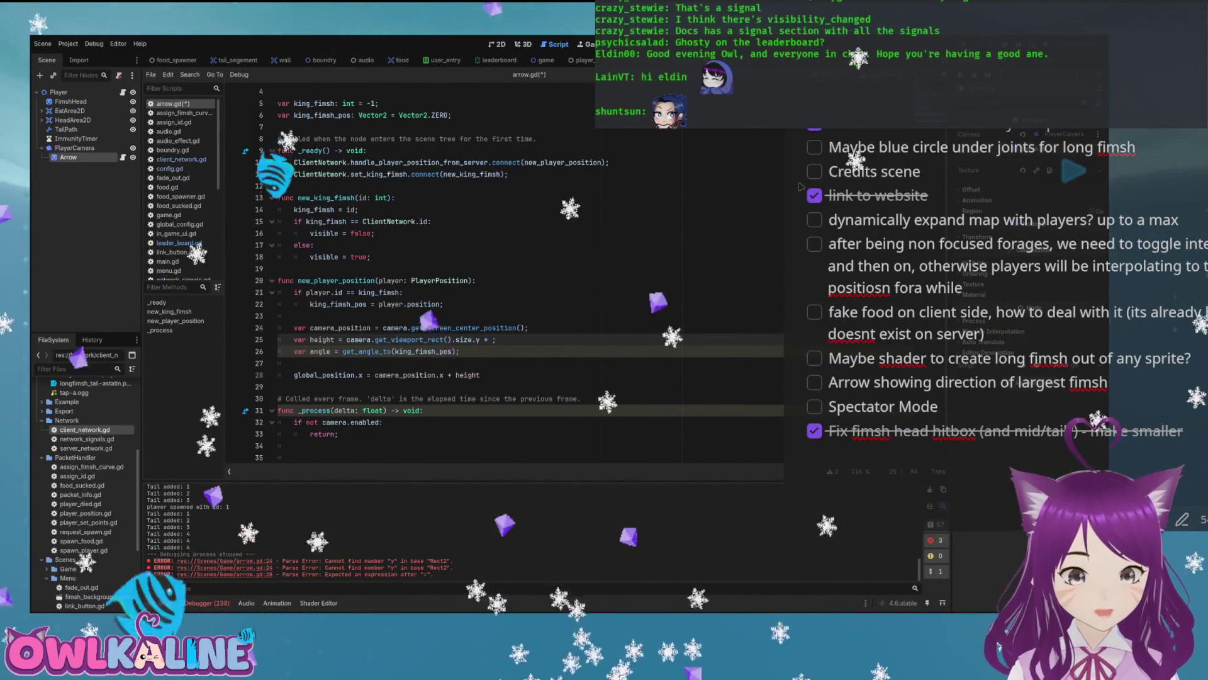
{"action": "type", "text": "9;"}
{"action": "key", "text": "Down"}
{"action": "key", "text": "Down"}
{"action": "key", "text": "Down"}
{"action": "key", "text": "End"}
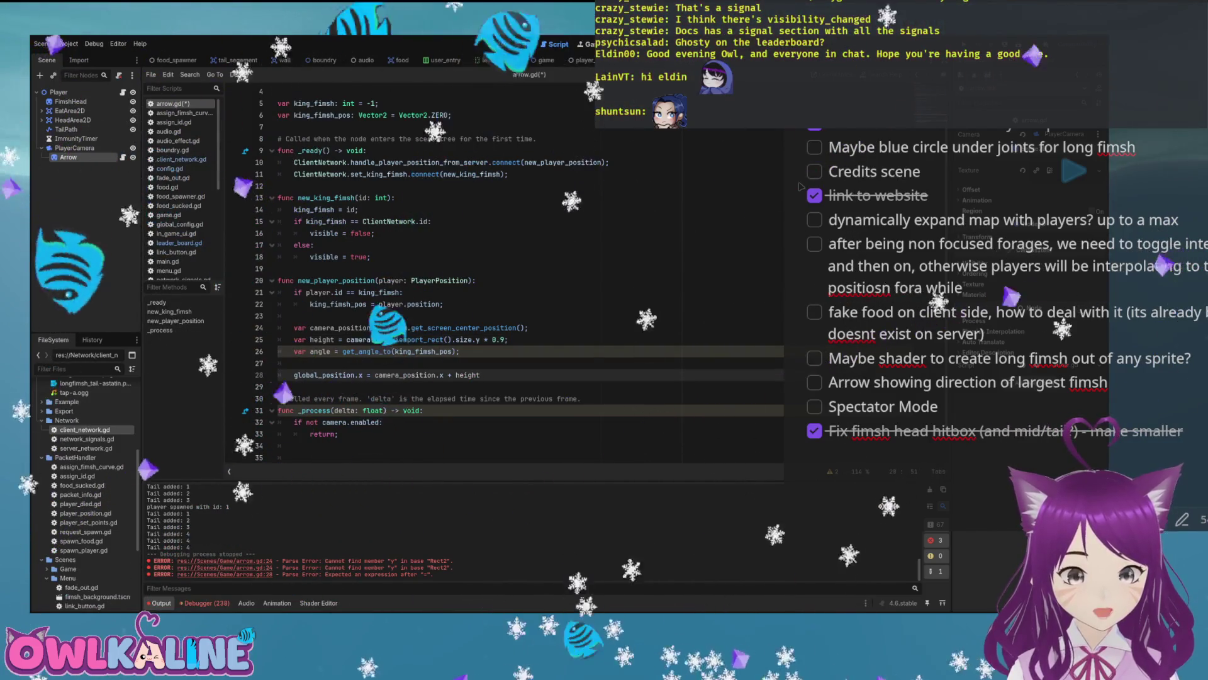
{"action": "type", "text": "* angle.c"}
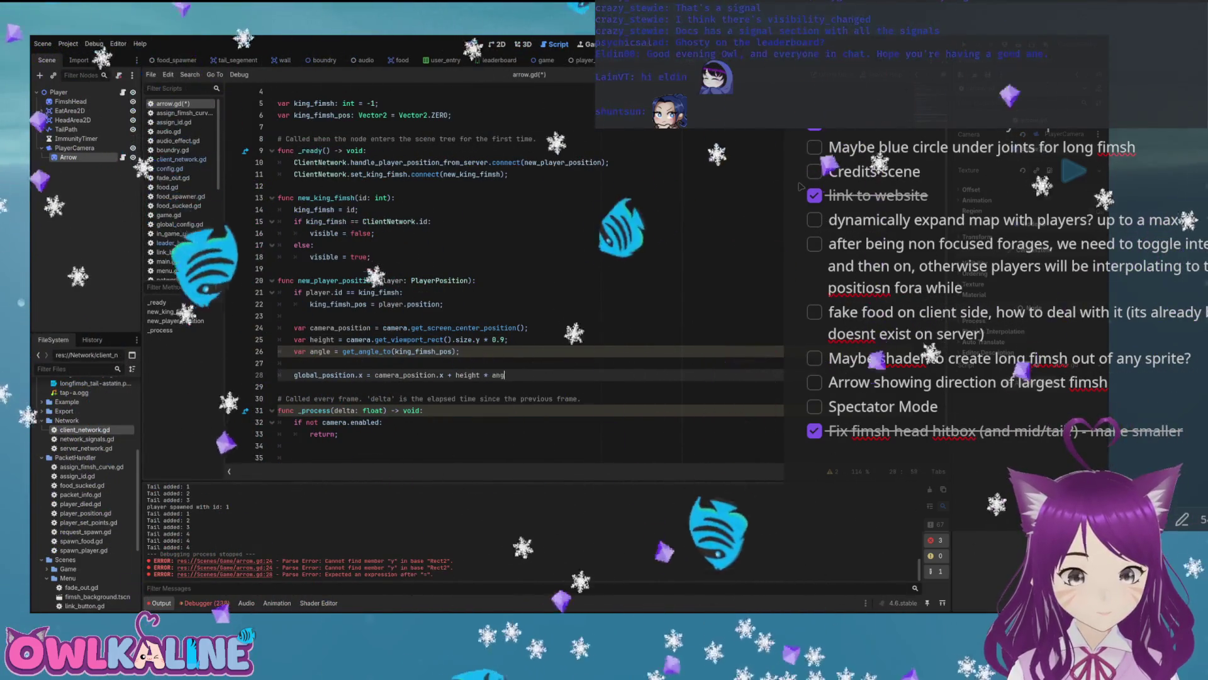
{"action": "type", "text": "os();"}
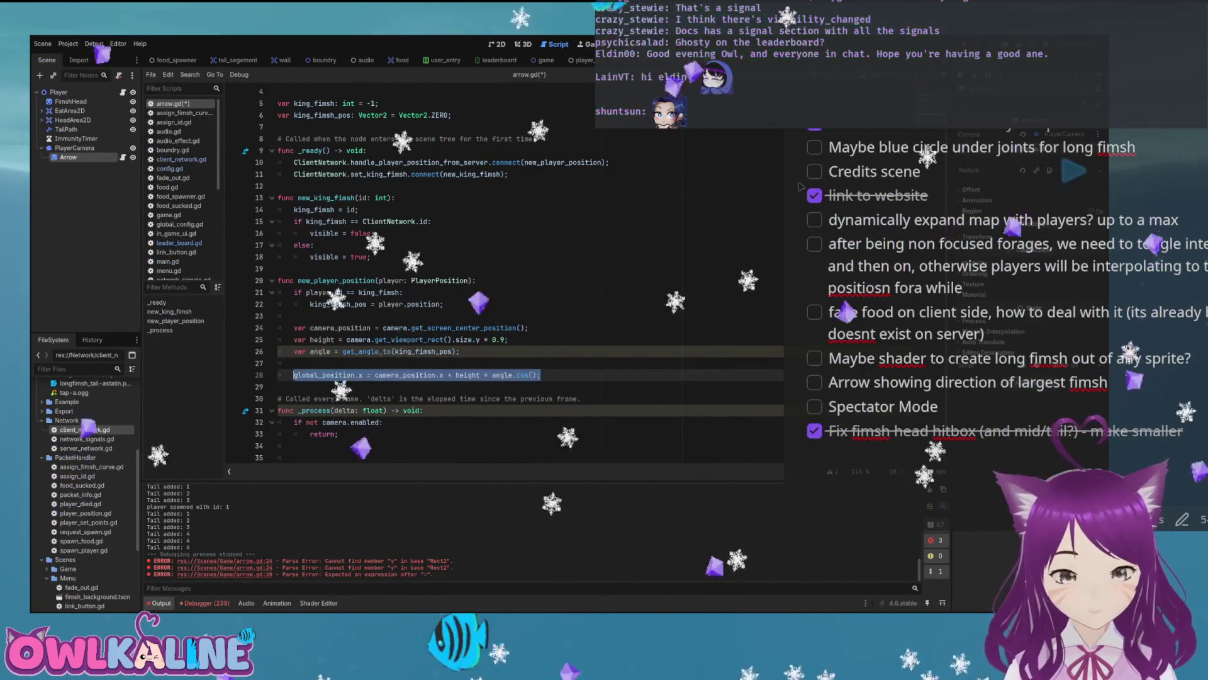
Step: Duplicate the x line as a global_position.y line using sin() and save
{"action": "key", "text": "ctrl+shift+d"}
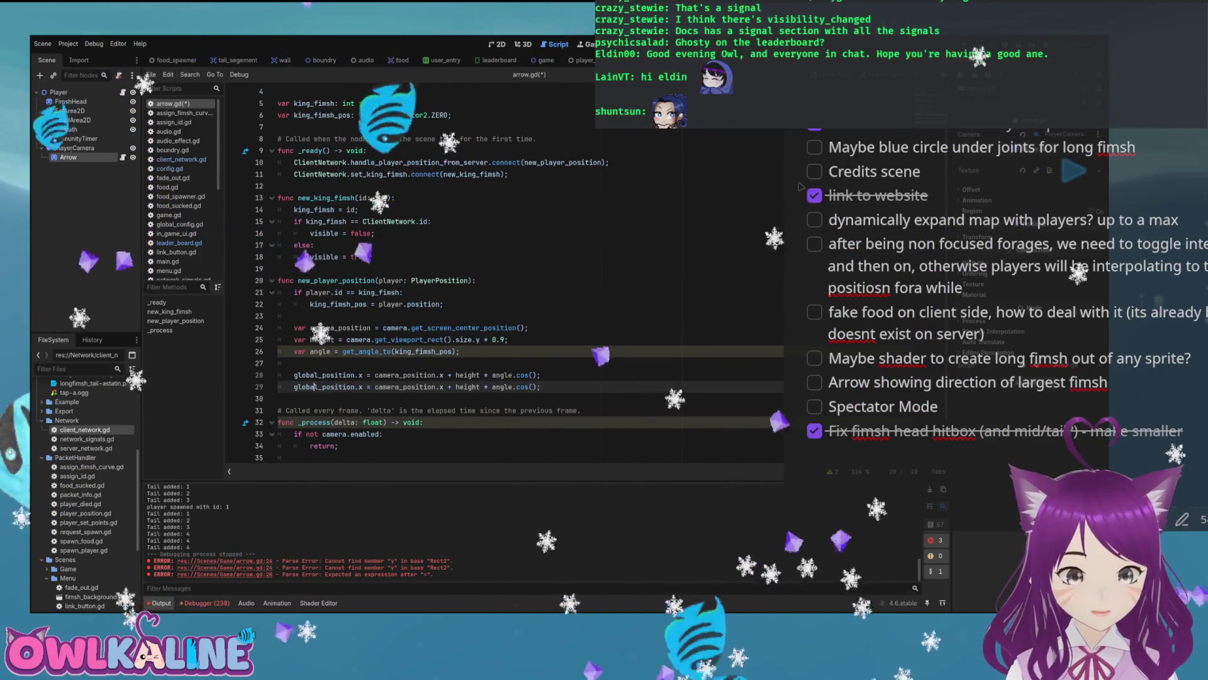
{"action": "double_click", "coordinate": [360, 386]}
{"action": "type", "text": "y"}
{"action": "key", "text": "ctrl+s"}
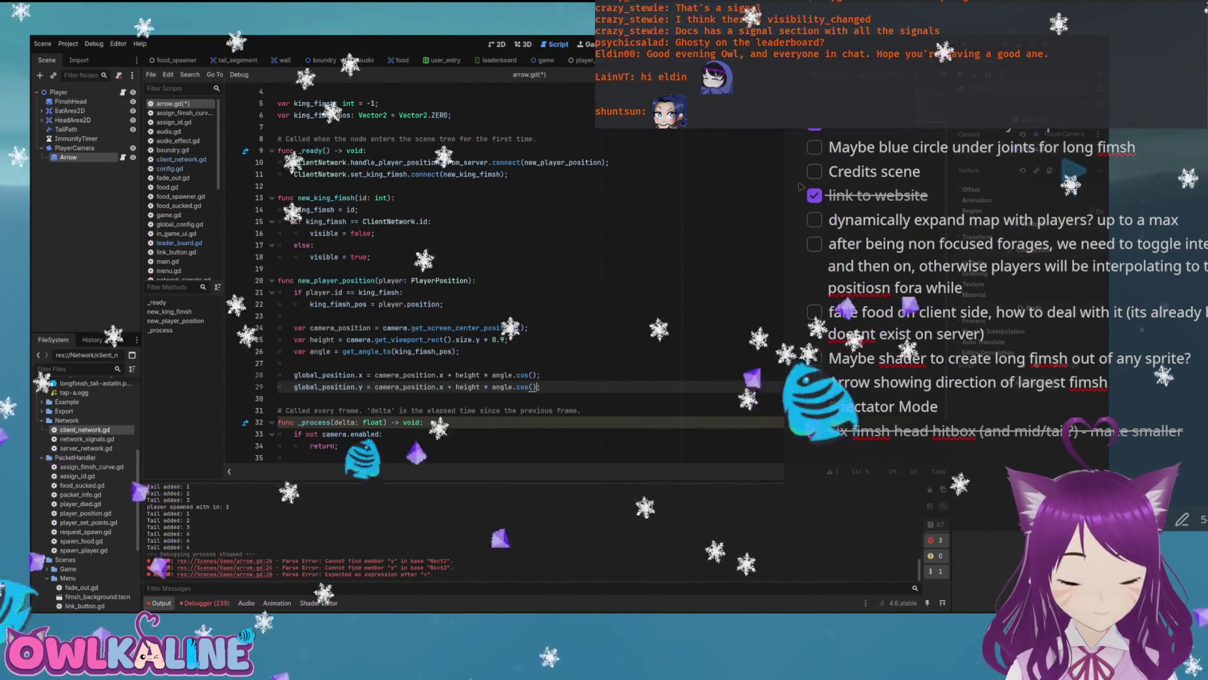
{"action": "key", "text": "Left"}
{"action": "key", "text": "Left"}
{"action": "key", "text": "BackSpace"}
{"action": "key", "text": "BackSpace"}
{"action": "key", "text": "BackSpace"}
{"action": "type", "text": "sin("}
Step: Add rotation = angle below and run the project with F5
{"action": "key", "text": "End"}
{"action": "key", "text": "Return"}
{"action": "type", "text": "rotation = angle;"}
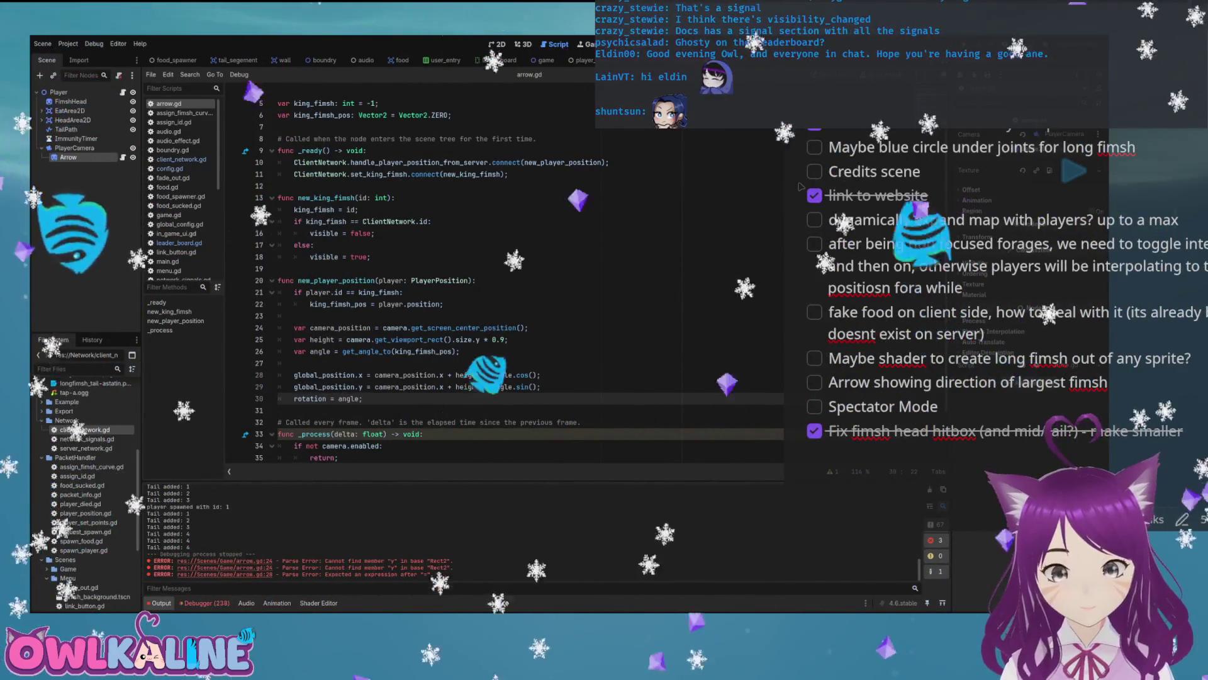
{"action": "key", "text": "F5"}
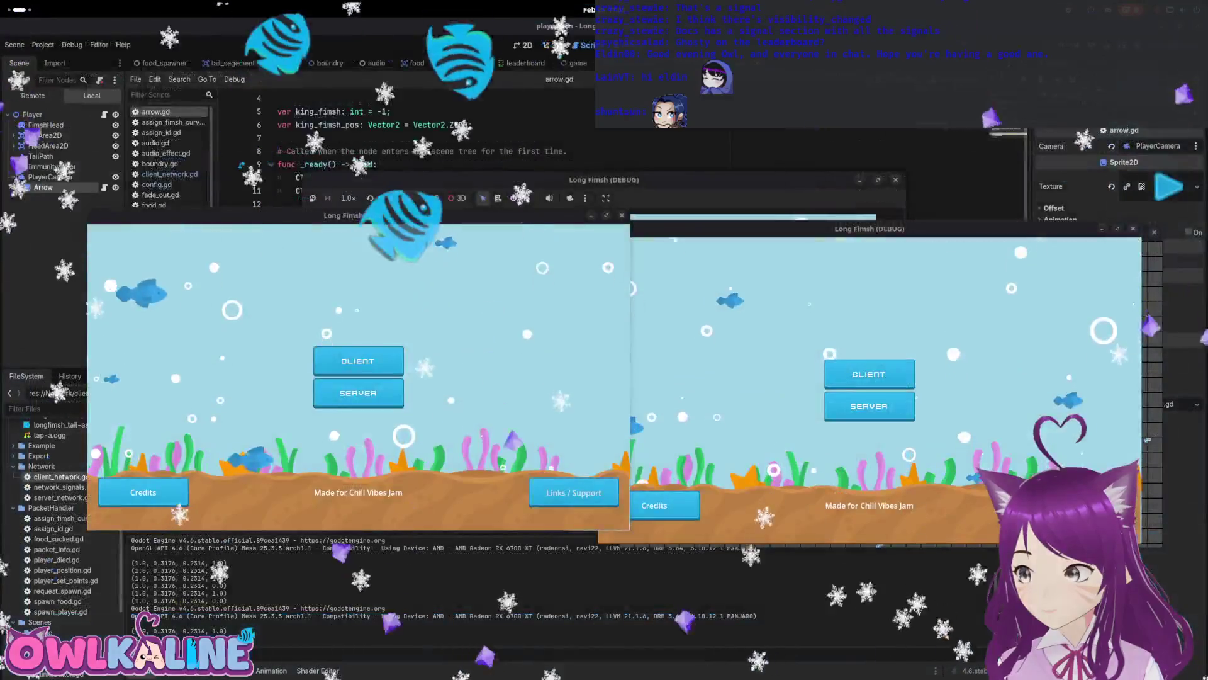
Step: Join the test game as a client and press Play, which hits the invalid cos call error
{"action": "left_click", "coordinate": [871, 377]}
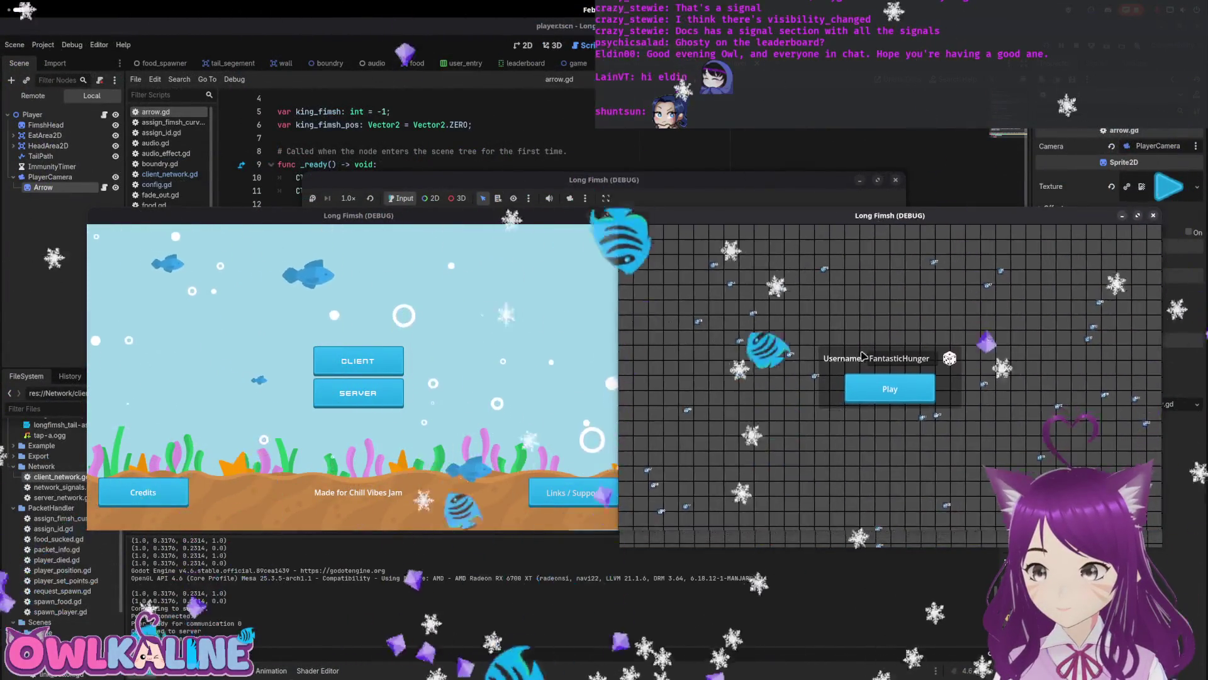
{"action": "left_click", "coordinate": [871, 382]}
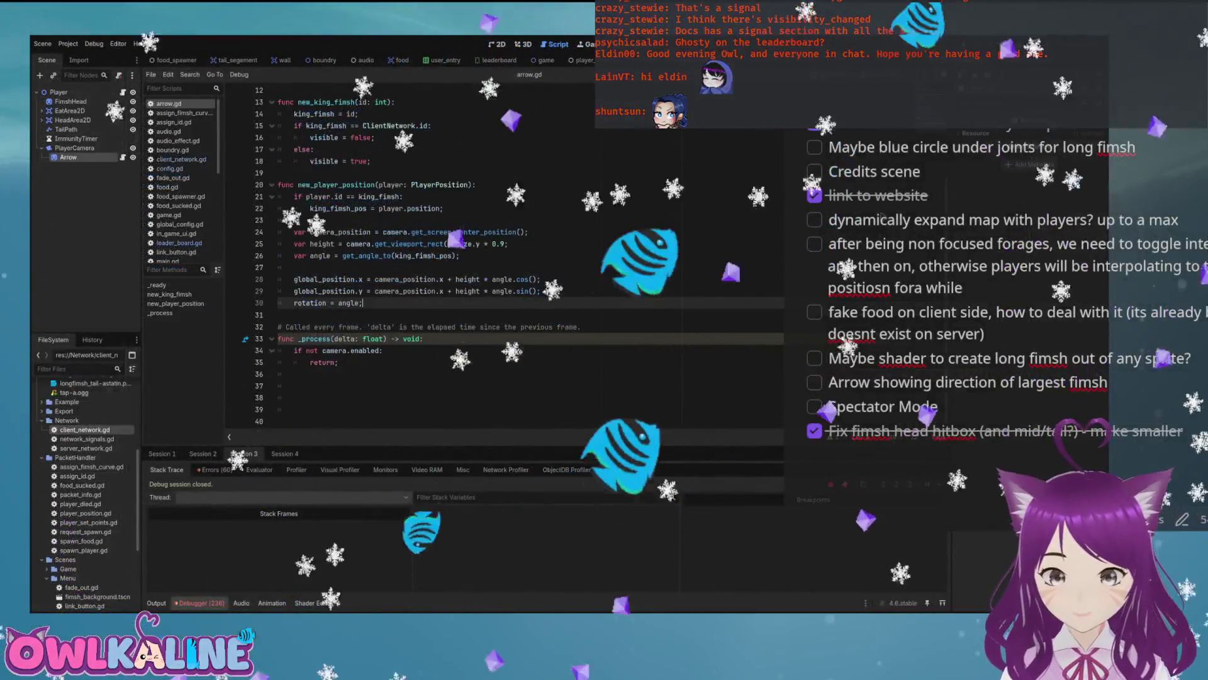
{"action": "left_click", "coordinate": [454, 327]}
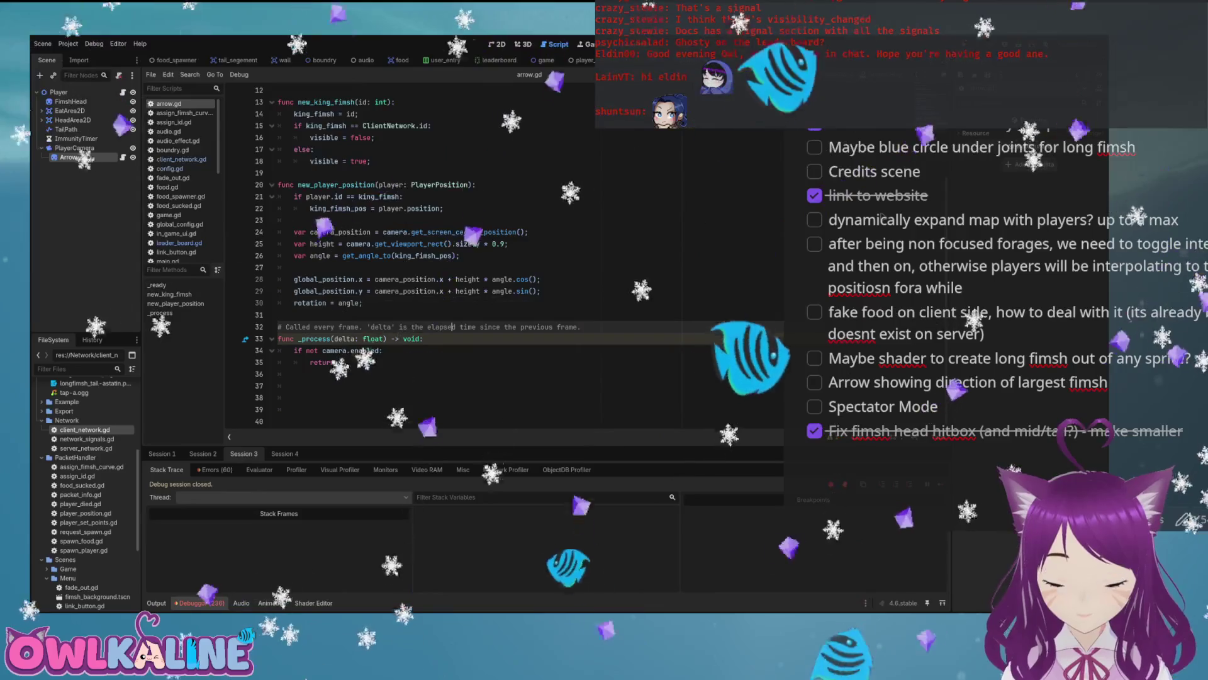
Step: Check the Errors tab, rewrite lines 28–29 to cos(angle) and sin(angle), and rerun the game
{"action": "left_click", "coordinate": [213, 470]}
{"action": "left_click", "coordinate": [314, 584]}
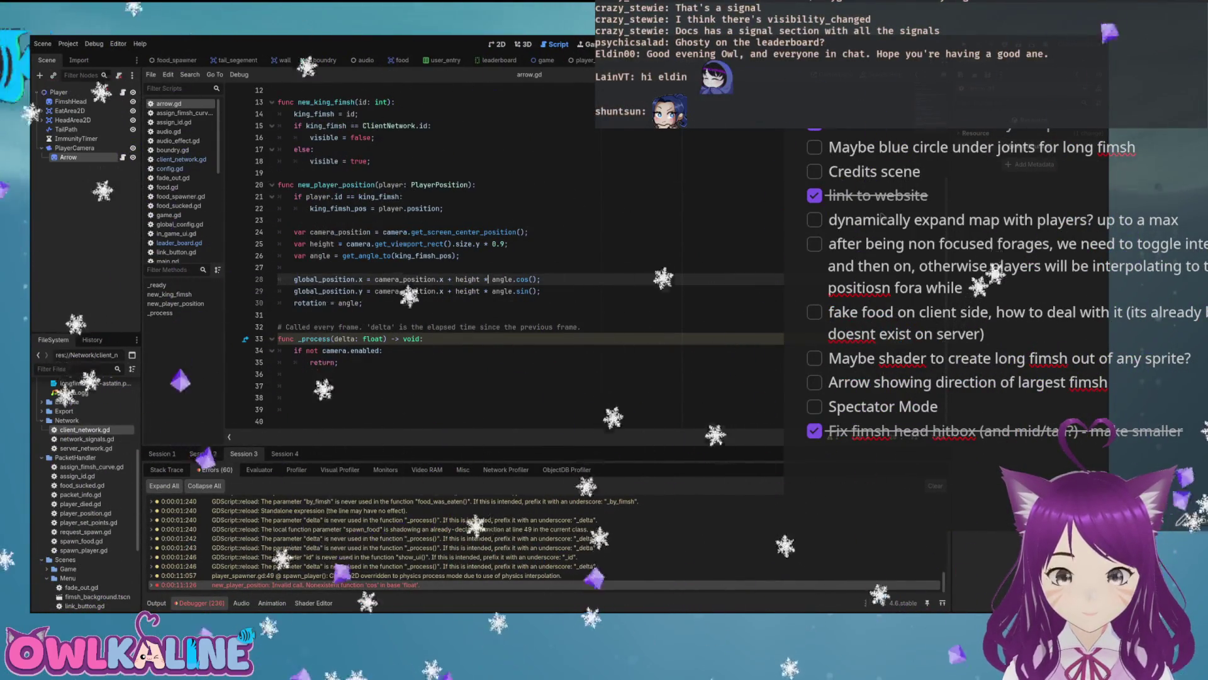
{"action": "key", "text": "Left"}
{"action": "key", "text": "BackSpace"}
{"action": "key", "text": "BackSpace"}
{"action": "key", "text": "BackSpace"}
{"action": "key", "text": "Down"}
{"action": "key", "text": "BackSpace"}
{"action": "key", "text": "BackSpace"}
{"action": "key", "text": "BackSpace"}
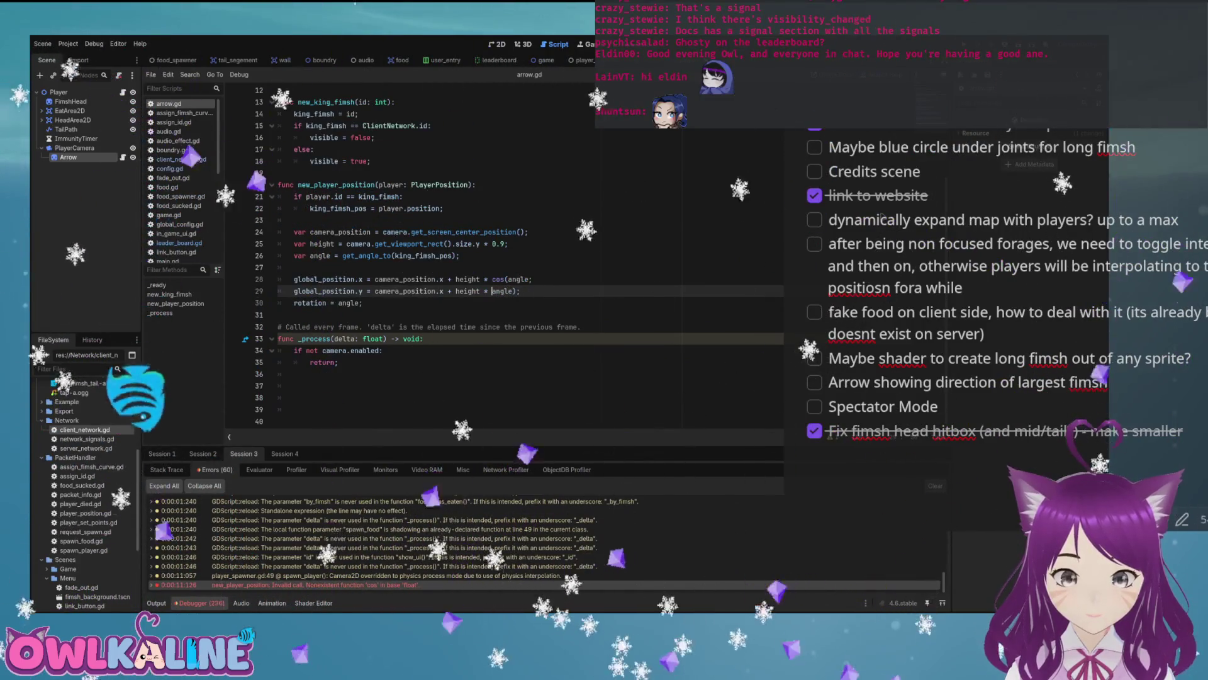
{"action": "key", "text": "Up"}
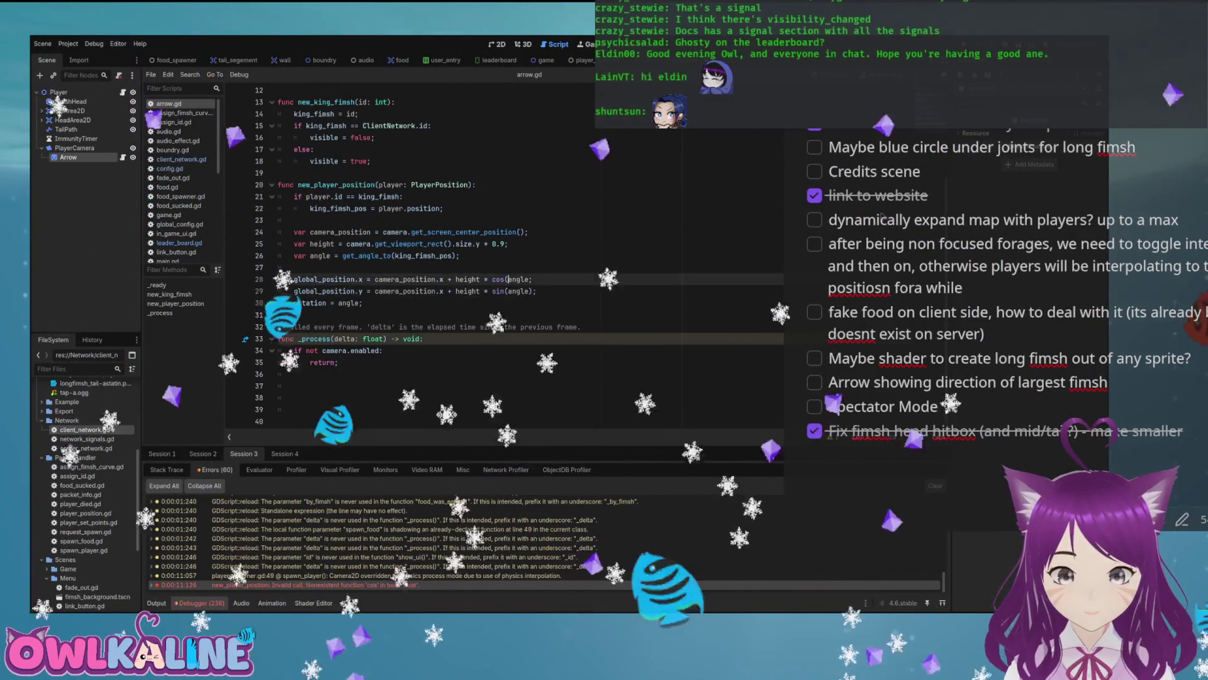
{"action": "type", "text": ")"}
{"action": "left_click", "coordinate": [461, 255]}
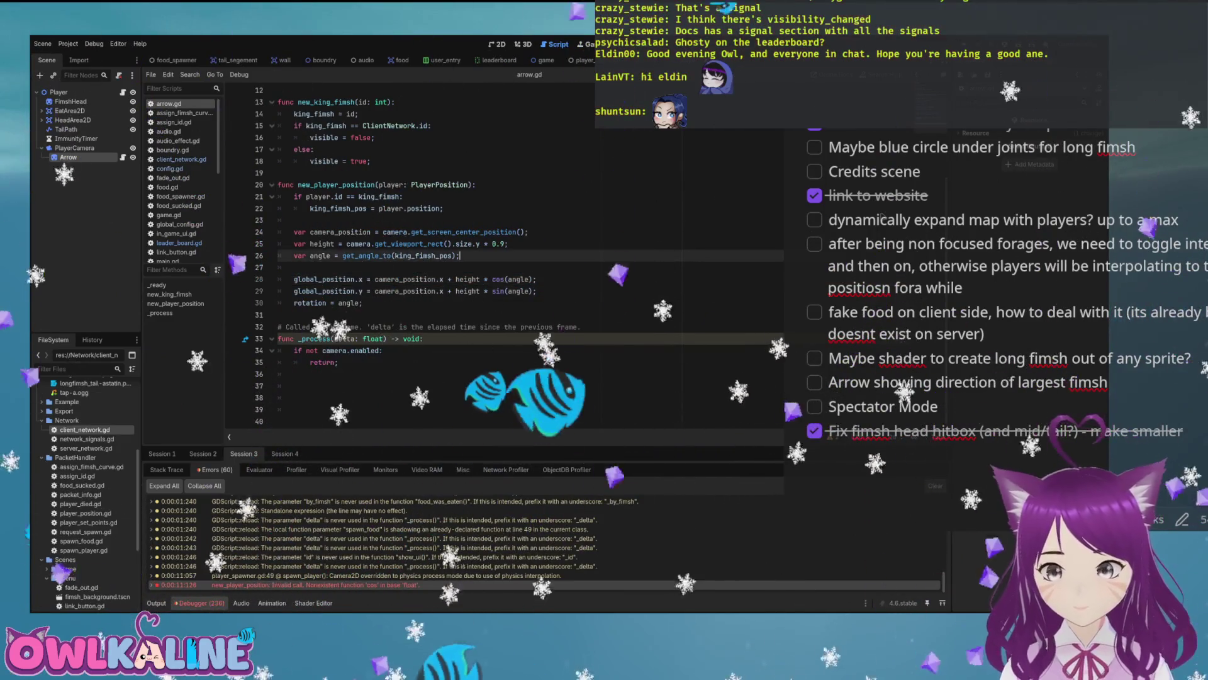
{"action": "key", "text": "F5"}
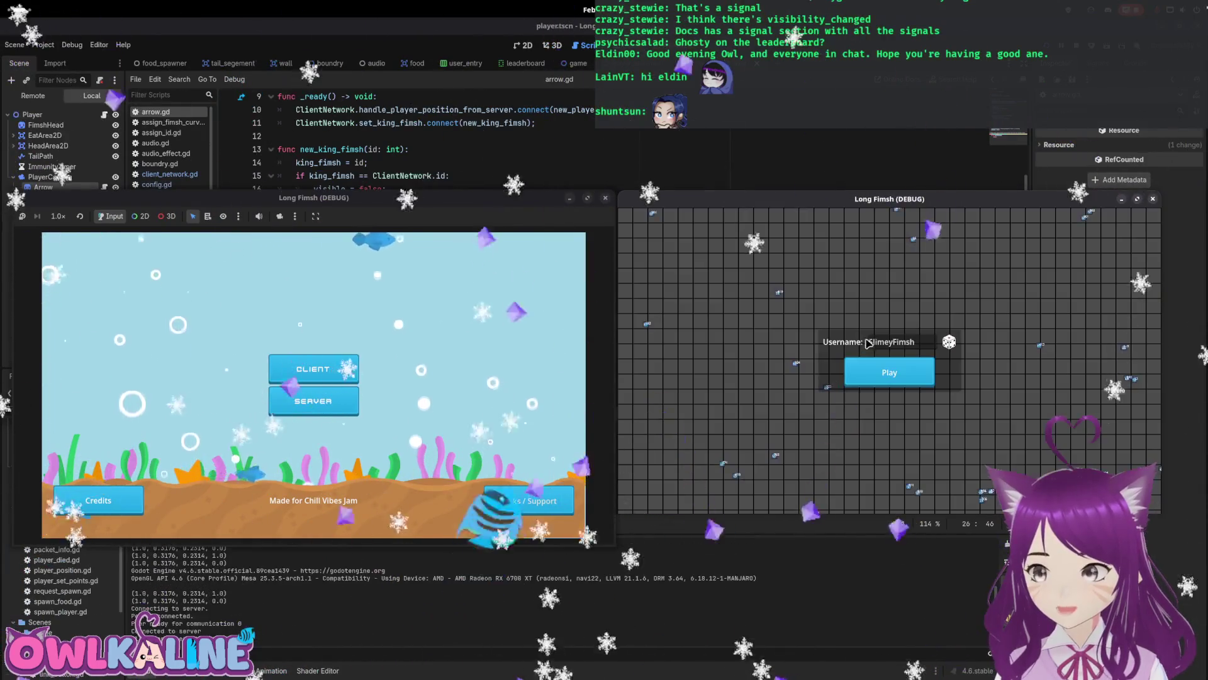
Step: Start a client in the left game window to test the arrow
{"action": "left_click", "coordinate": [319, 367]}
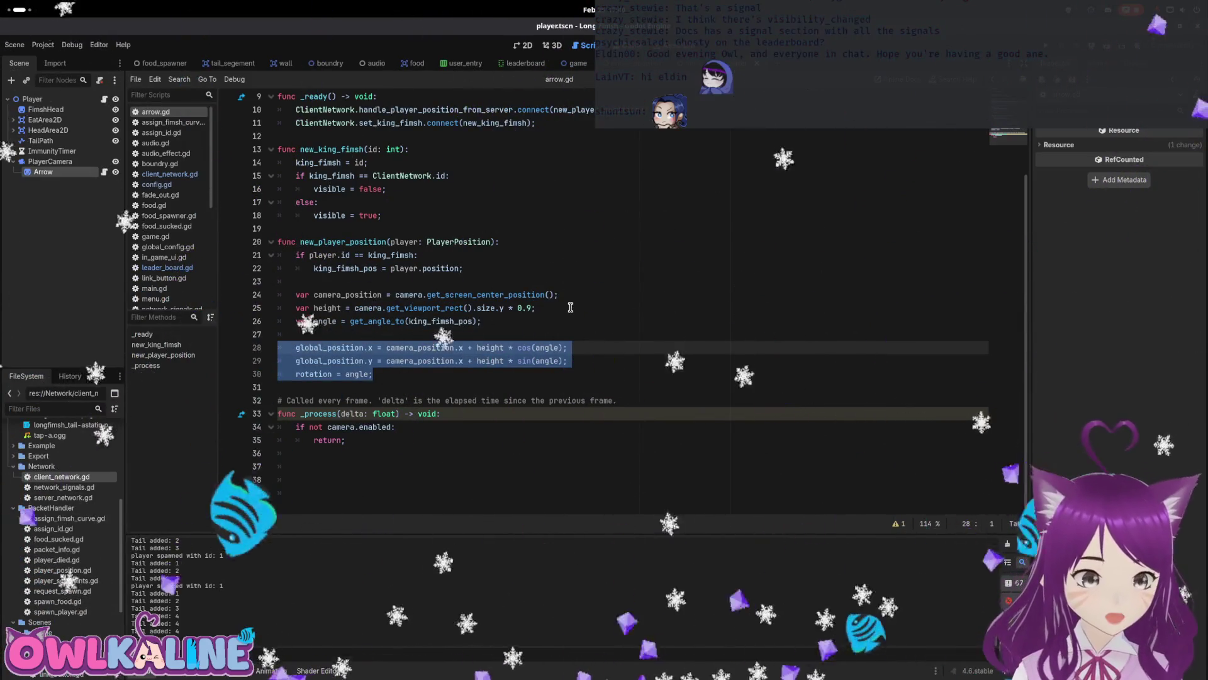
Step: Replace global_position with position.x in arrow.gd's positioning lines
{"action": "key", "text": "Escape"}
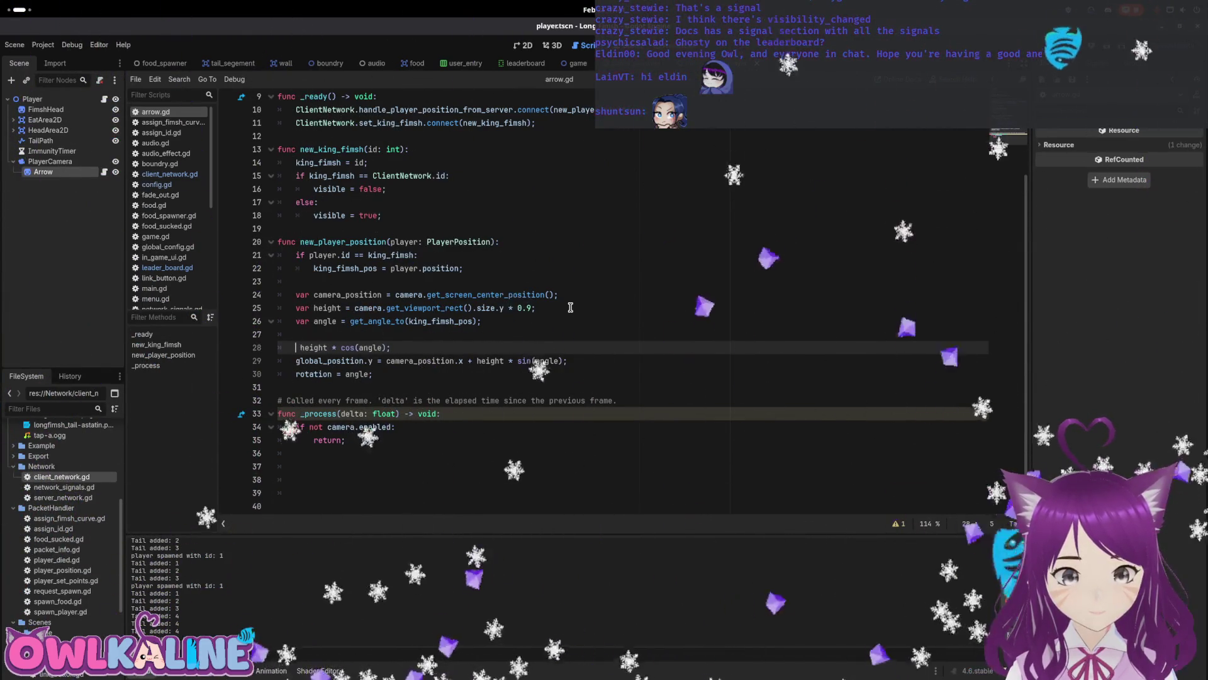
{"action": "type", "text": "sition ="}
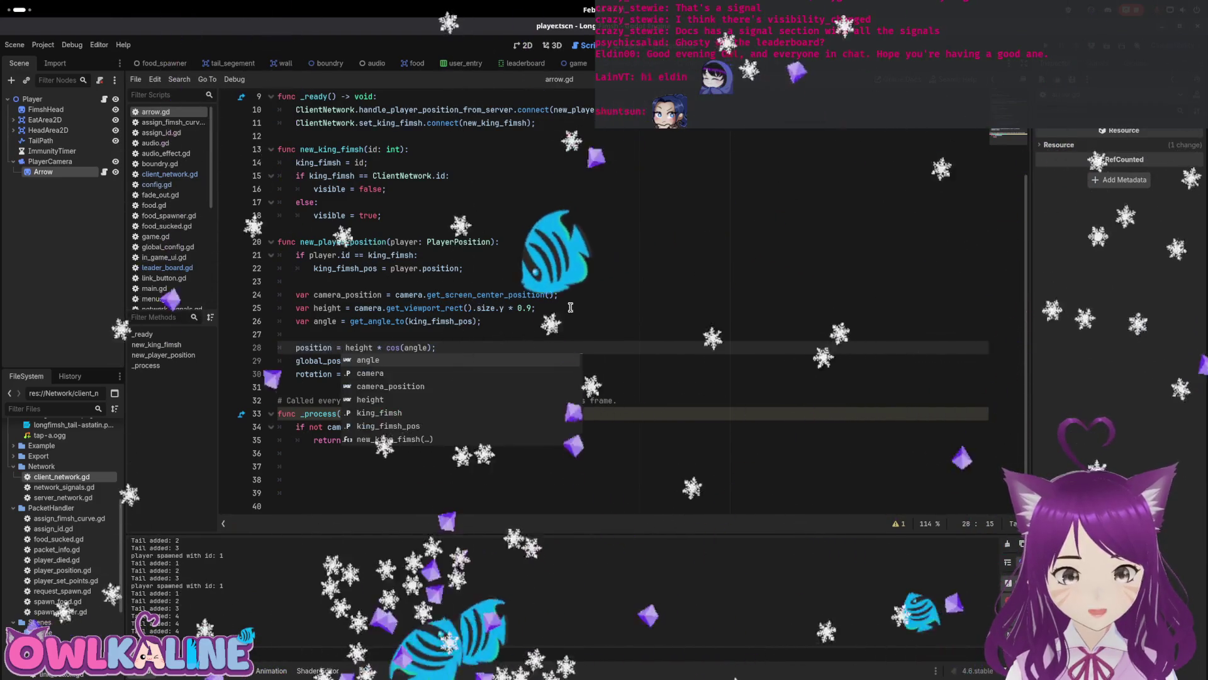
{"action": "key", "text": "Down"}
{"action": "key", "text": "BackSpace"}
{"action": "key", "text": "BackSpace"}
{"action": "key", "text": "BackSpace"}
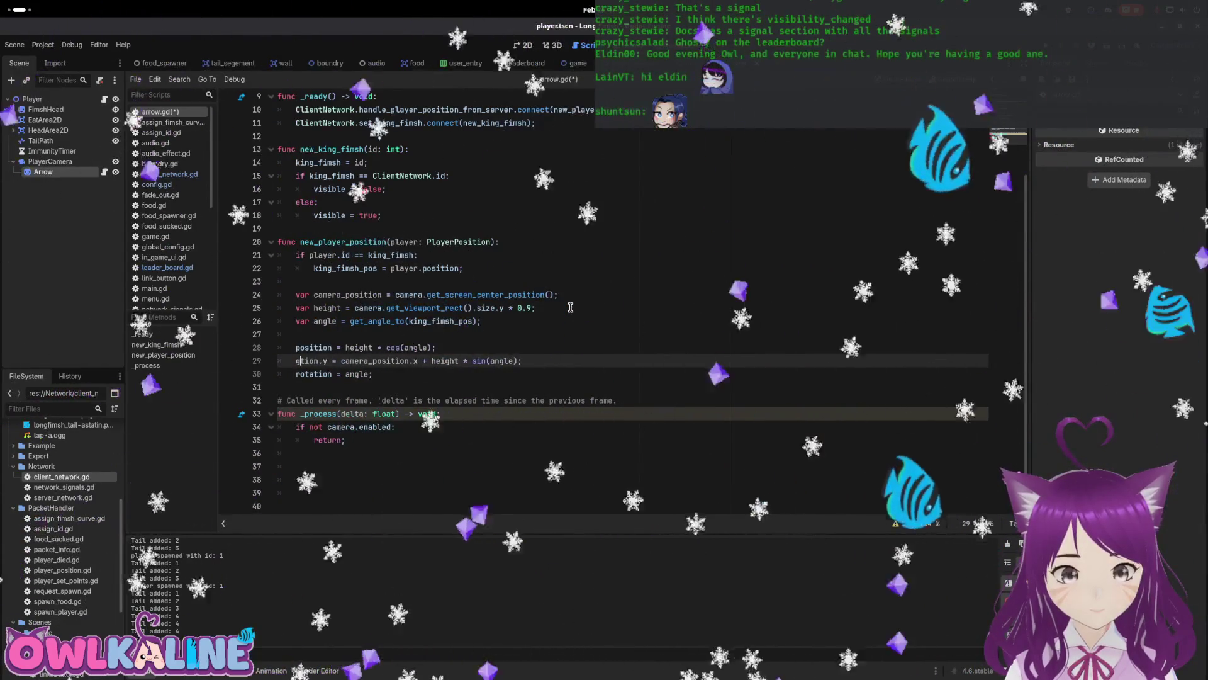
{"action": "key", "text": "Delete"}
{"action": "key", "text": "Delete"}
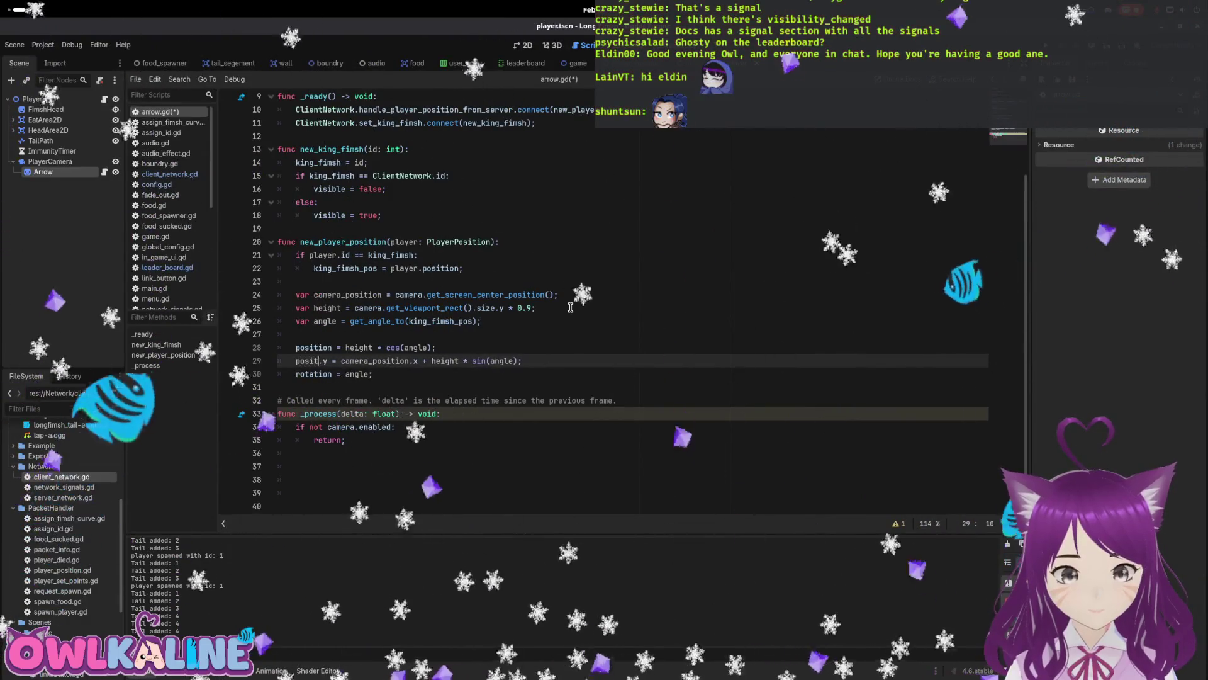
{"action": "type", "text": "ion"}
{"action": "key", "text": "Escape"}
{"action": "key", "text": "Up"}
{"action": "type", "text": ".x"}
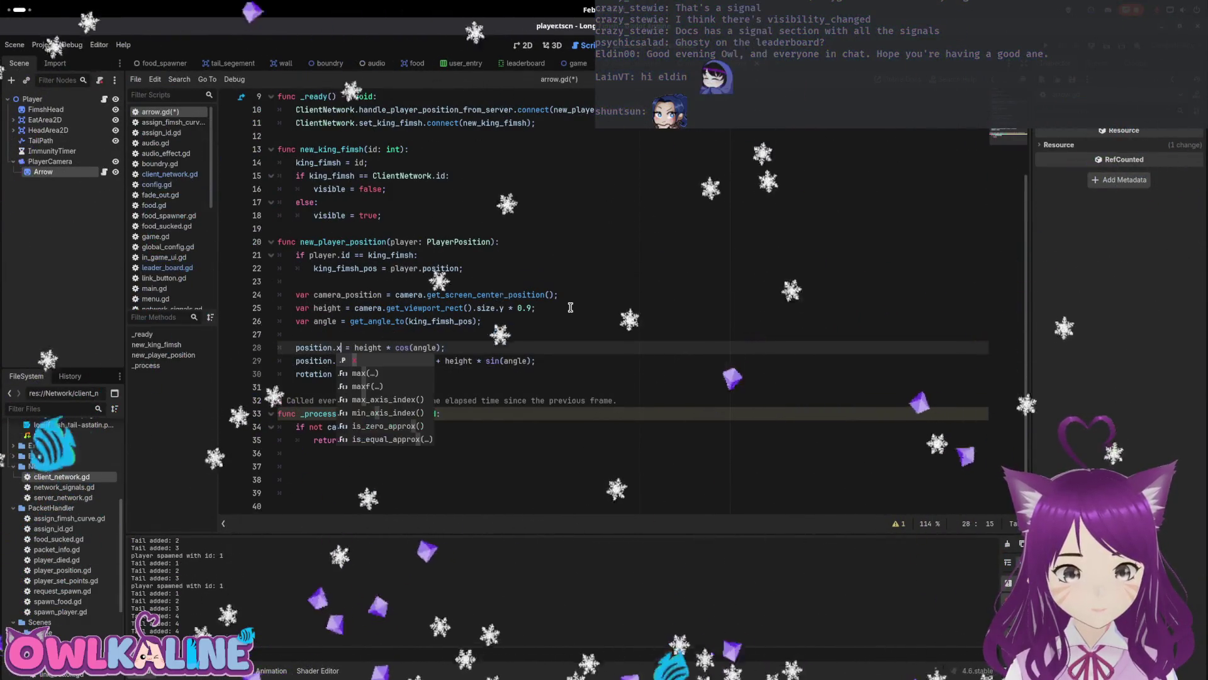
Step: Remove the unused camera_position line and prefix, save arrow.gd, and run the project
{"action": "left_click", "coordinate": [564, 294]}
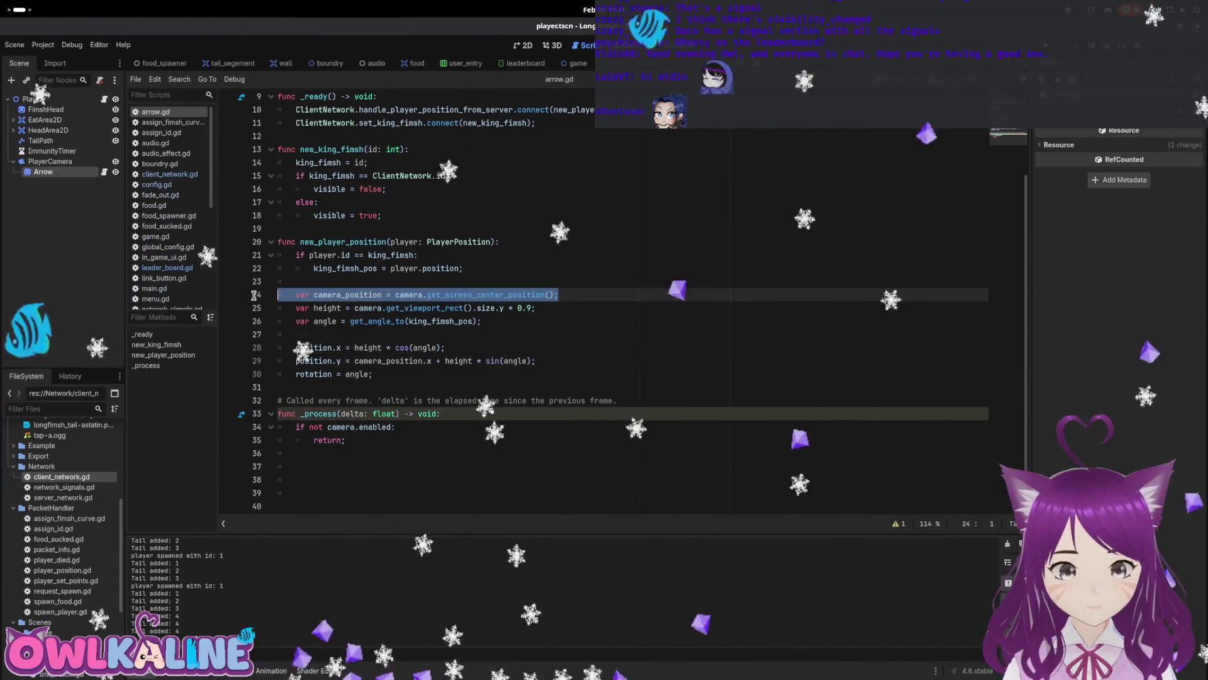
{"action": "key", "text": "BackSpace"}
{"action": "key", "text": "BackSpace"}
{"action": "key", "text": "ctrl+s"}
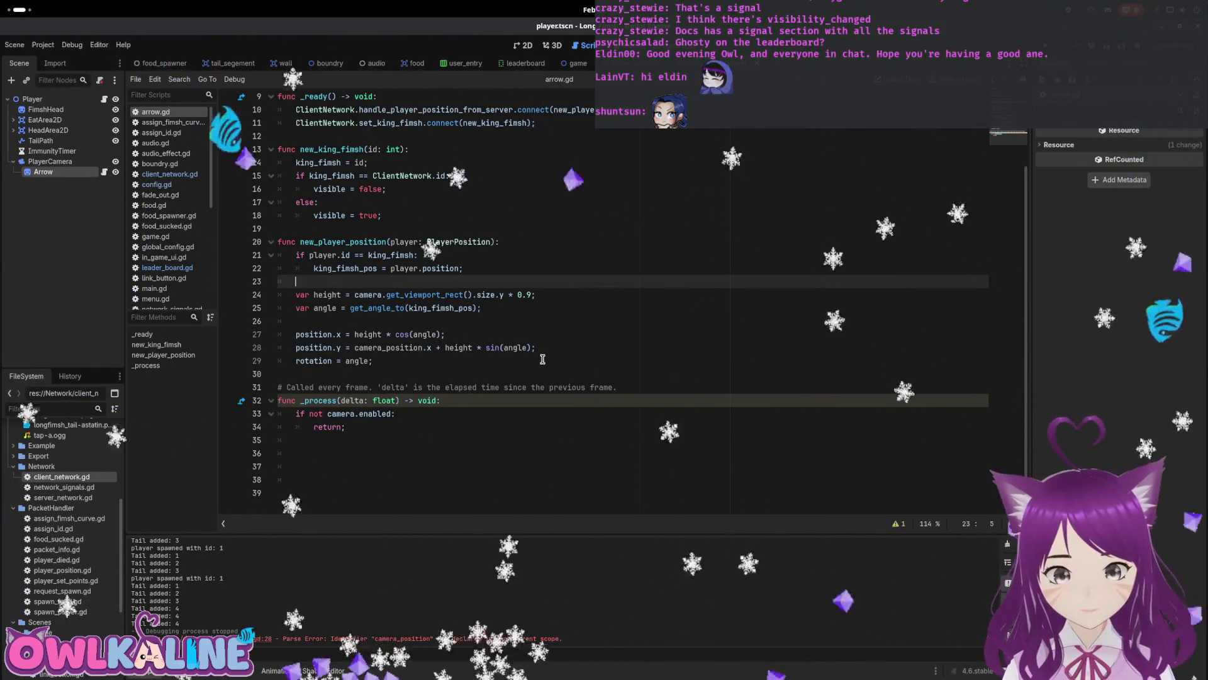
{"action": "double_click", "coordinate": [386, 348]}
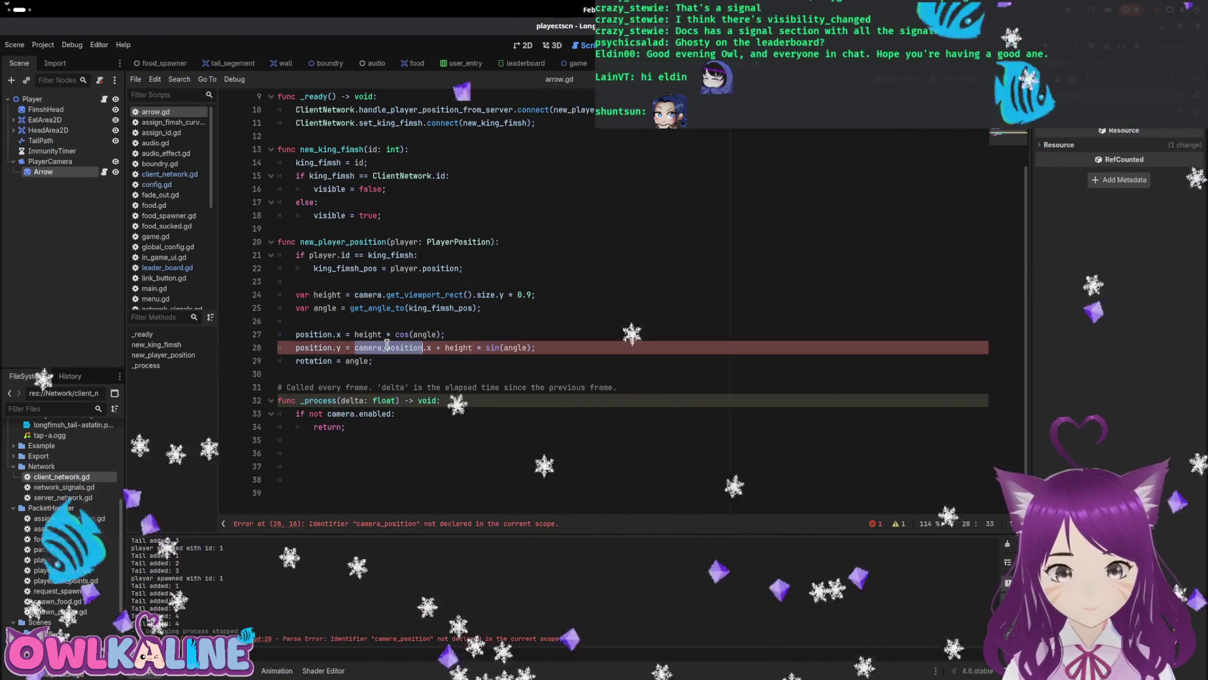
{"action": "key", "text": "BackSpace"}
{"action": "key", "text": "Delete"}
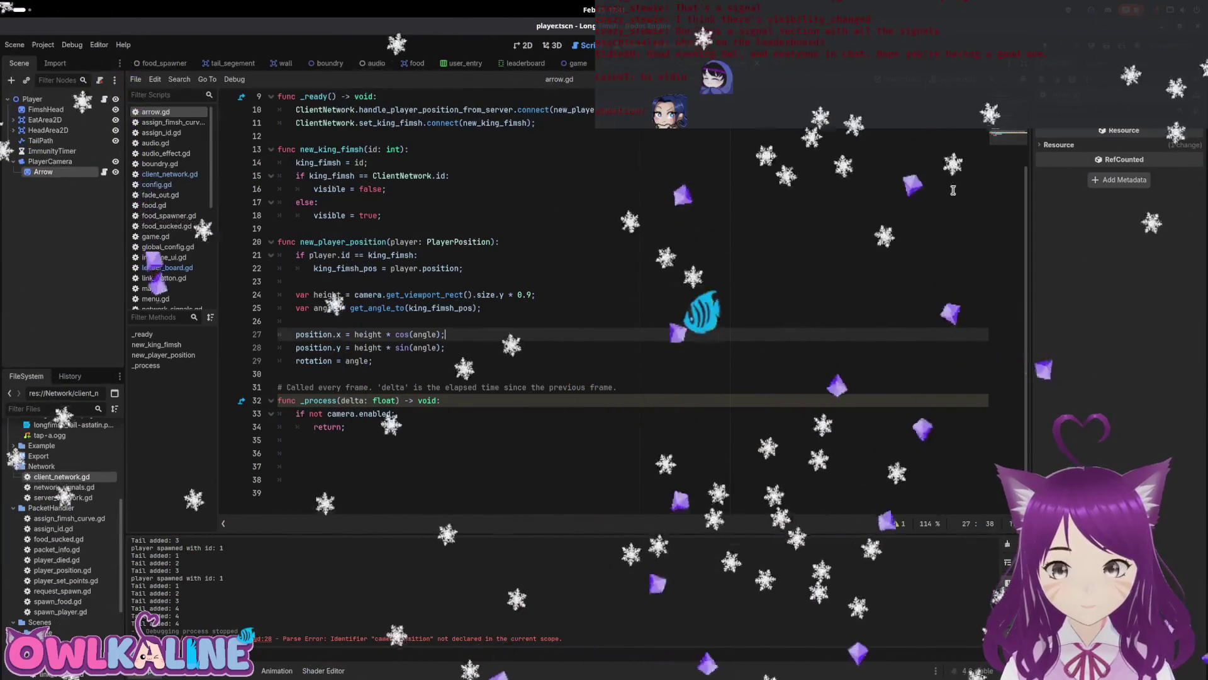
{"action": "key", "text": "F5"}
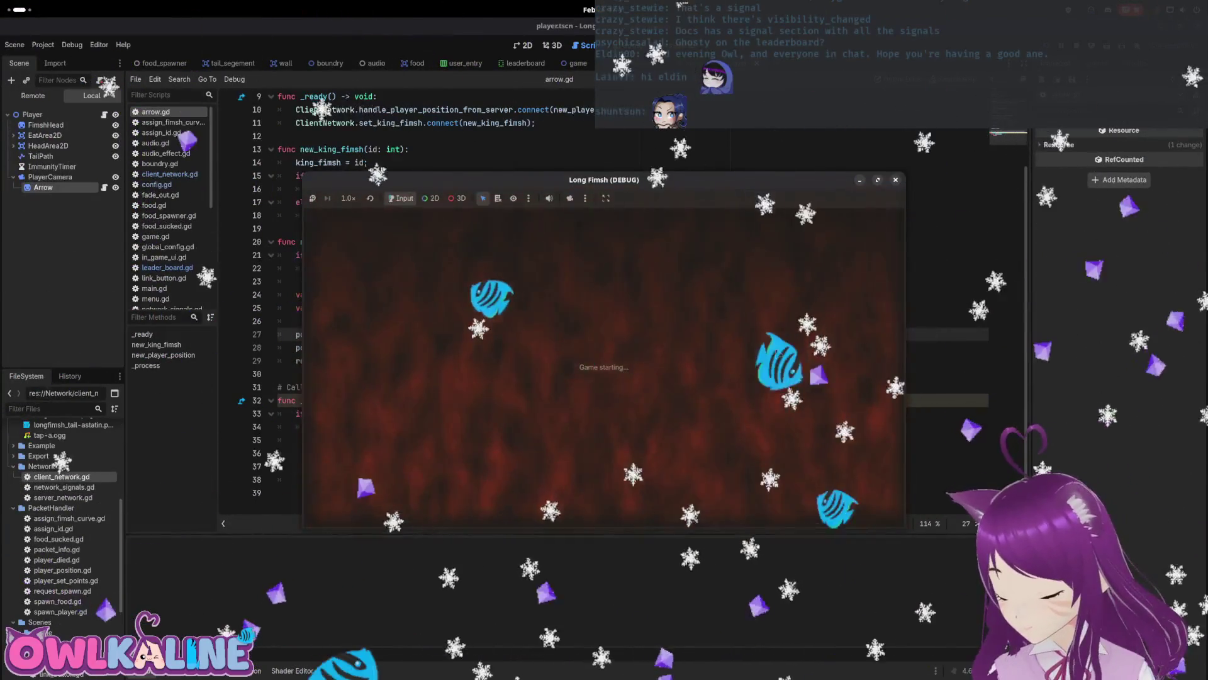
Step: Start the first game instance, then connect the second to the server and join the match
{"action": "left_click", "coordinate": [610, 332]}
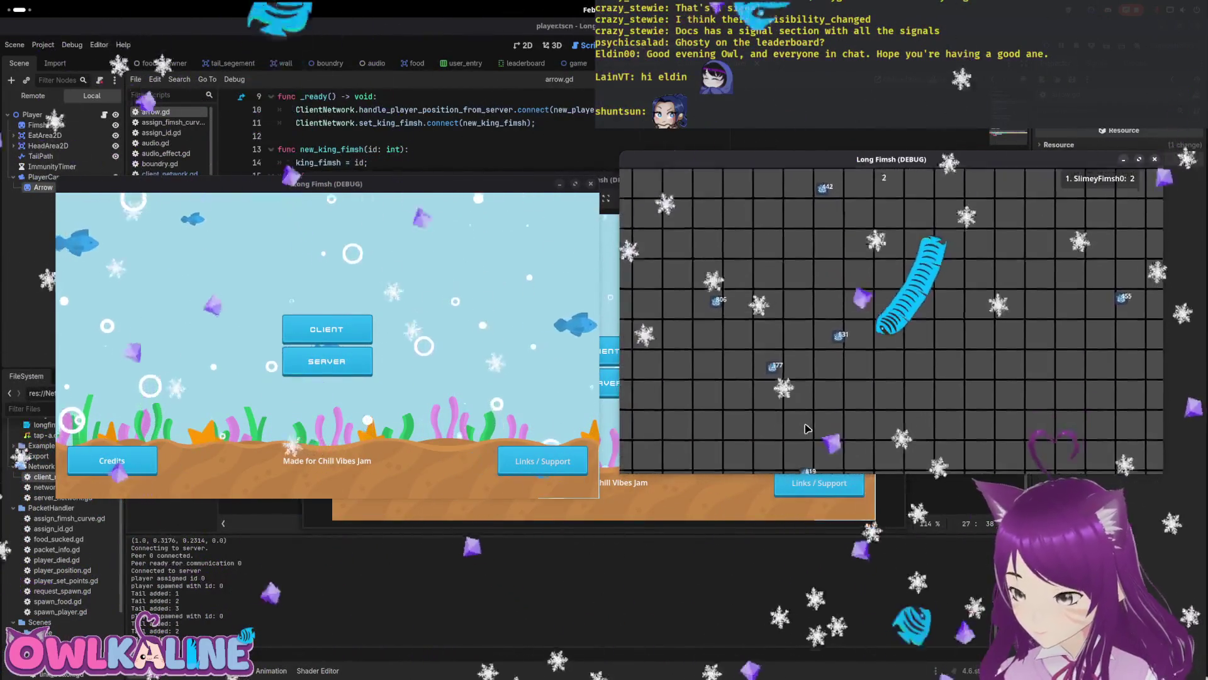
{"action": "left_click", "coordinate": [358, 331]}
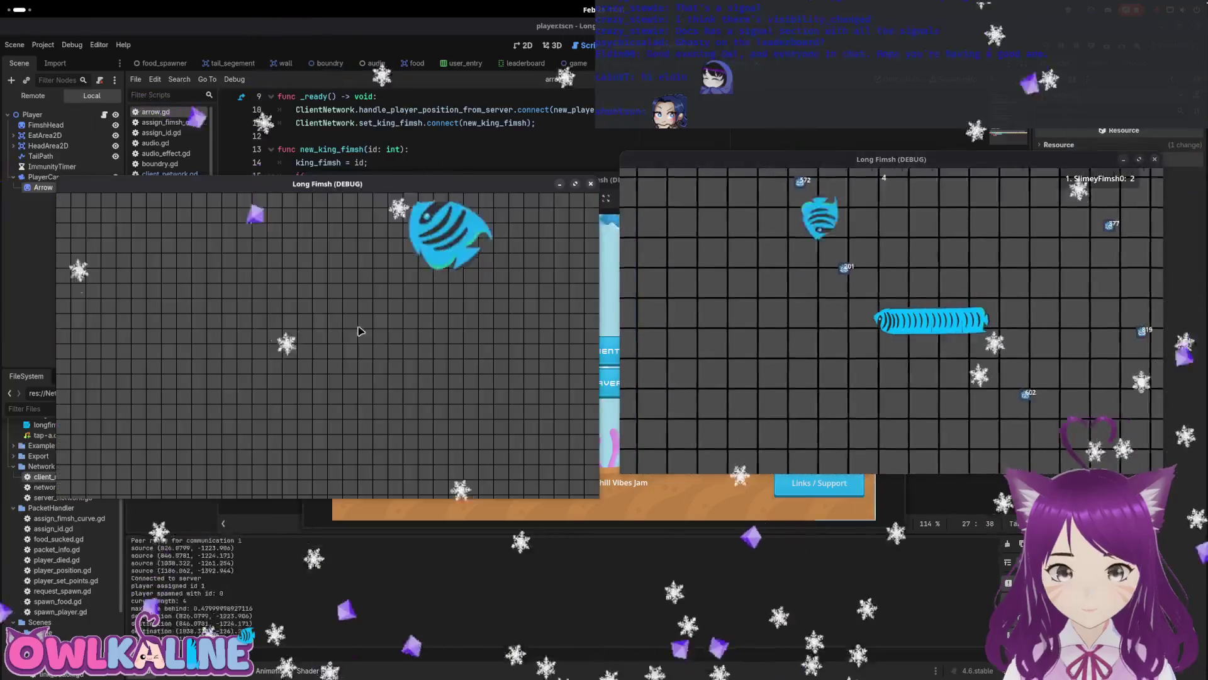
{"action": "left_click", "coordinate": [371, 356]}
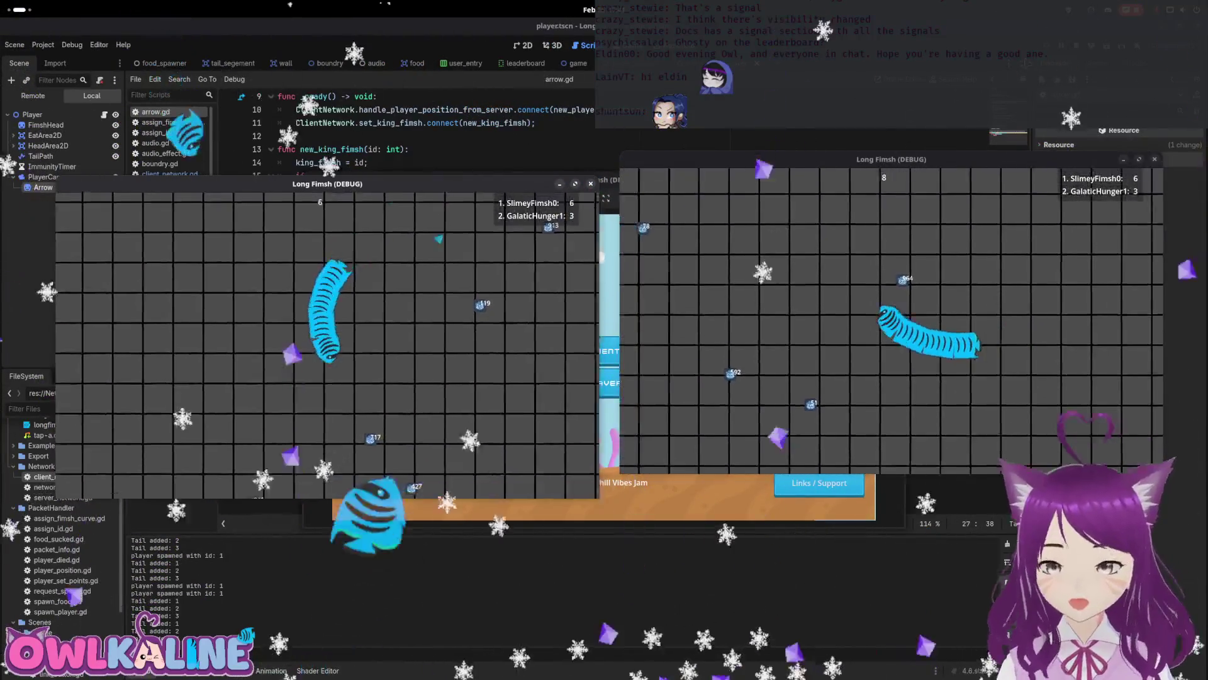
Step: Stop the running game instances with F8
{"action": "key", "text": "F8"}
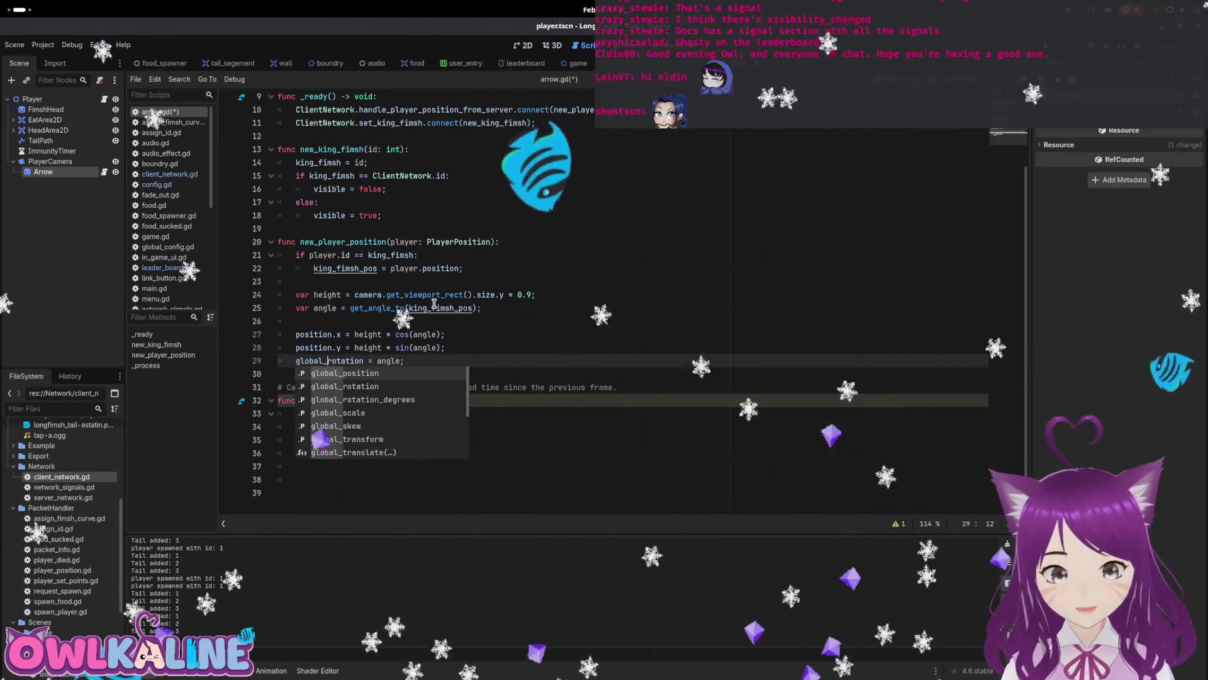
Step: Save arrow.gd with the global_rotation change
{"action": "key", "text": "Escape"}
{"action": "key", "text": "ctrl+s"}
{"action": "scroll", "coordinate": [363, 259], "scroll_direction": "up", "scroll_amount": 3}
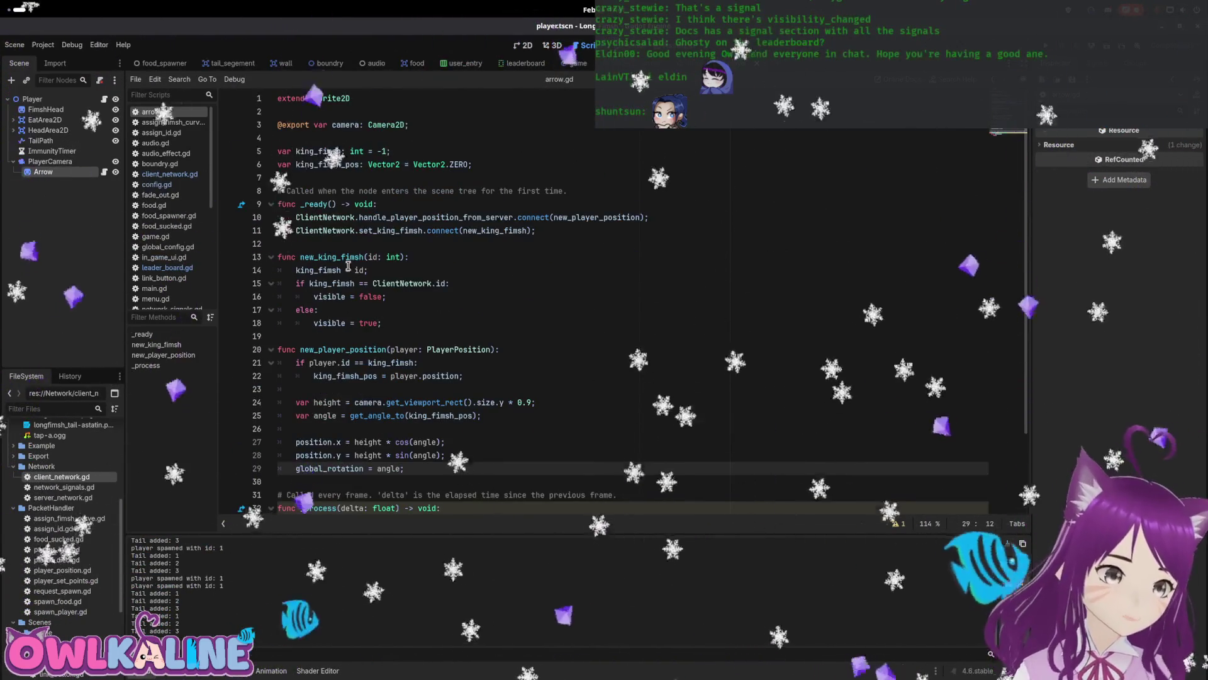
Step: Try a new 'parent' line in _ready, browse its autocompletions, then undo it
{"action": "left_click", "coordinate": [554, 230]}
{"action": "key", "text": "Return"}
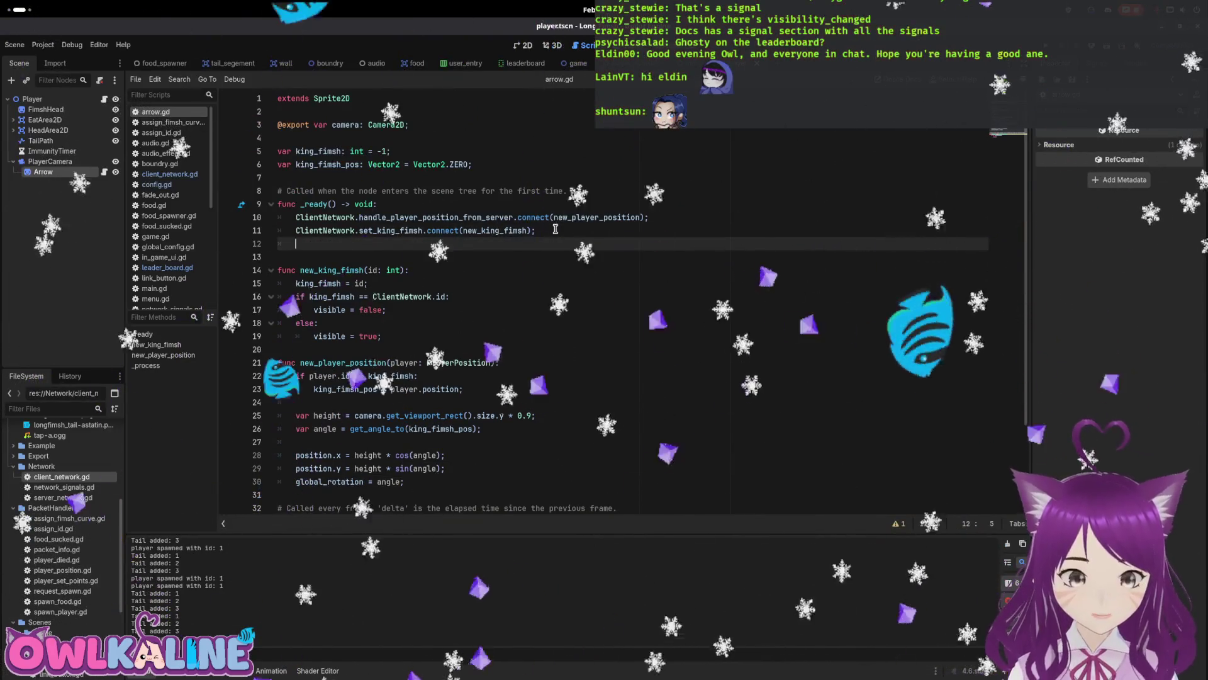
{"action": "type", "text": "ign"}
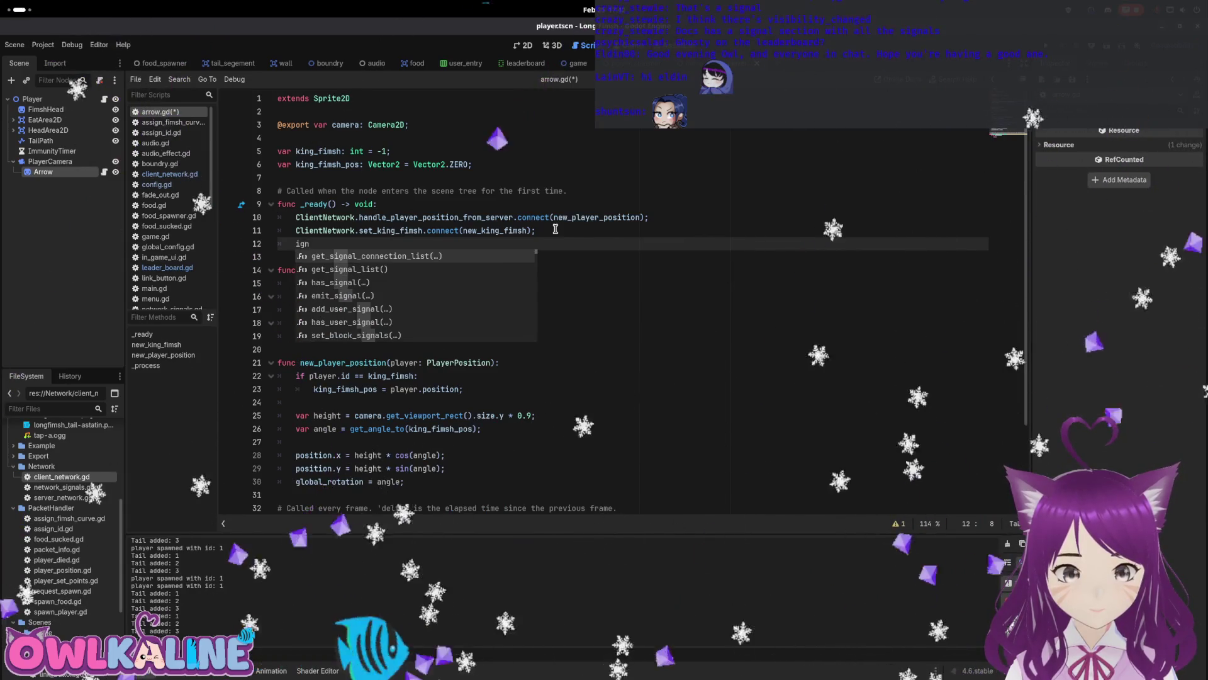
{"action": "type", "text": "o"}
{"action": "key", "text": "BackSpace"}
{"action": "key", "text": "BackSpace"}
{"action": "key", "text": "BackSpace"}
{"action": "type", "text": "pare"}
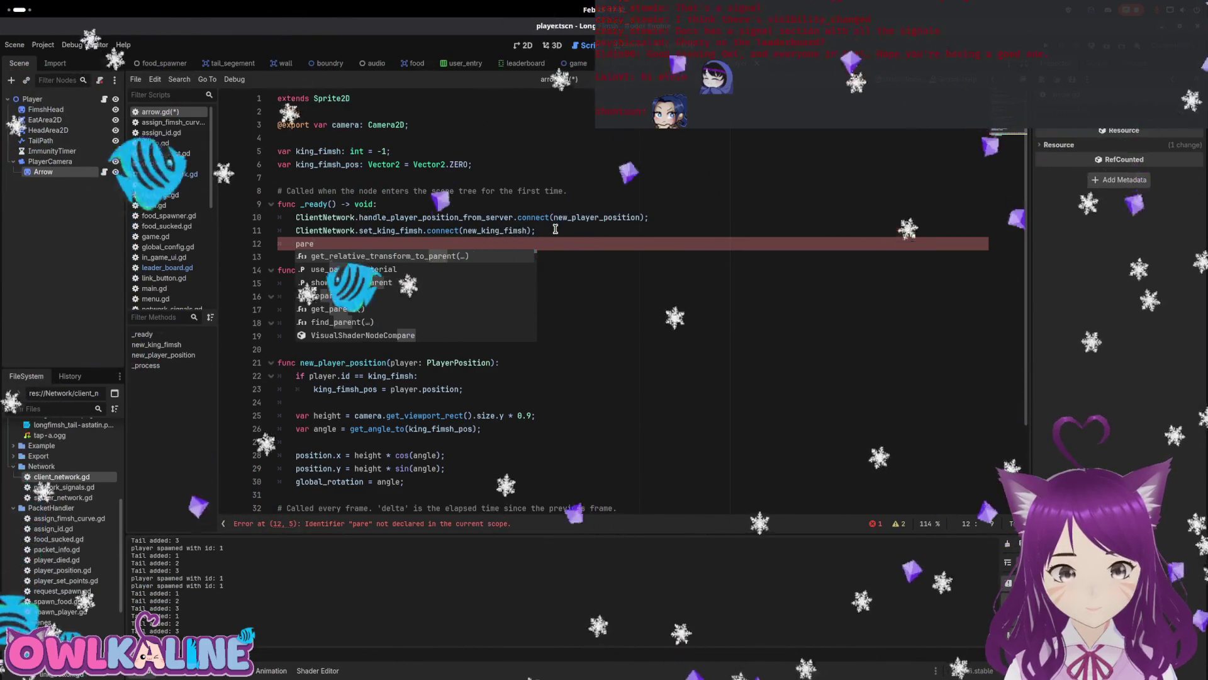
{"action": "type", "text": "nt"}
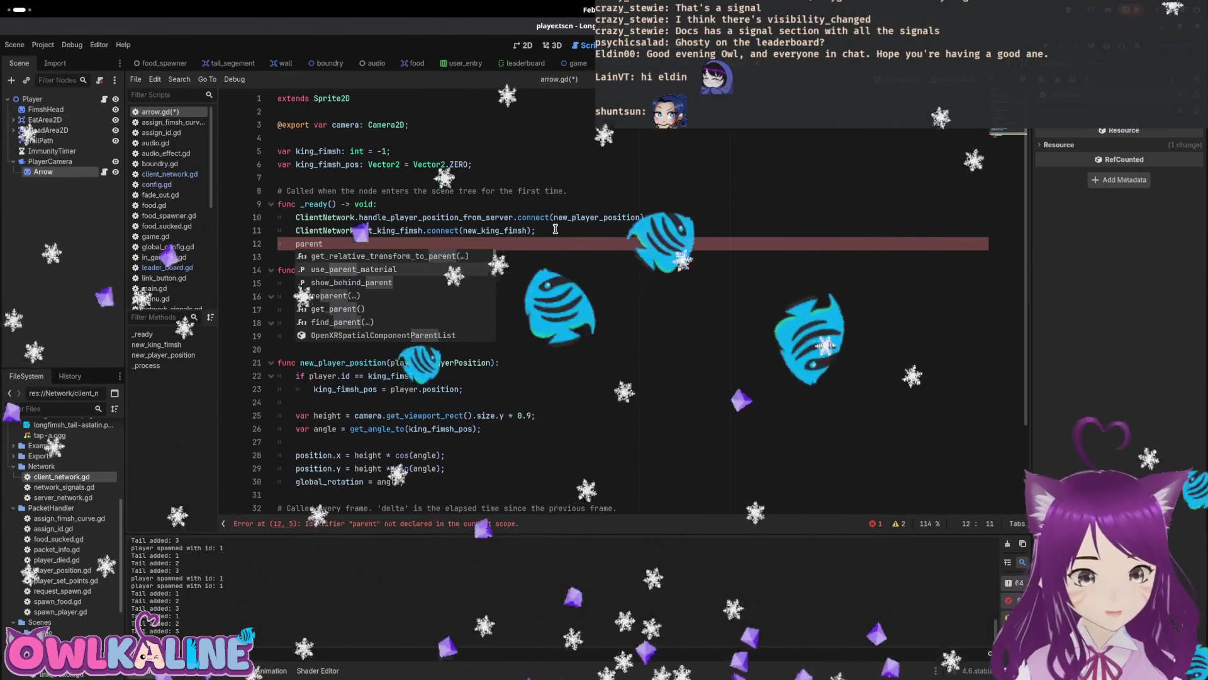
{"action": "key", "text": "Down"}
{"action": "key", "text": "Down"}
{"action": "key", "text": "Down"}
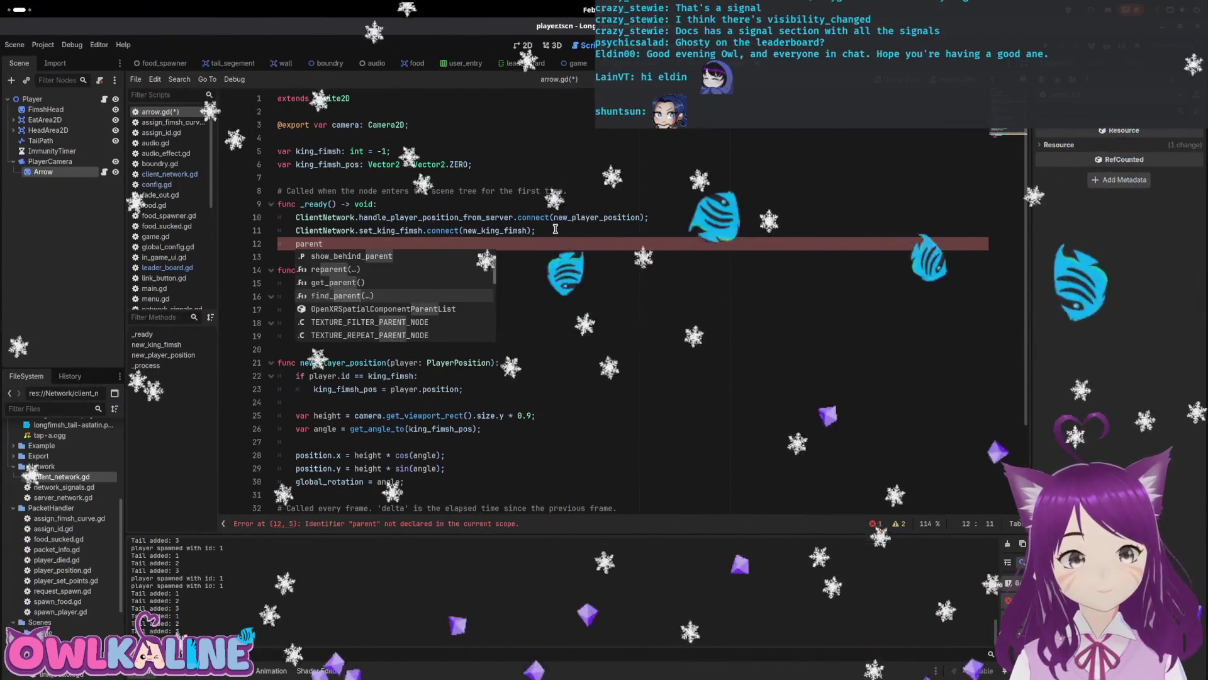
{"action": "key", "text": "Down"}
{"action": "key", "text": "Down"}
{"action": "key", "text": "Down"}
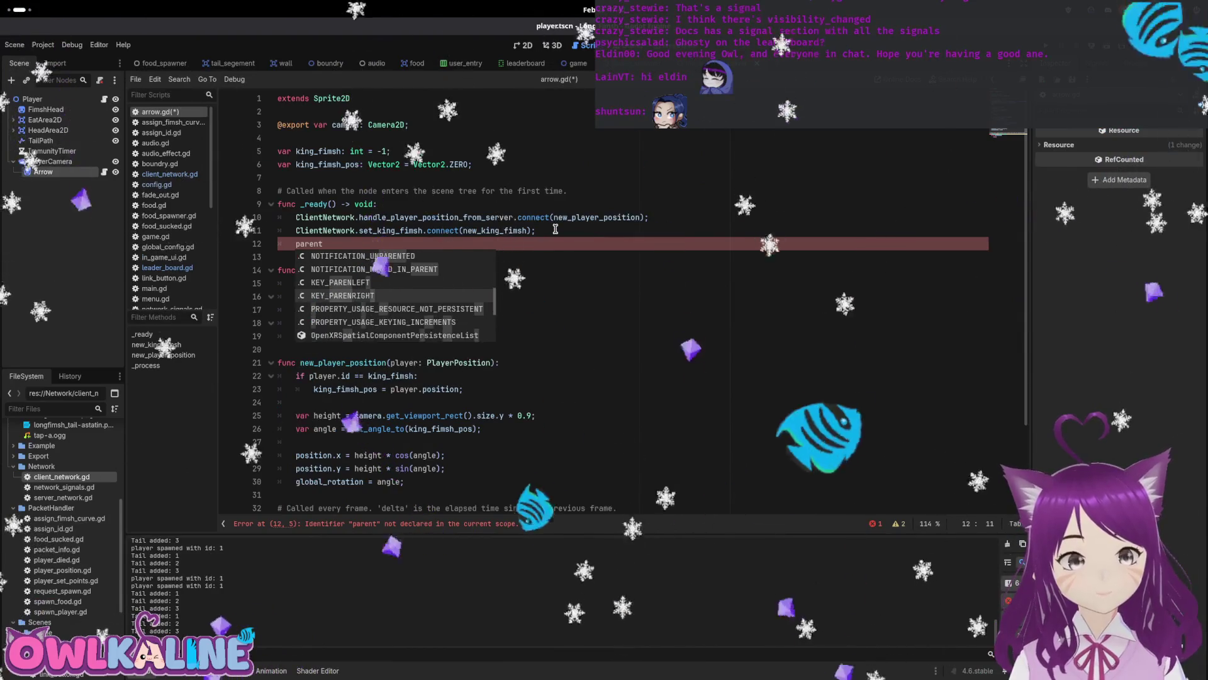
{"action": "key", "text": "Up"}
{"action": "key", "text": "Up"}
{"action": "key", "text": "Up"}
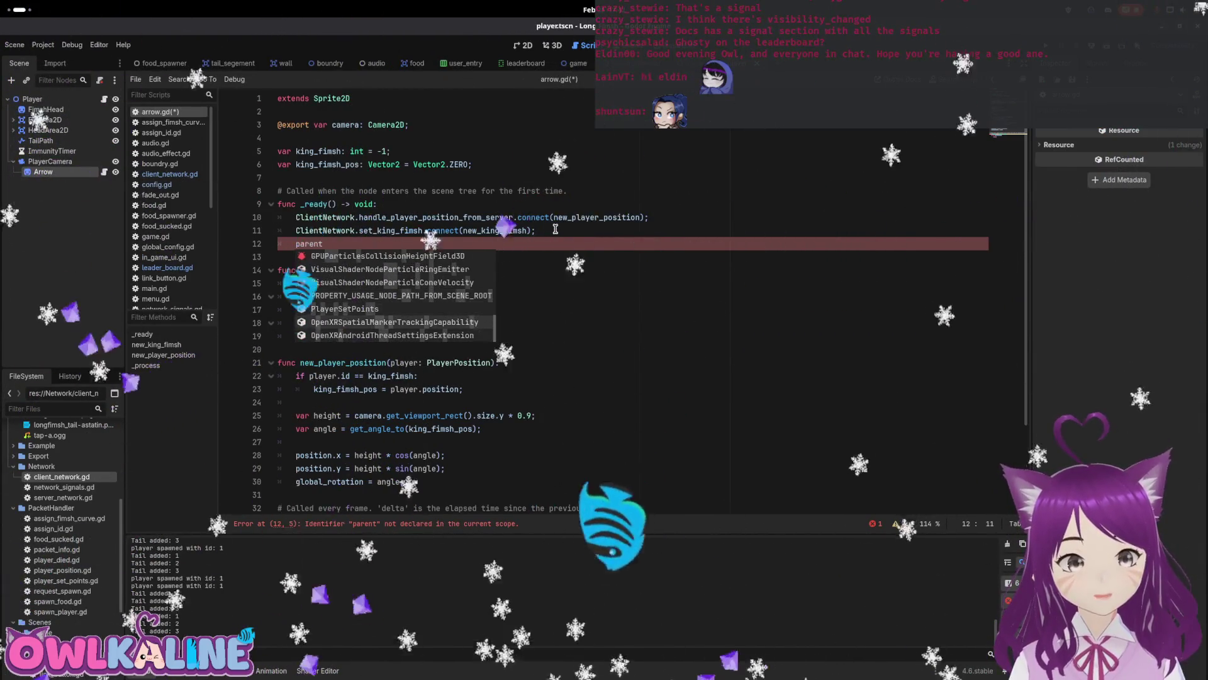
{"action": "key", "text": "Down"}
{"action": "key", "text": "Down"}
{"action": "key", "text": "Down"}
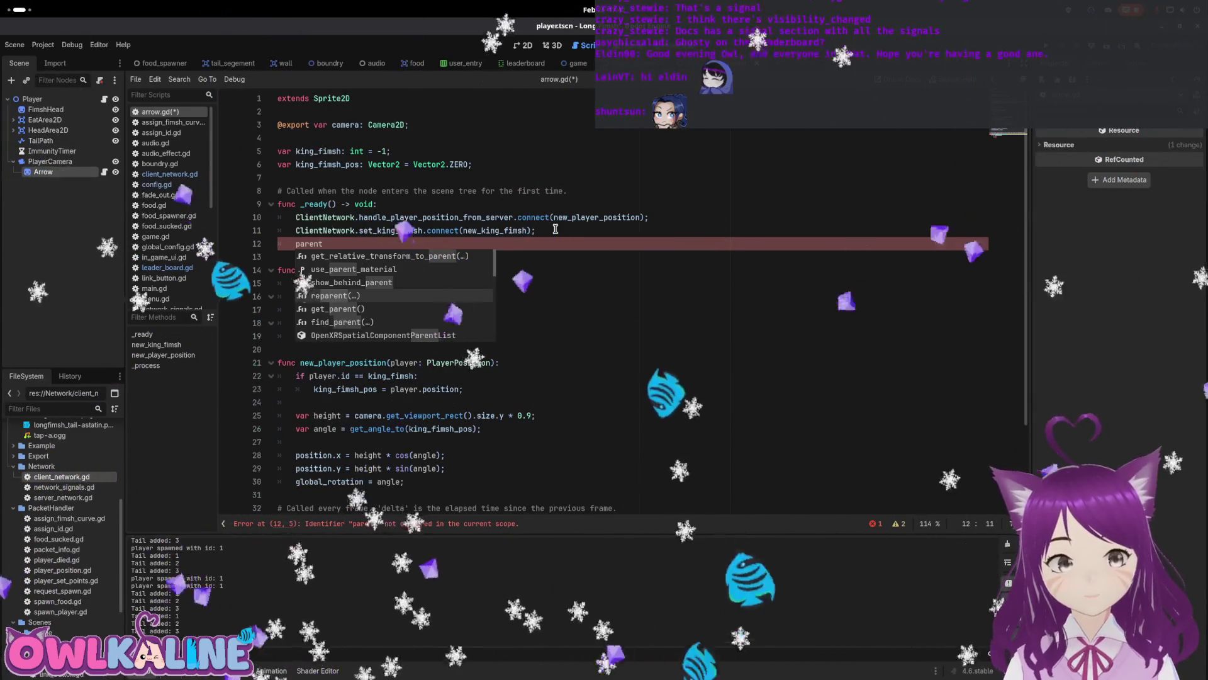
{"action": "left_click", "coordinate": [548, 217]}
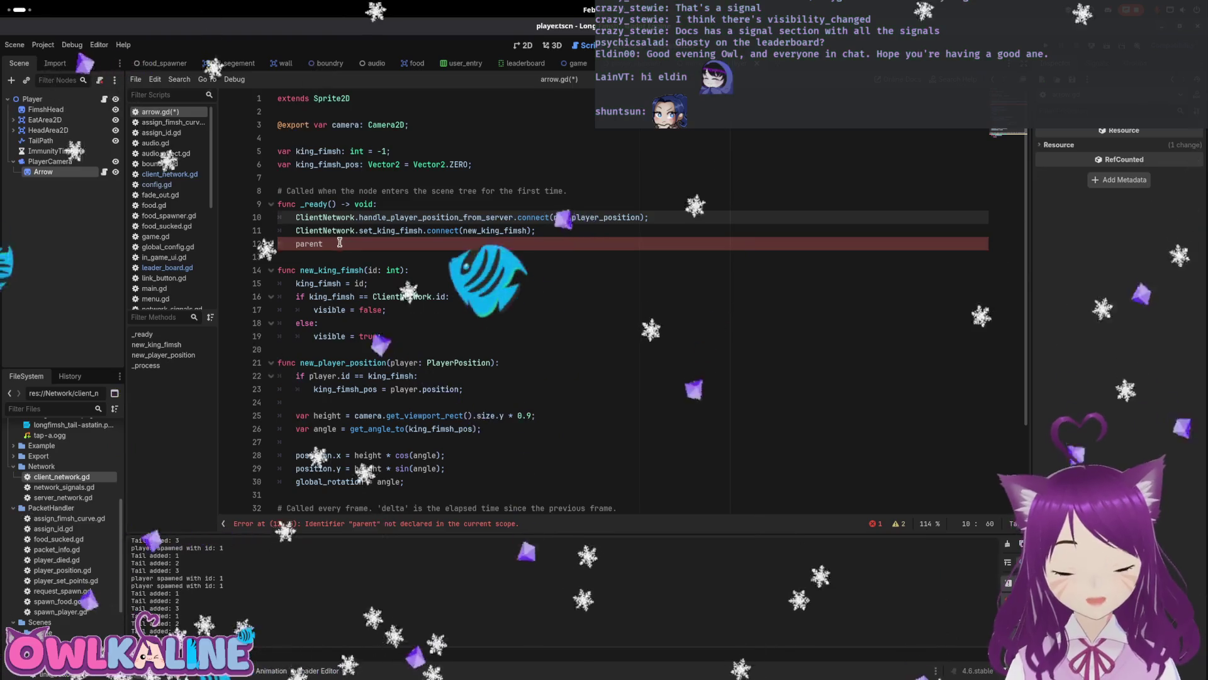
{"action": "key", "text": "ctrl+z"}
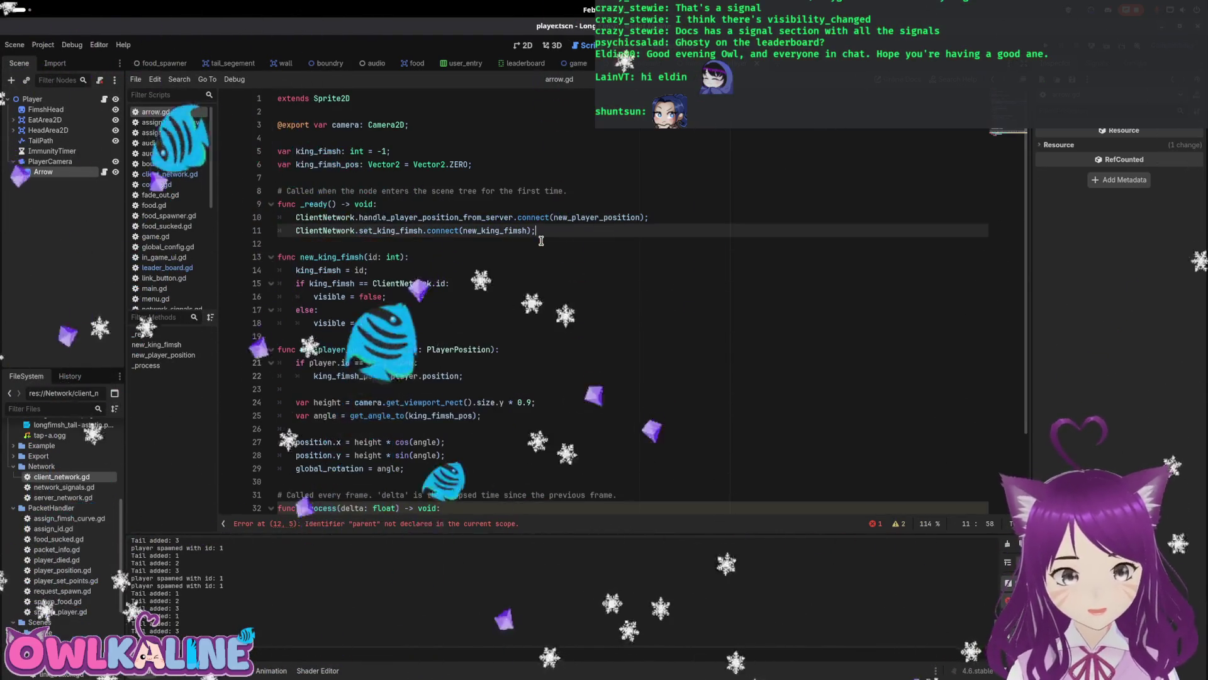
{"action": "scroll", "coordinate": [541, 241], "scroll_direction": "down", "scroll_amount": 2}
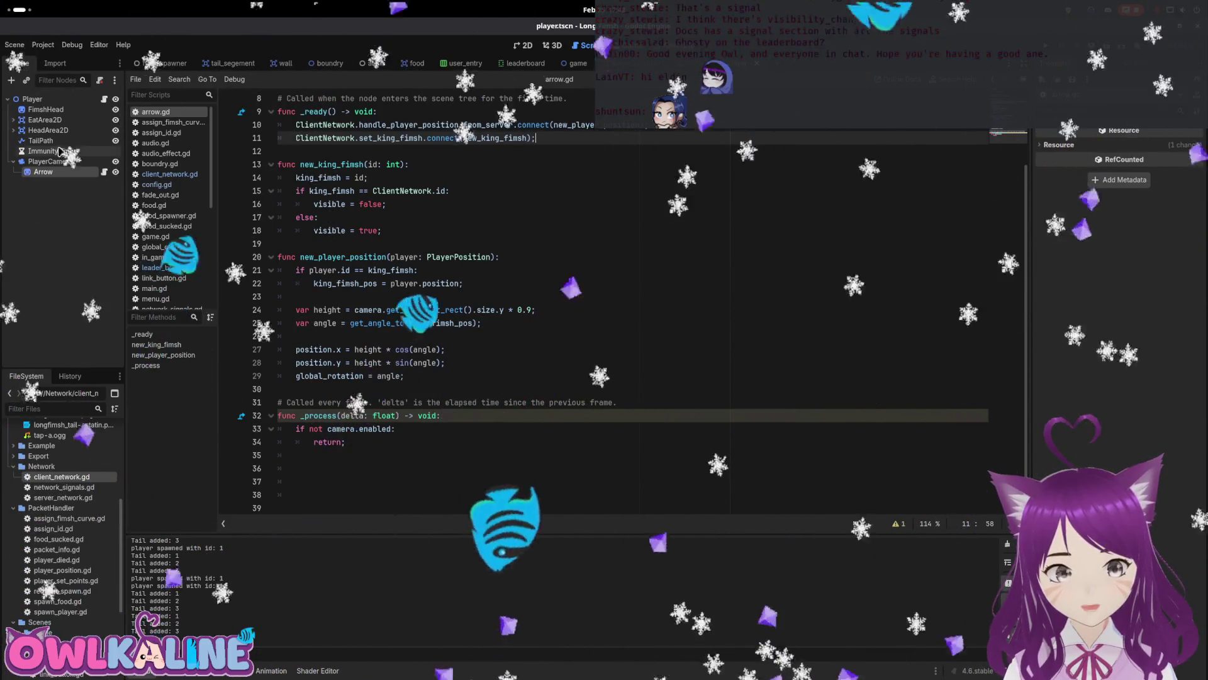
Step: Add a CanvasLayer child to PlayerCamera and move it above Arrow
{"action": "right_click", "coordinate": [45, 161]}
{"action": "left_click", "coordinate": [65, 167]}
{"action": "type", "text": "Camer"}
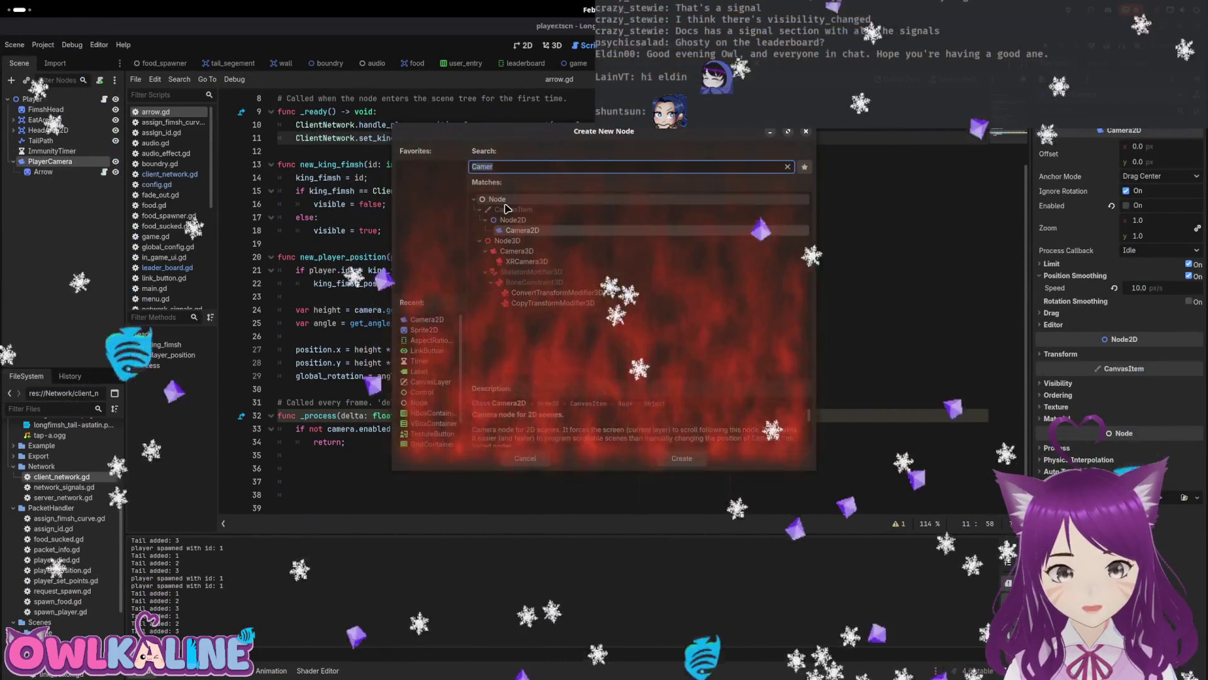
{"action": "type", "text": "CANV"}
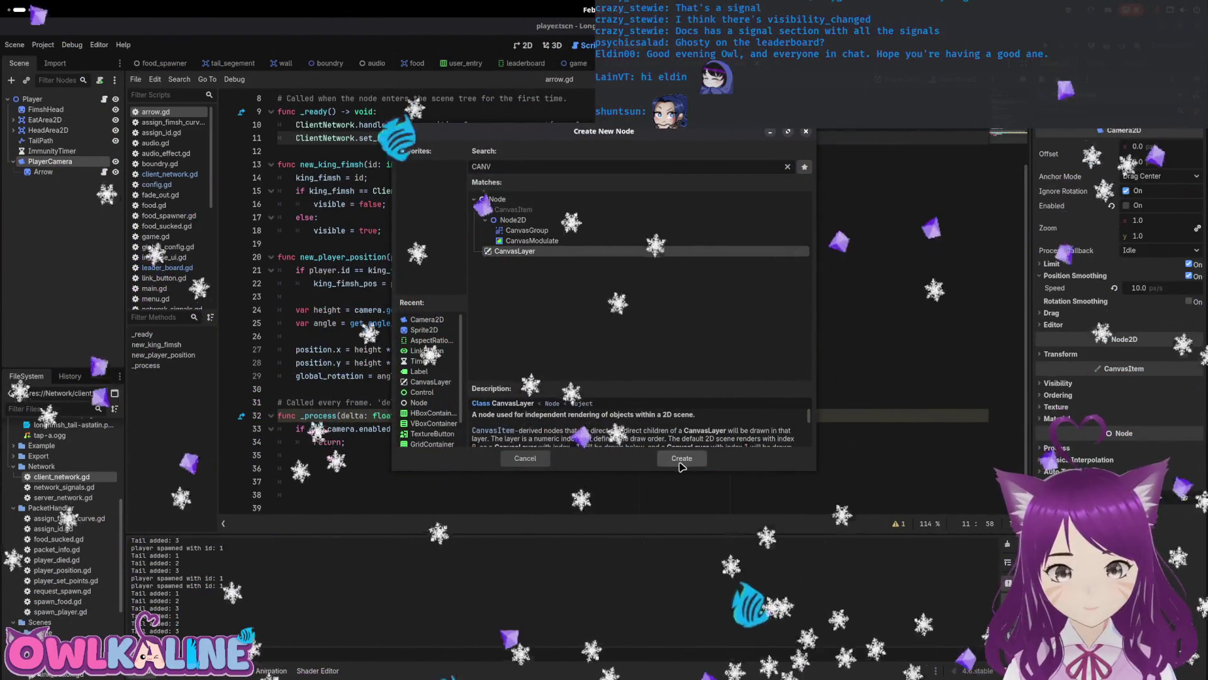
{"action": "left_click", "coordinate": [680, 459]}
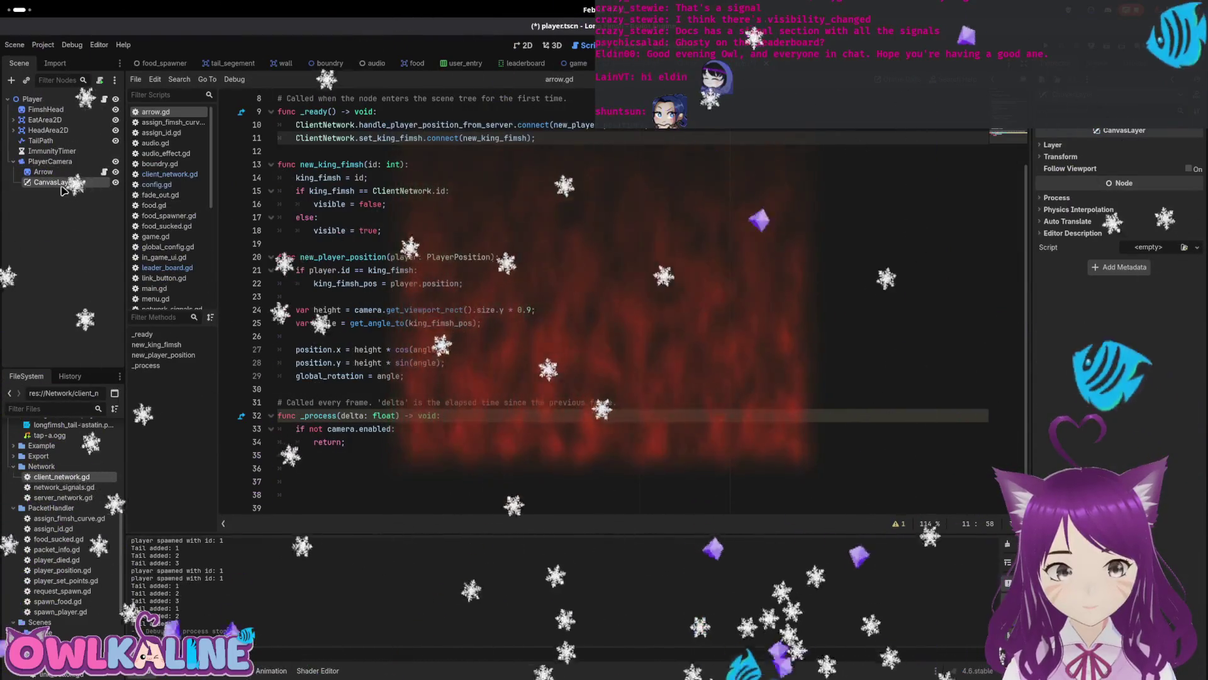
{"action": "left_click_drag", "start_coordinate": [54, 182], "coordinate": [48, 170]}
Step: Add a TextureRect under the CanvasLayer and review its Layout settings
{"action": "right_click", "coordinate": [61, 182]}
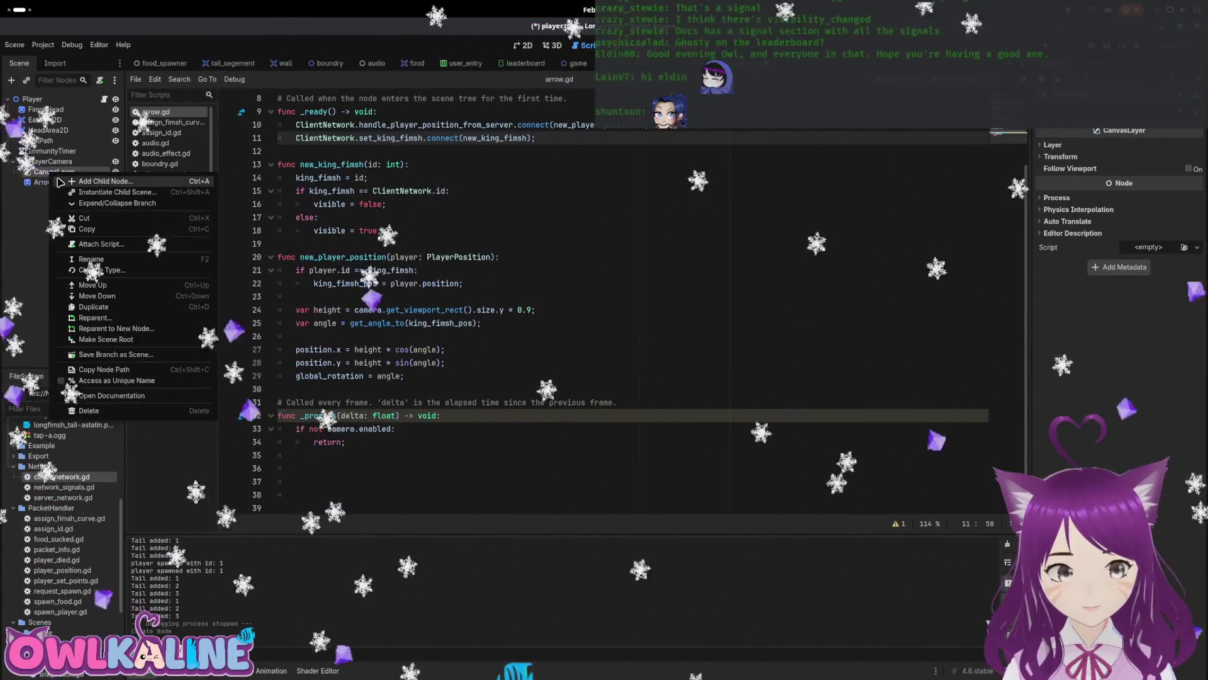
{"action": "left_click", "coordinate": [62, 181]}
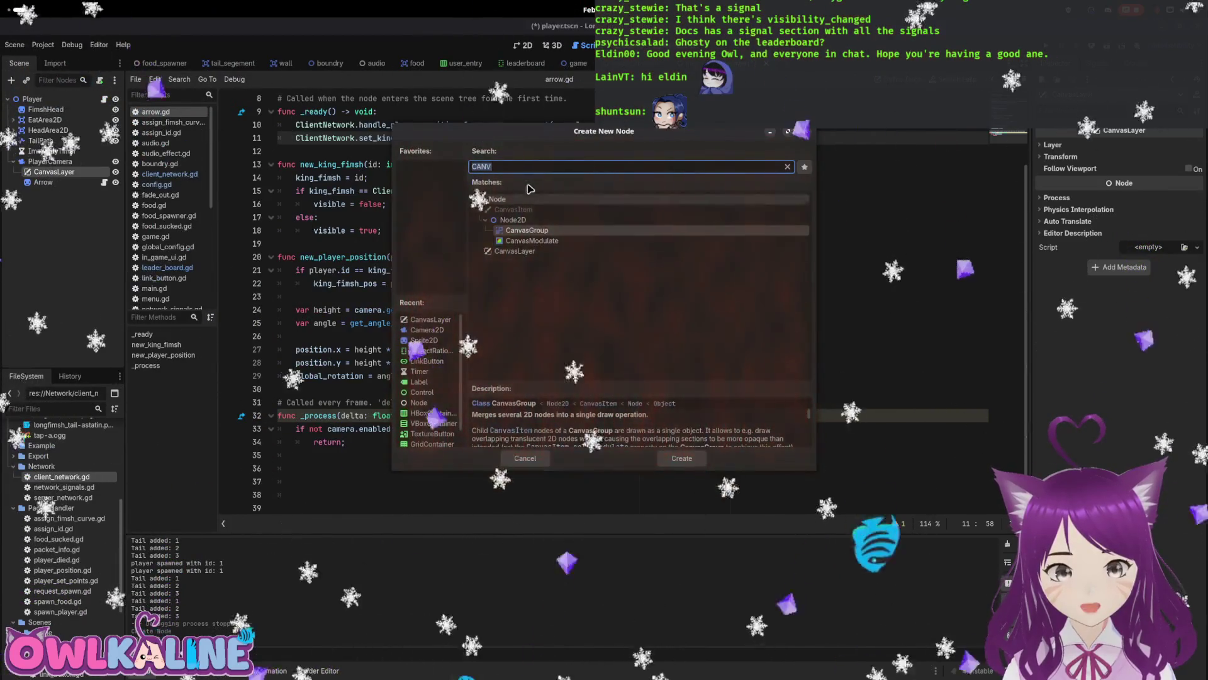
{"action": "left_click", "coordinate": [786, 166]}
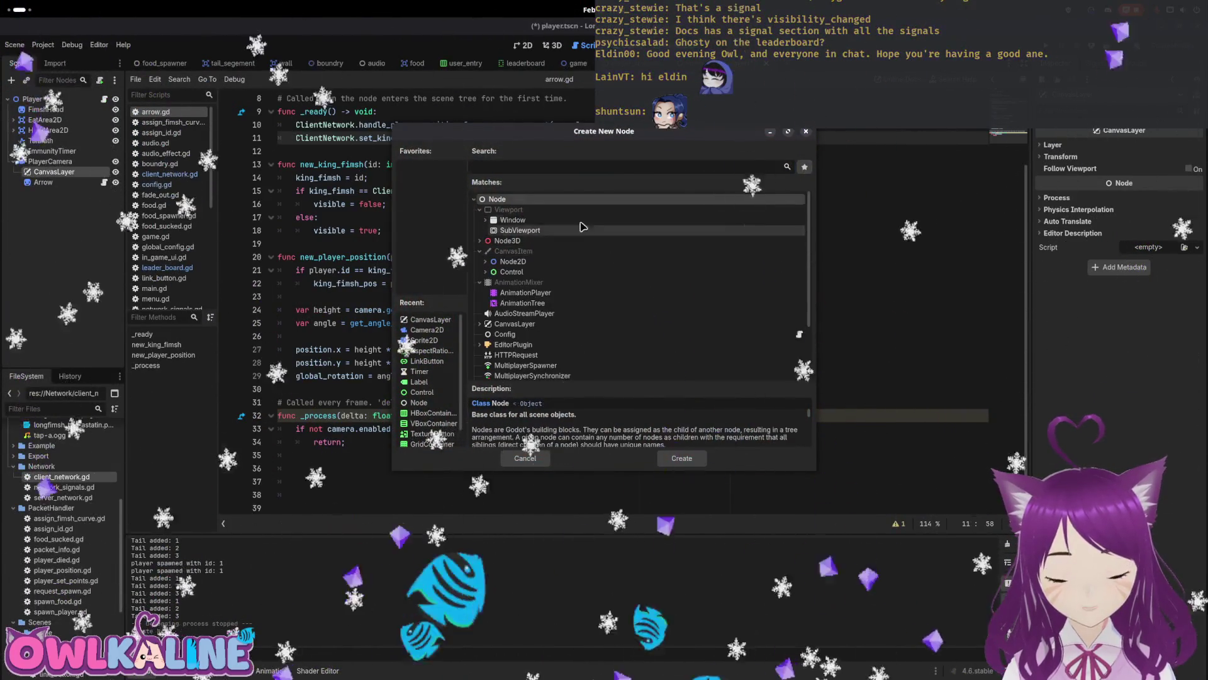
{"action": "type", "text": "TEXT"}
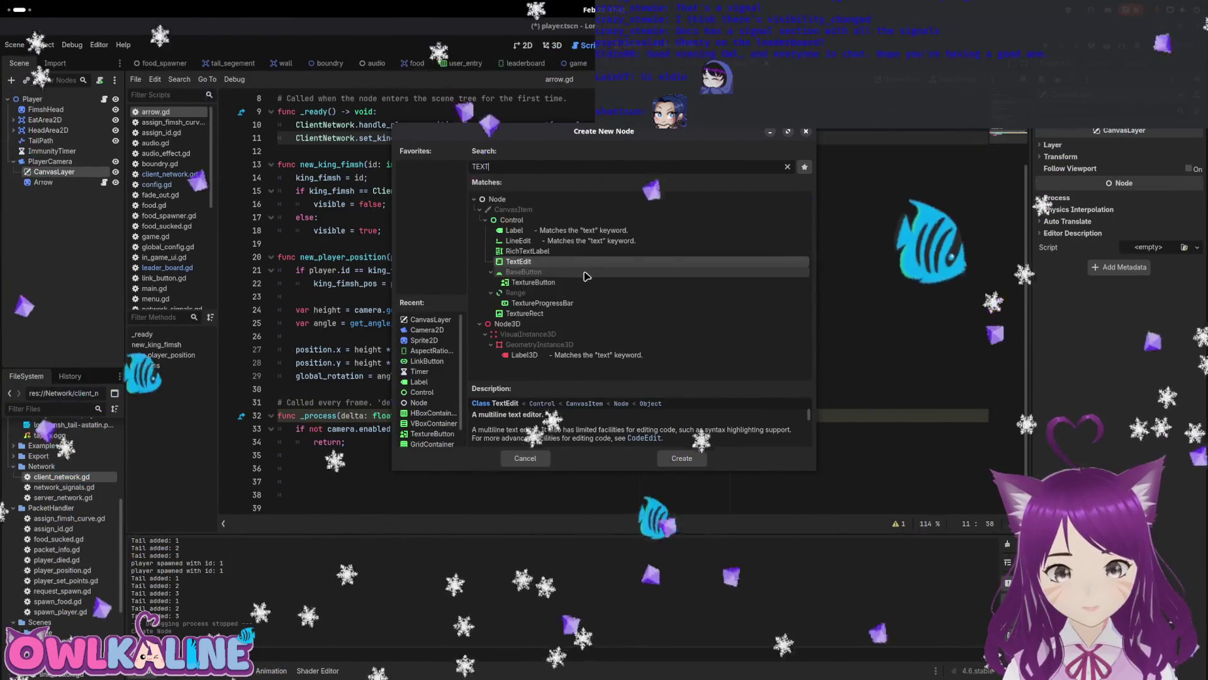
{"action": "left_click", "coordinate": [554, 313]}
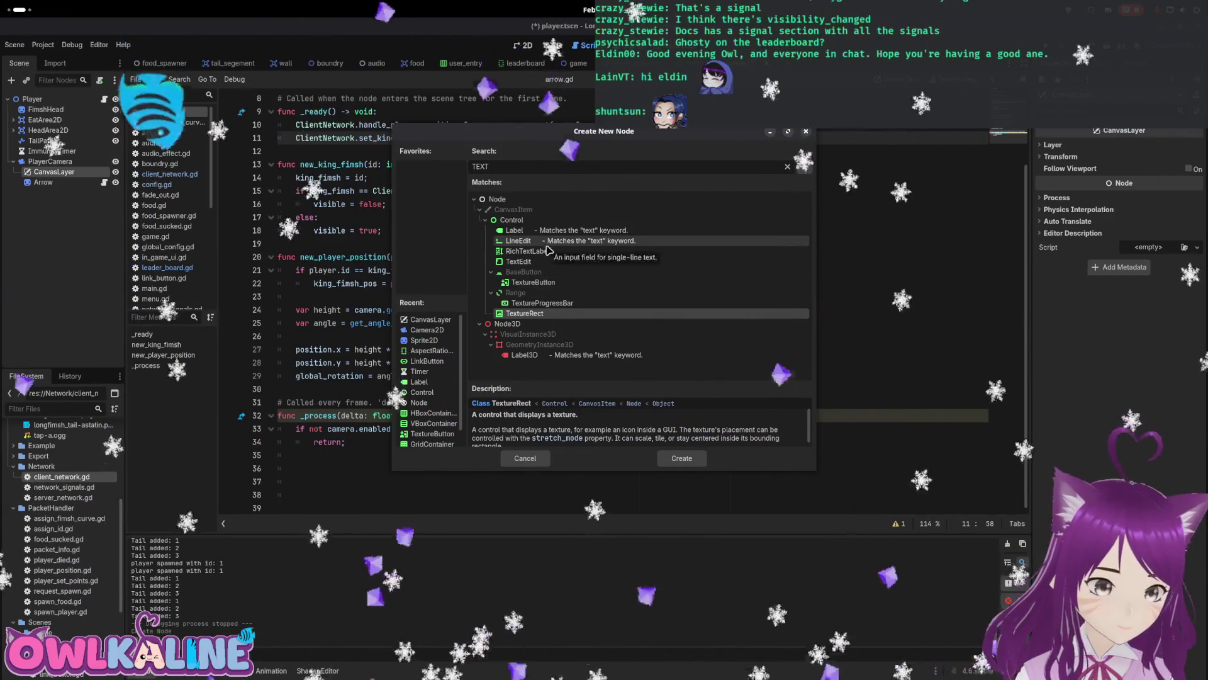
{"action": "left_click", "coordinate": [680, 457]}
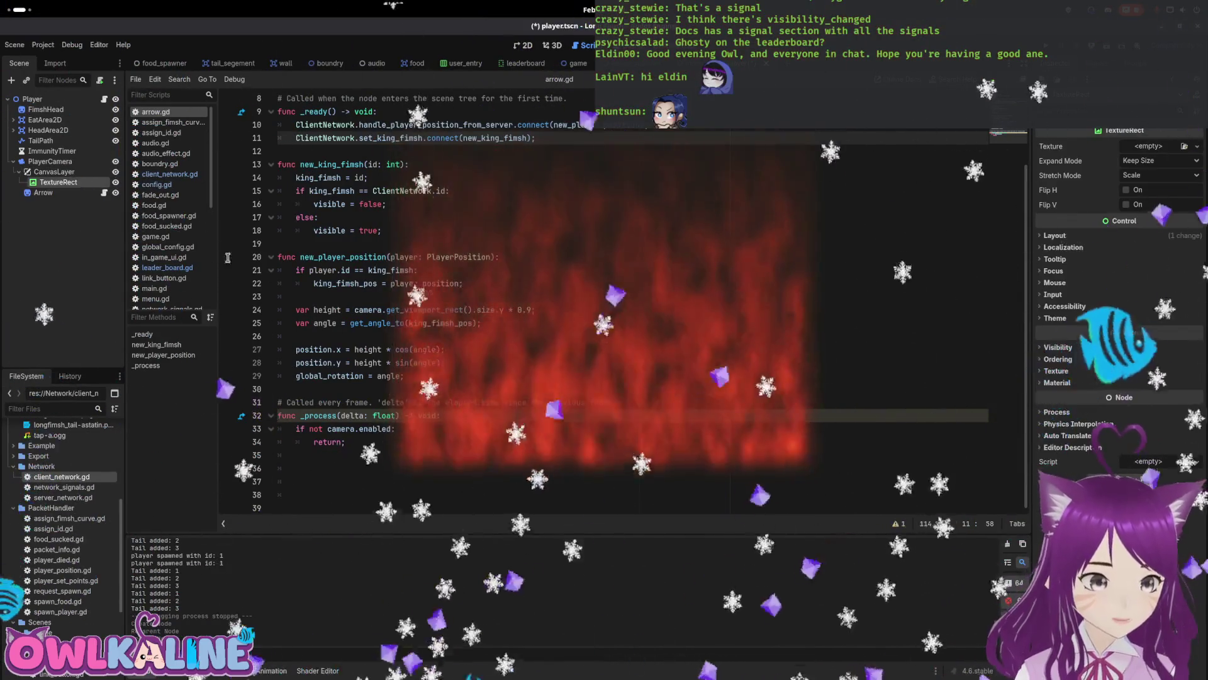
{"action": "left_click", "coordinate": [1044, 235]}
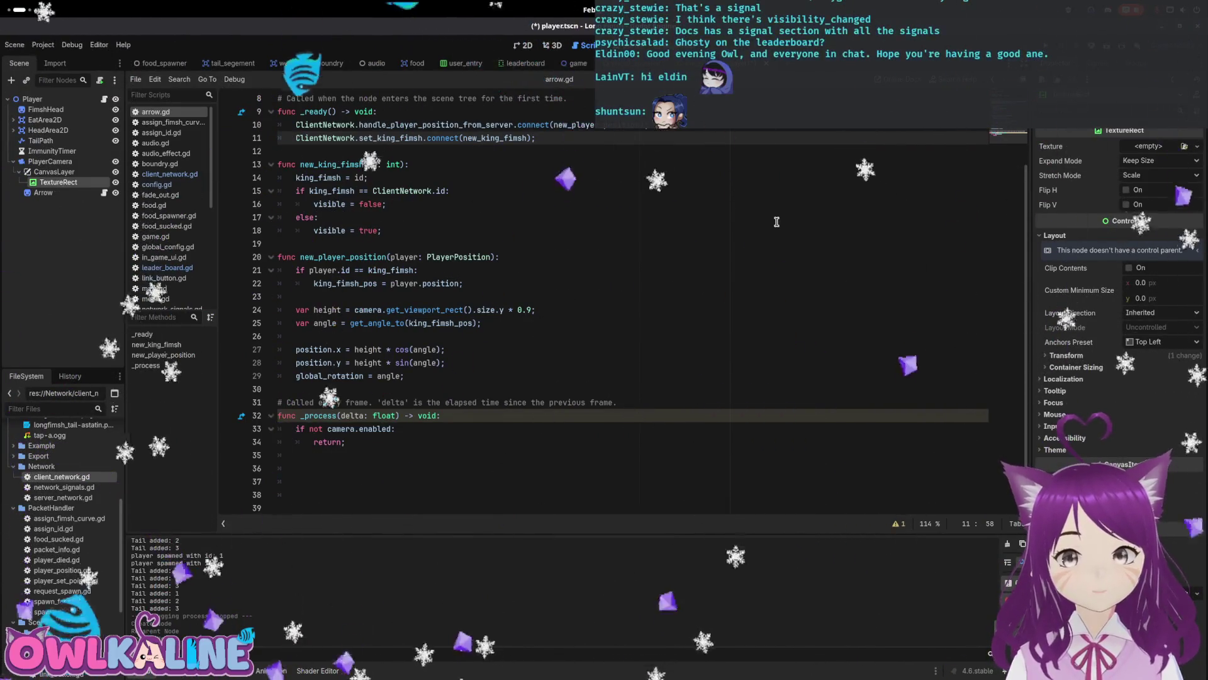
{"action": "left_click", "coordinate": [63, 172]}
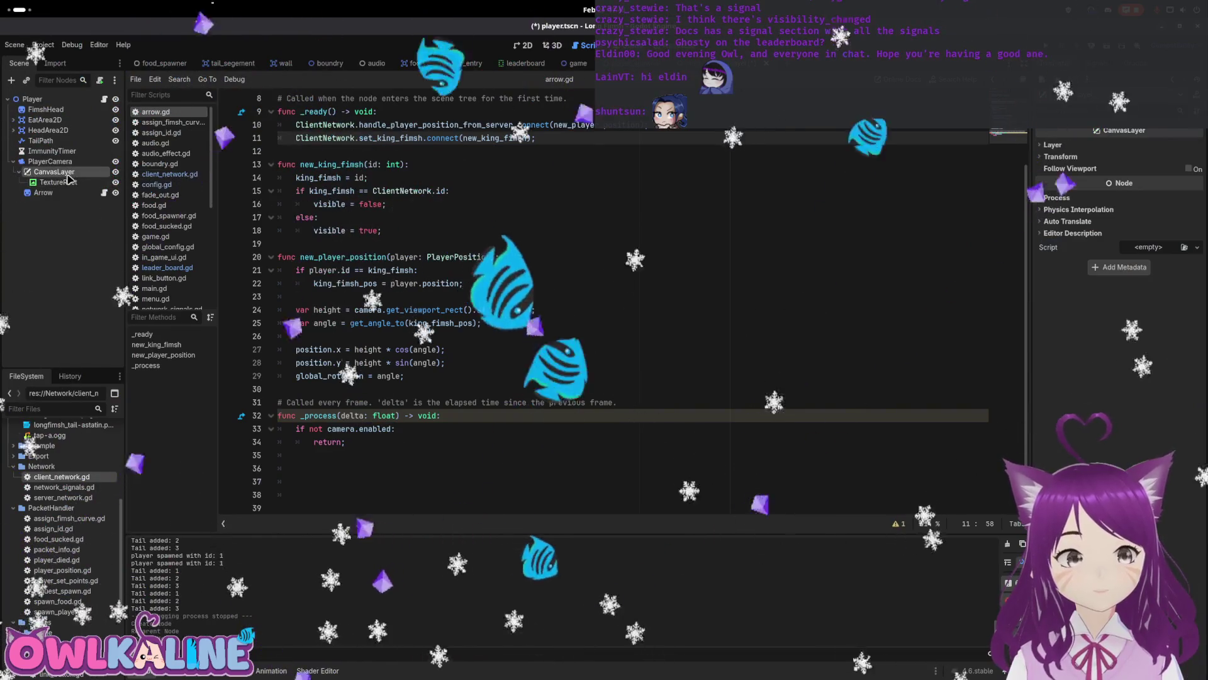
{"action": "left_click", "coordinate": [62, 182]}
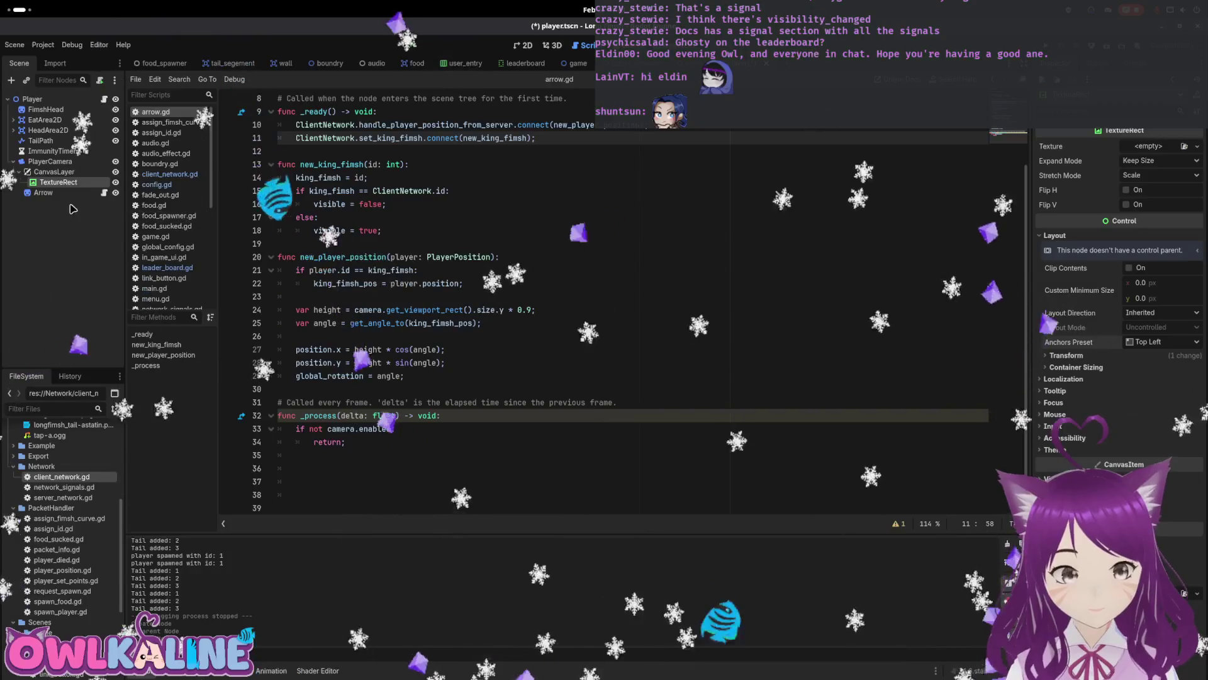
Step: Add a Container under CanvasLayer and nest the TextureRect inside it
{"action": "right_click", "coordinate": [35, 171]}
{"action": "left_click", "coordinate": [60, 180]}
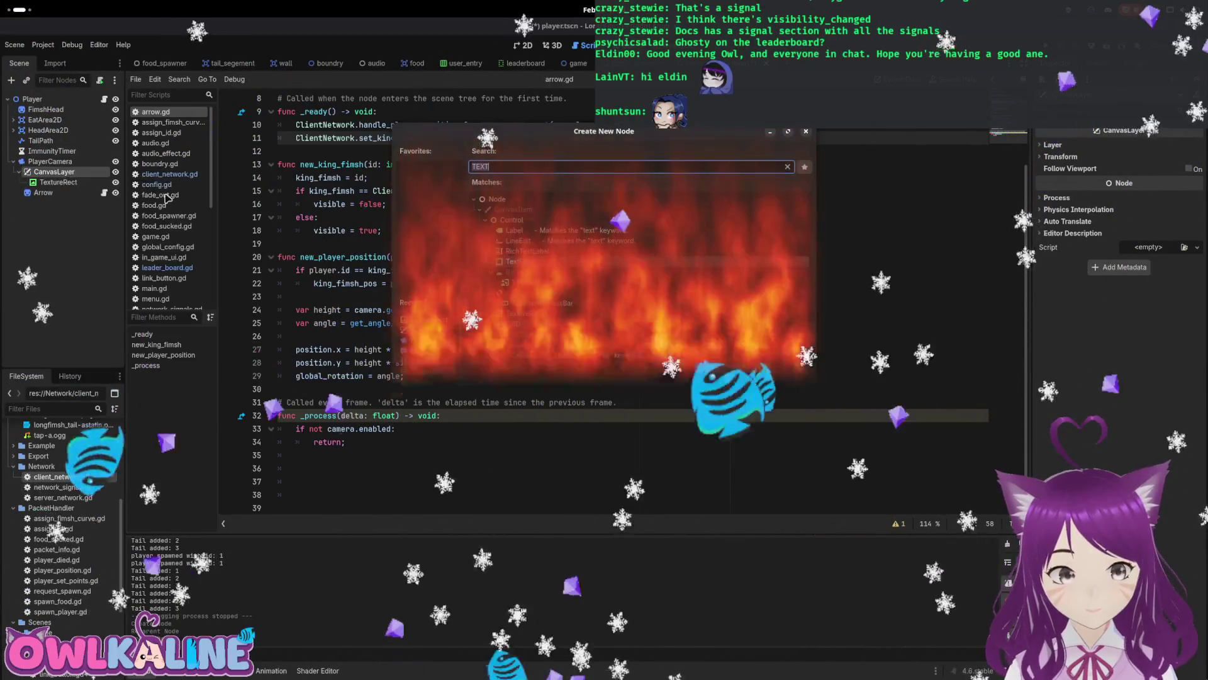
{"action": "type", "text": "ASPE"}
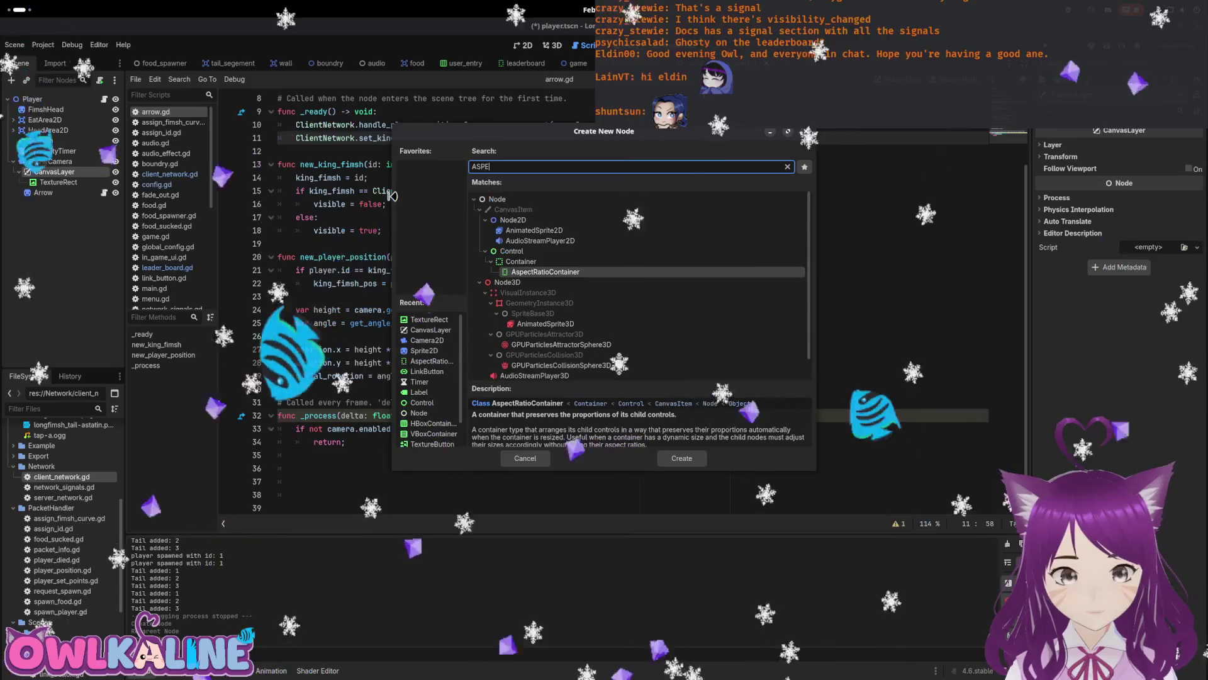
{"action": "key", "text": "Up"}
{"action": "key", "text": "Return"}
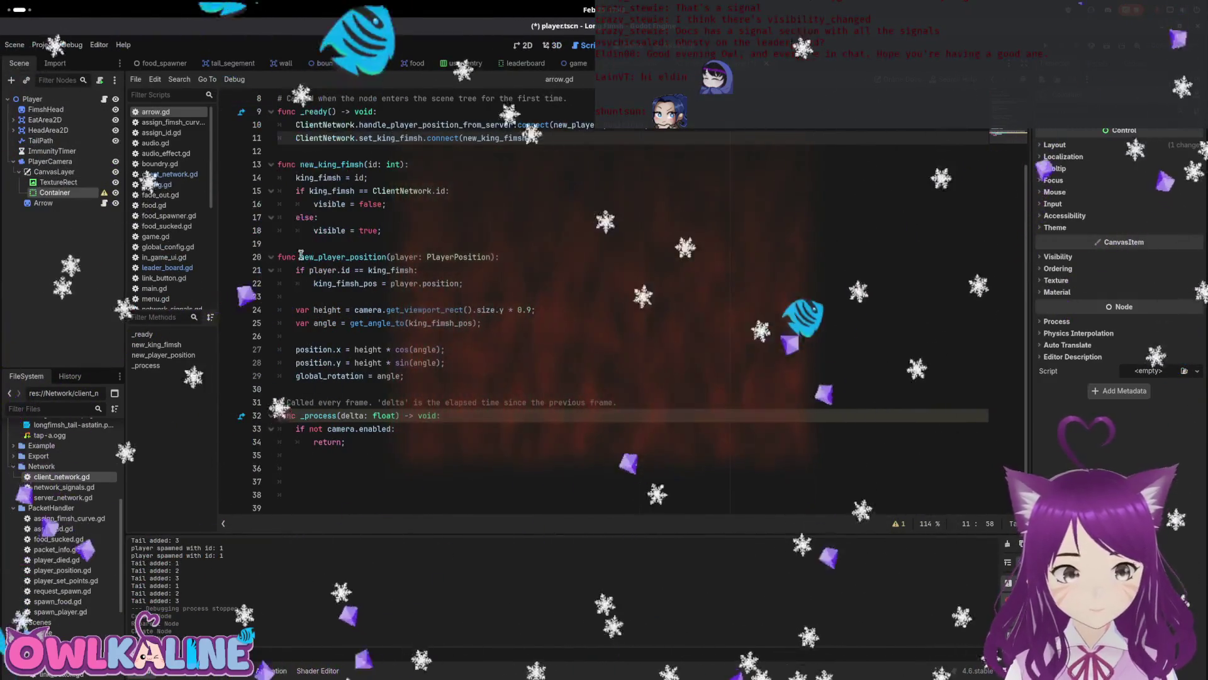
{"action": "left_click_drag", "start_coordinate": [65, 187], "coordinate": [58, 183]}
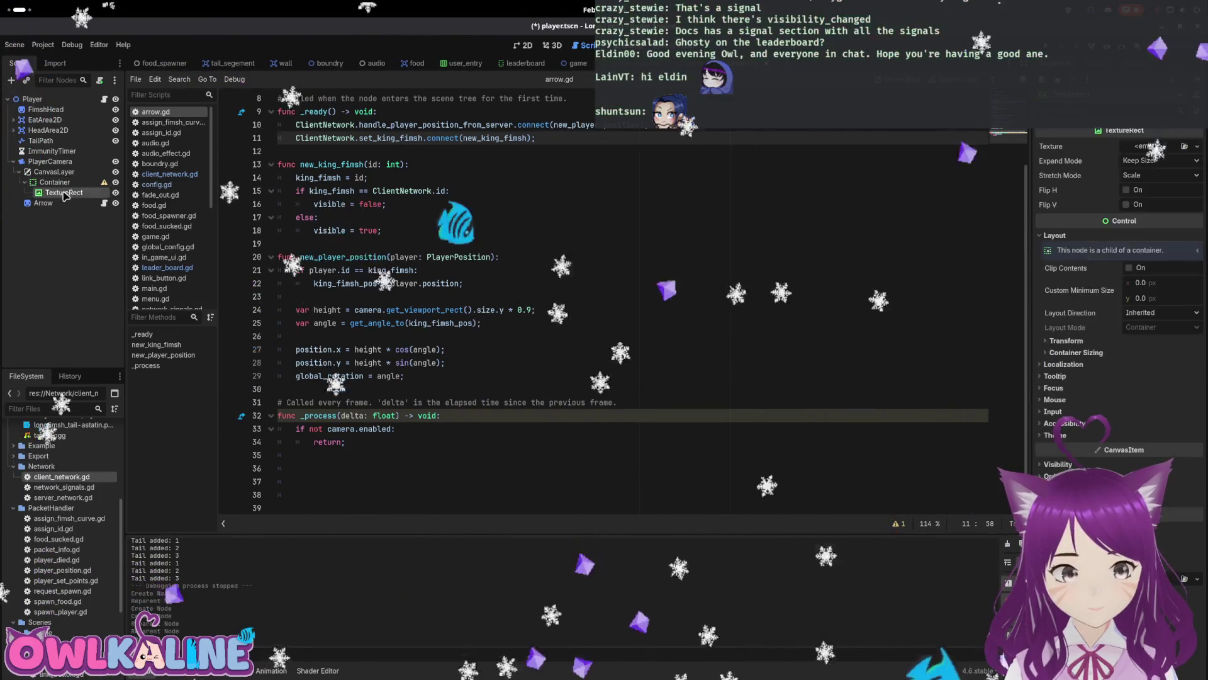
Step: Change the Container's node type to AspectRatioContainer
{"action": "right_click", "coordinate": [56, 184]}
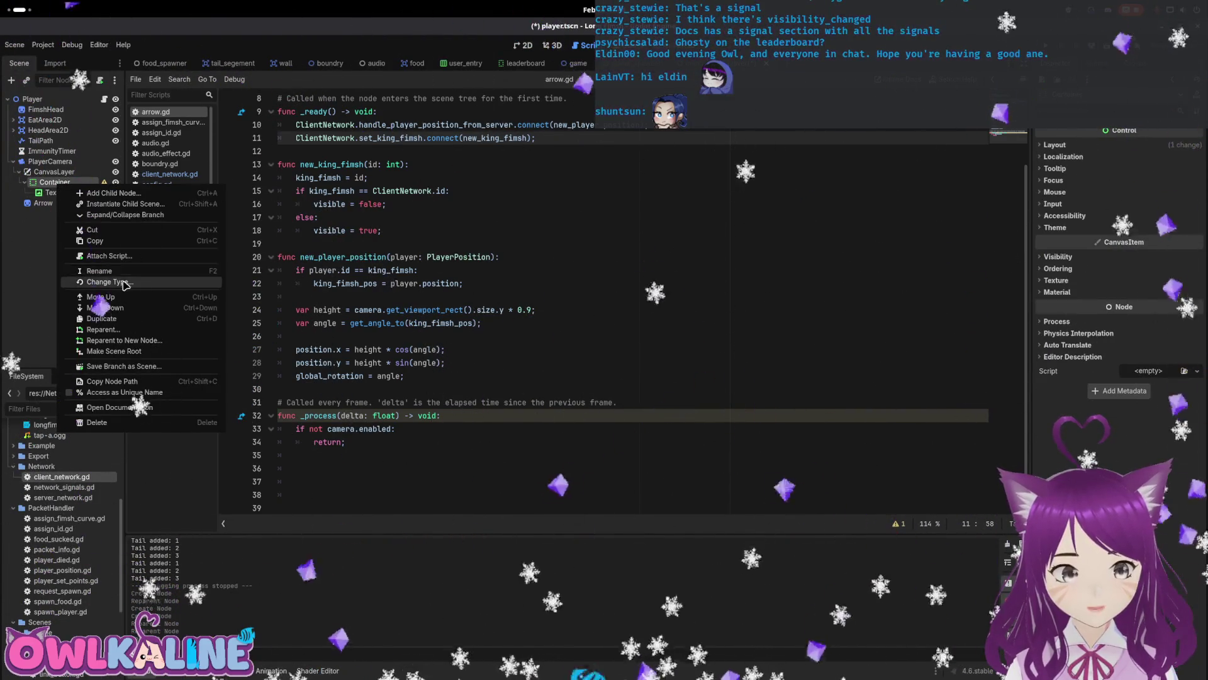
{"action": "left_click", "coordinate": [125, 283]}
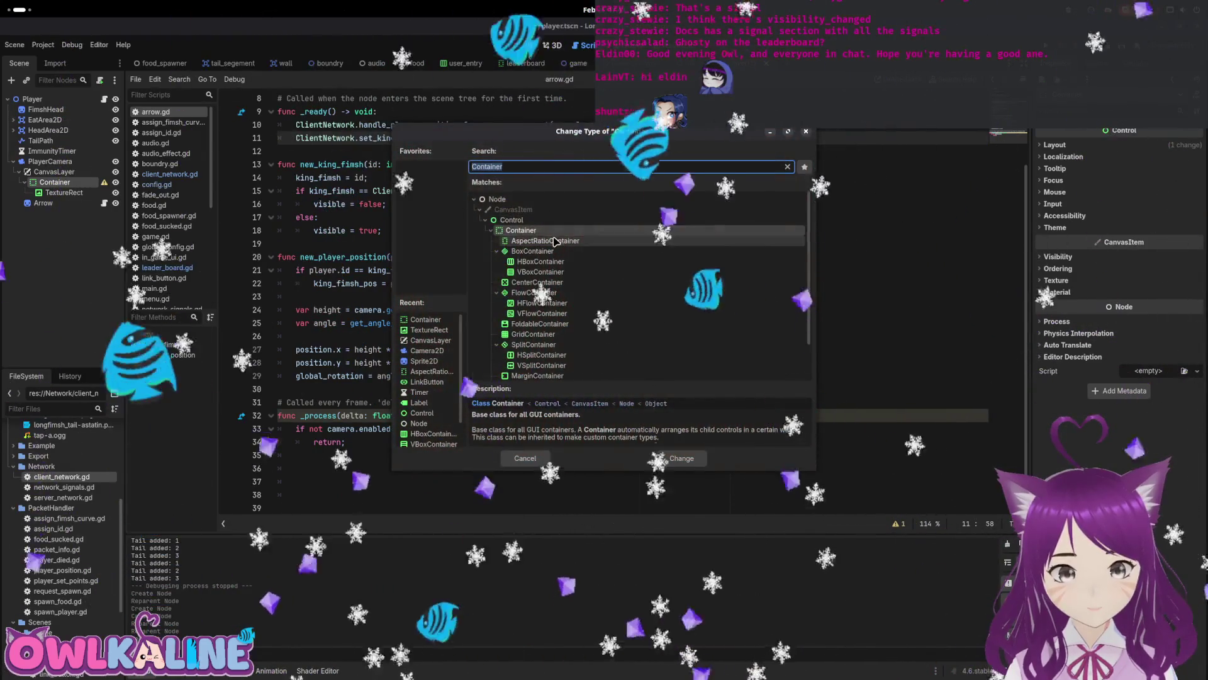
{"action": "left_click", "coordinate": [555, 241]}
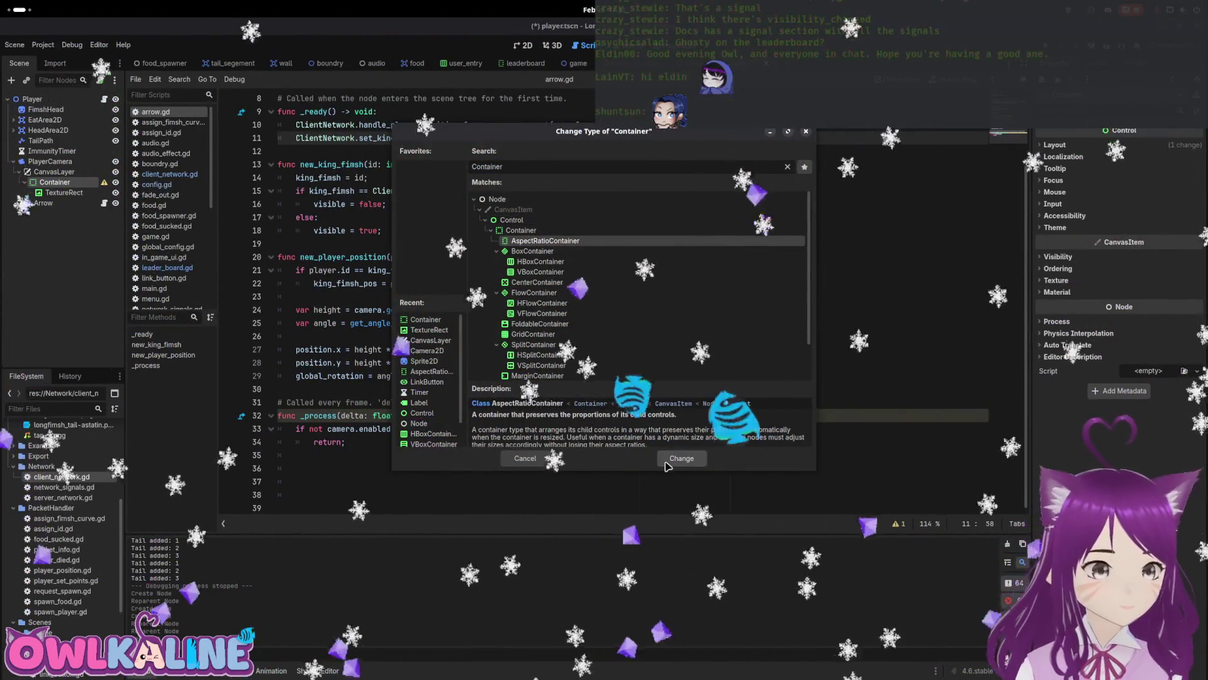
{"action": "left_click", "coordinate": [667, 461]}
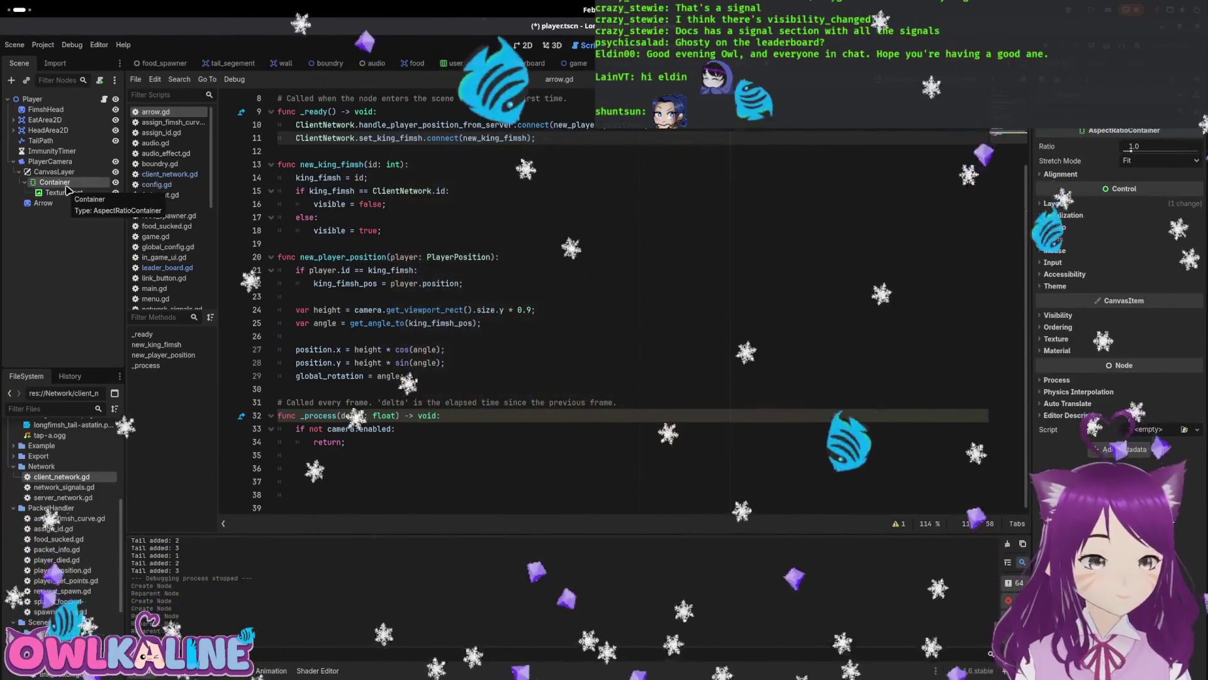
Step: Check the layout in the 2D view, reselect TextureRect in the script view, and run the game
{"action": "left_click", "coordinate": [526, 45]}
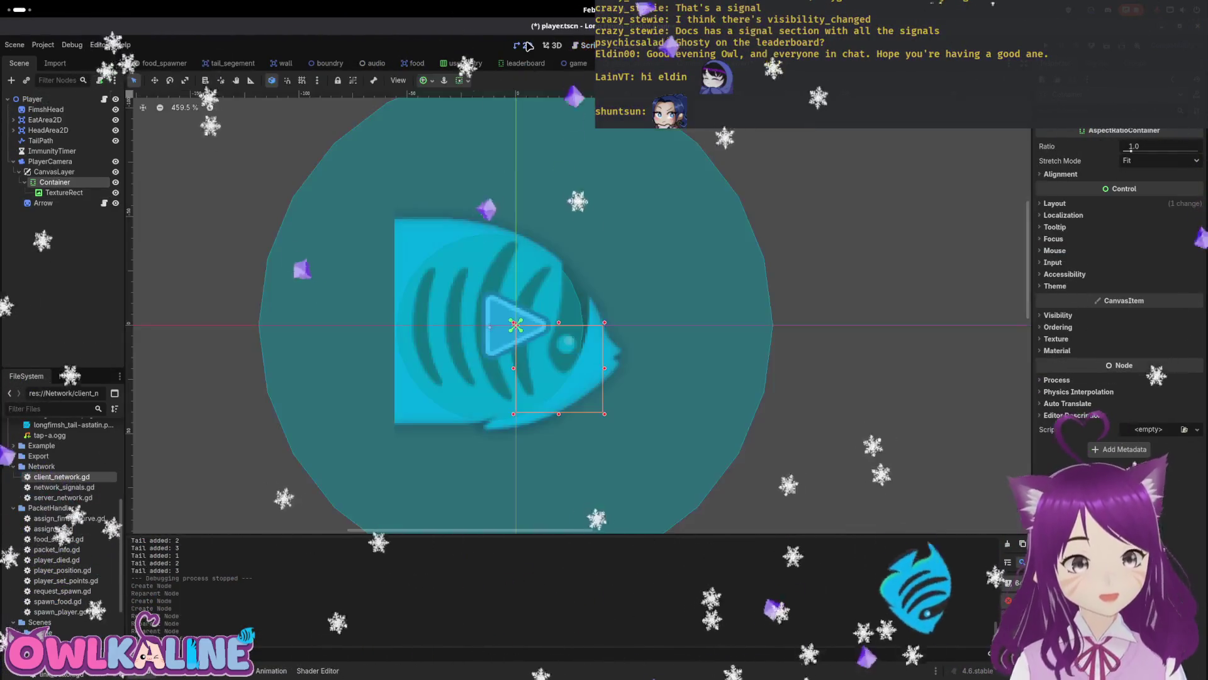
{"action": "scroll", "coordinate": [529, 217], "scroll_direction": "down", "scroll_amount": 10}
{"action": "scroll", "coordinate": [531, 216], "scroll_direction": "up", "scroll_amount": 9}
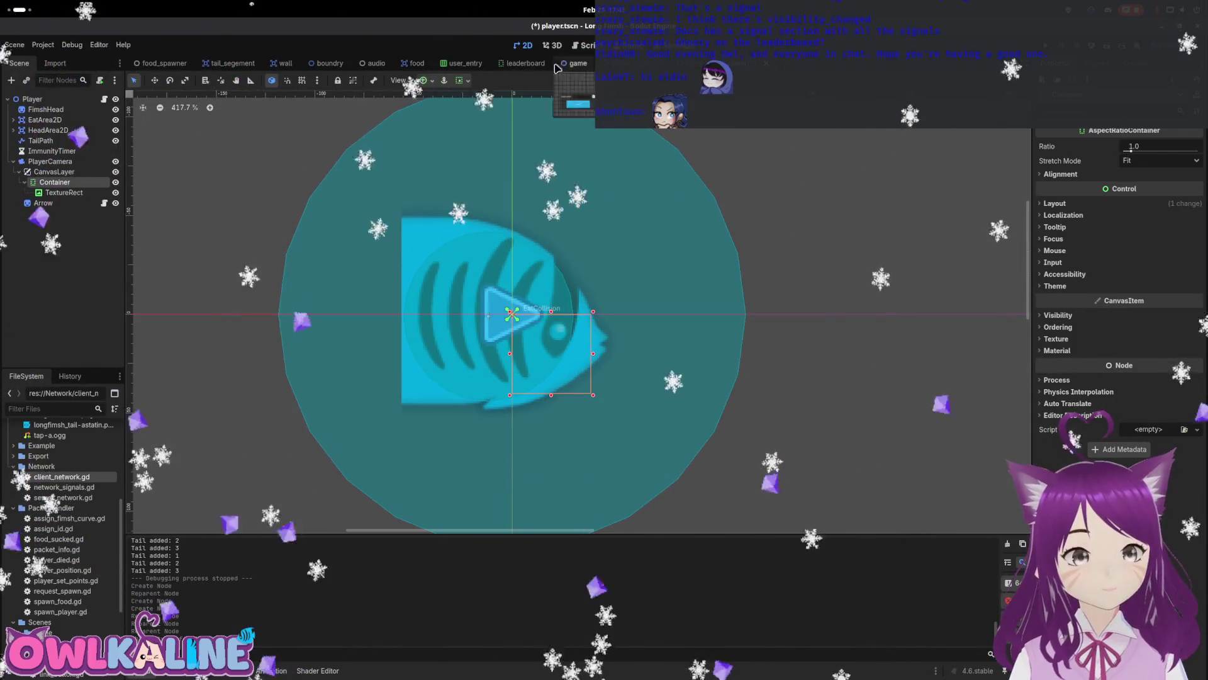
{"action": "left_click", "coordinate": [552, 45]}
{"action": "left_click", "coordinate": [584, 45]}
{"action": "left_click", "coordinate": [64, 192]}
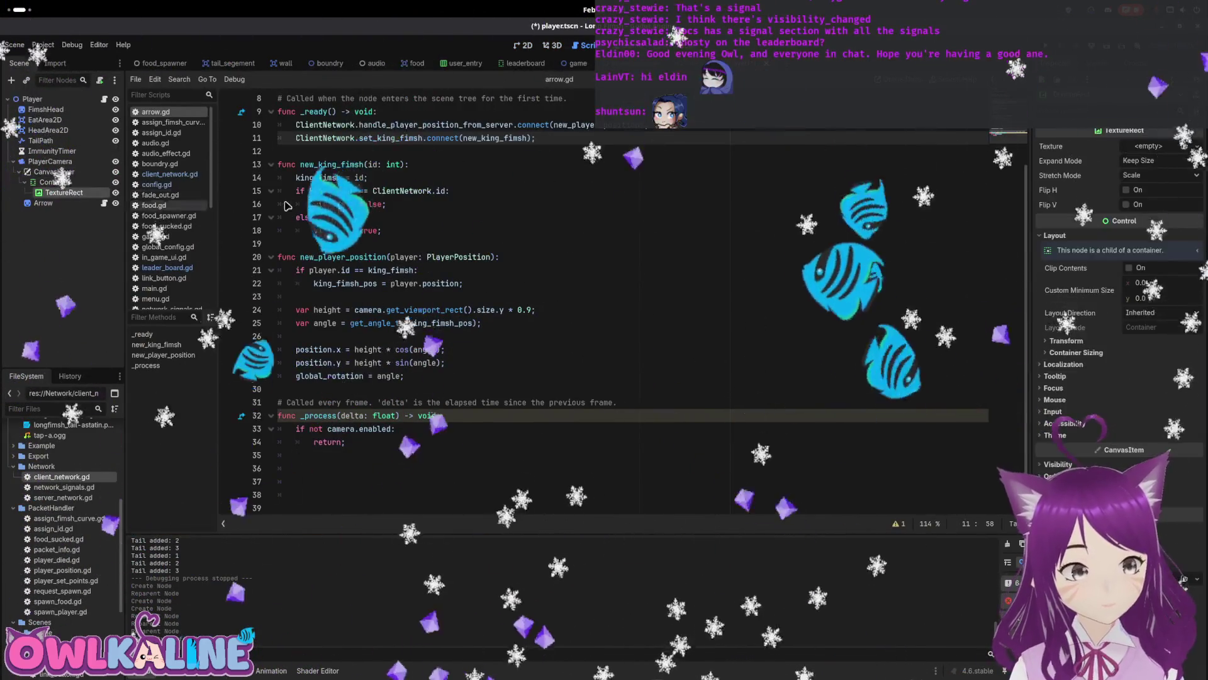
{"action": "scroll", "coordinate": [66, 497], "scroll_direction": "up", "scroll_amount": 3}
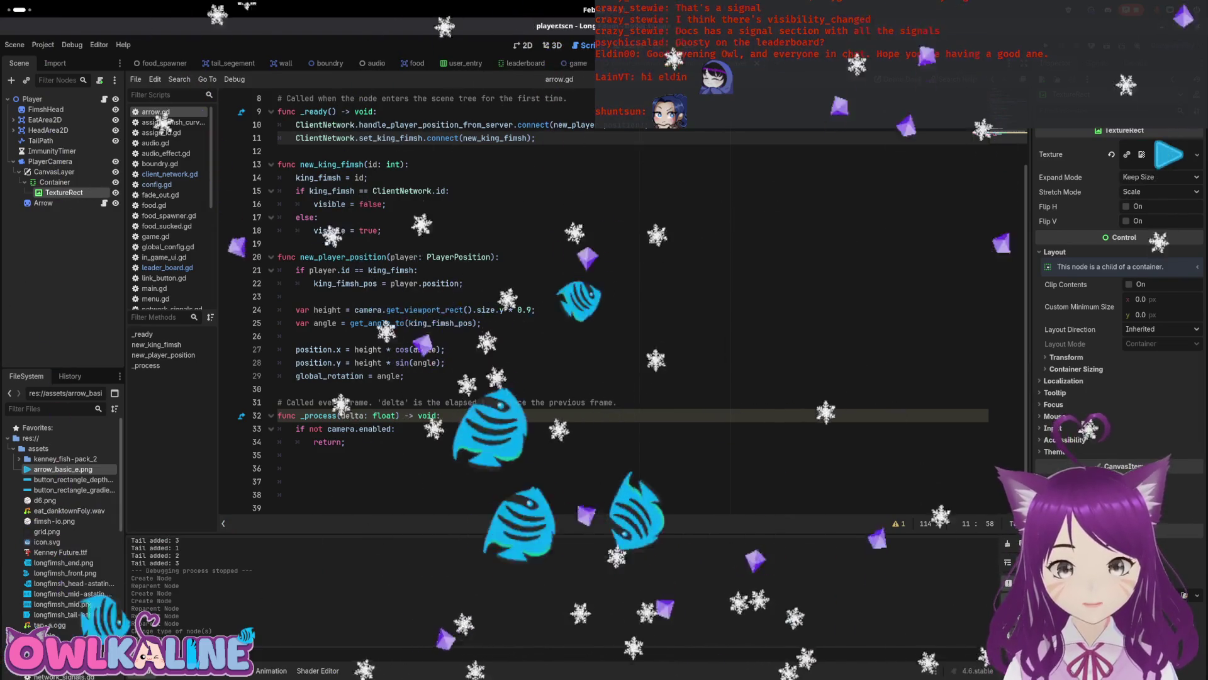
{"action": "key", "text": "F5"}
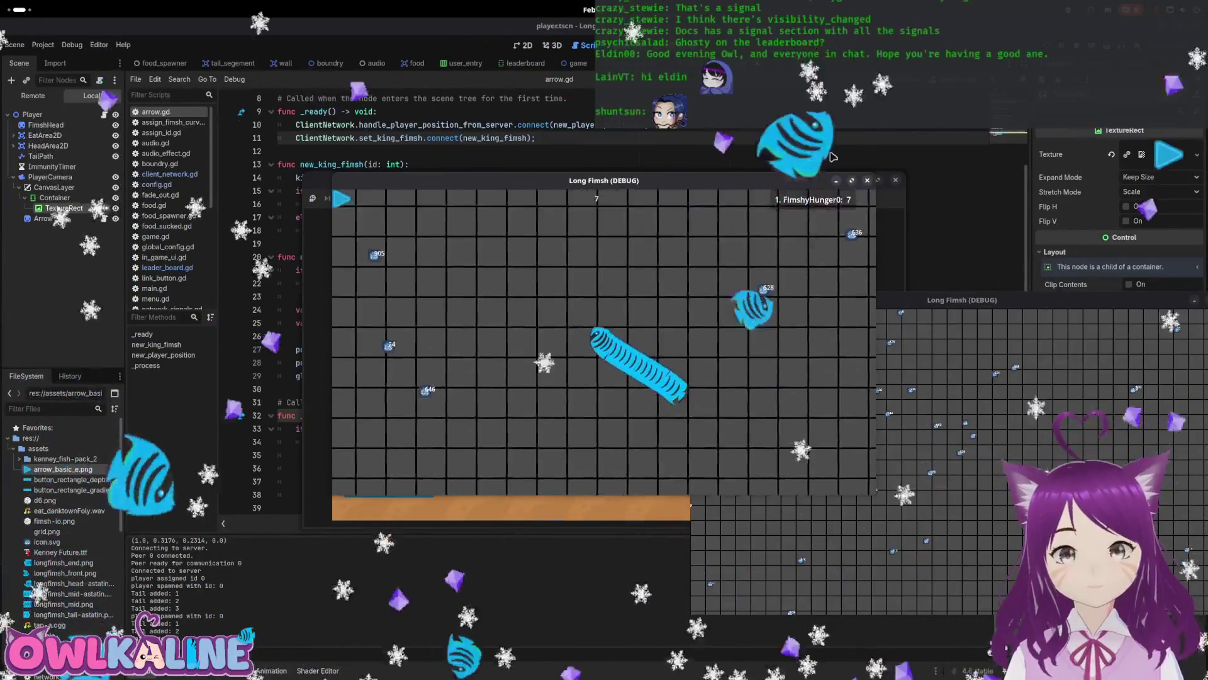
Step: Stop the test run, select Container, and bring up the CanvasLayer node's actions
{"action": "key", "text": "F8"}
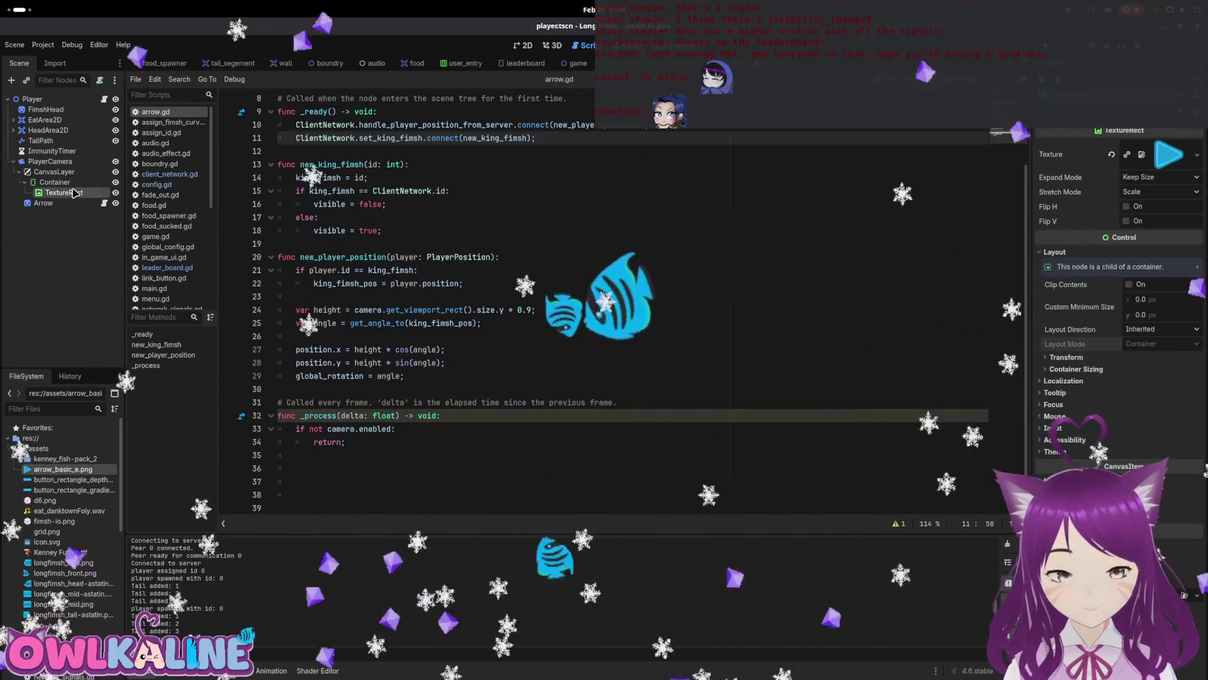
{"action": "left_click", "coordinate": [54, 182]}
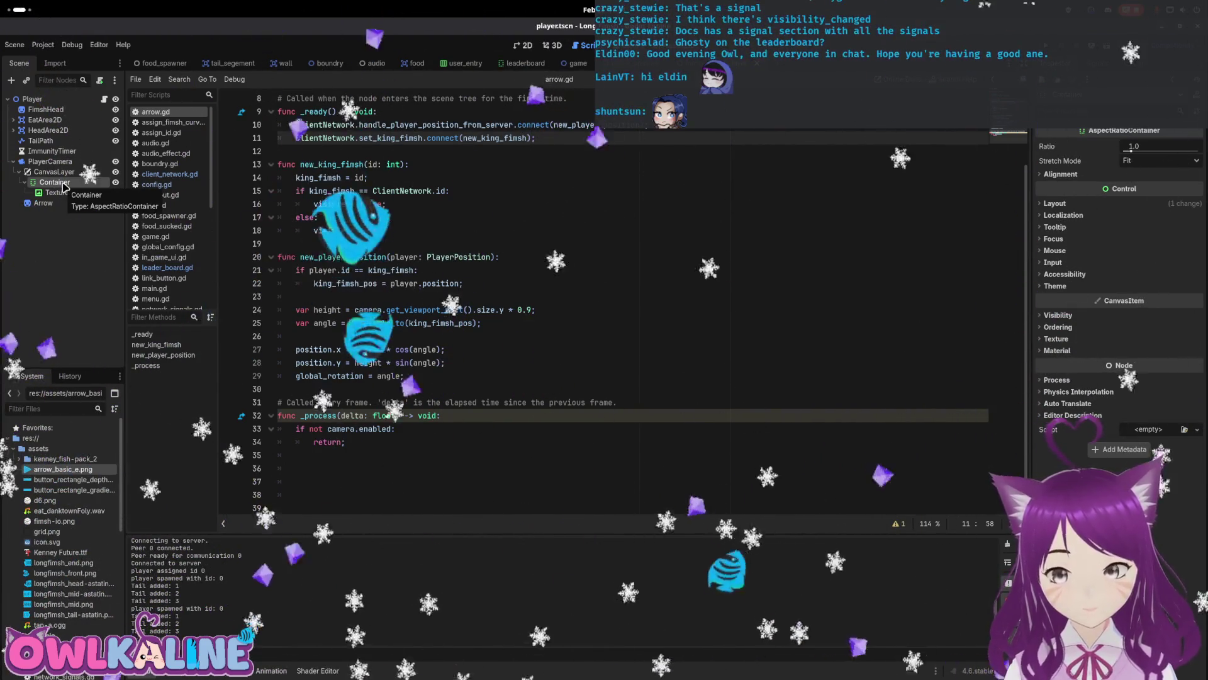
{"action": "right_click", "coordinate": [54, 172]}
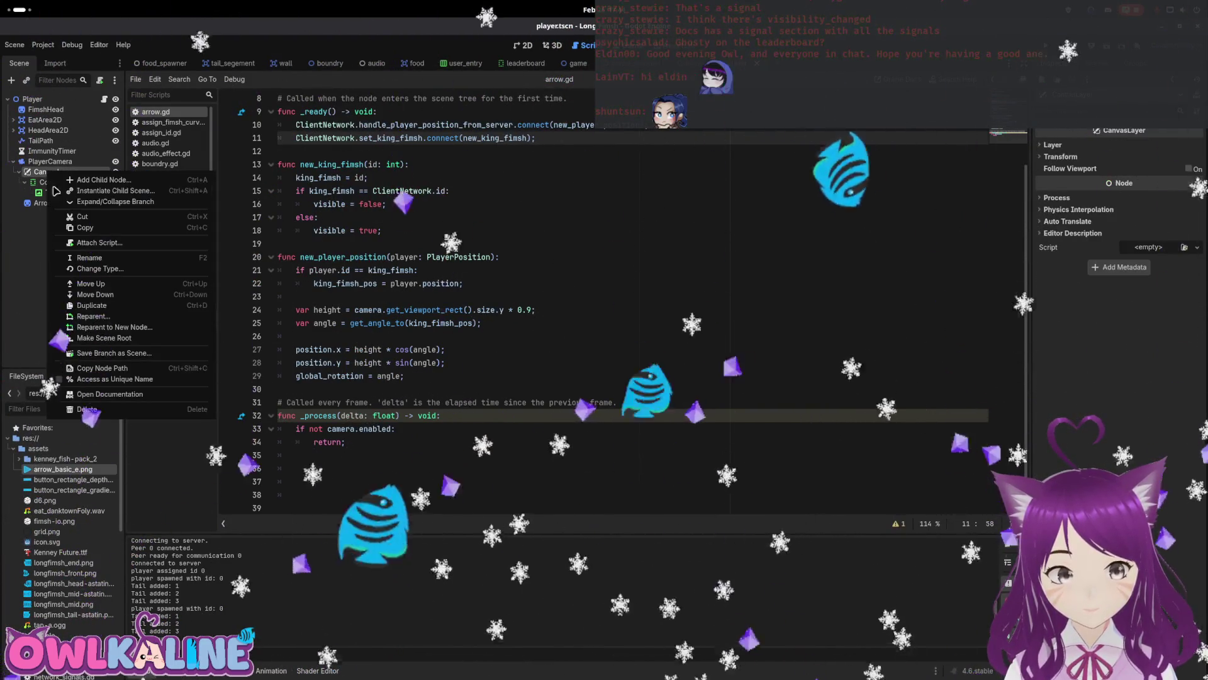
Step: Delete CanvasLayer with its children and inspect Arrow's Offset and Animation settings
{"action": "left_click", "coordinate": [104, 410]}
{"action": "left_click", "coordinate": [633, 272]}
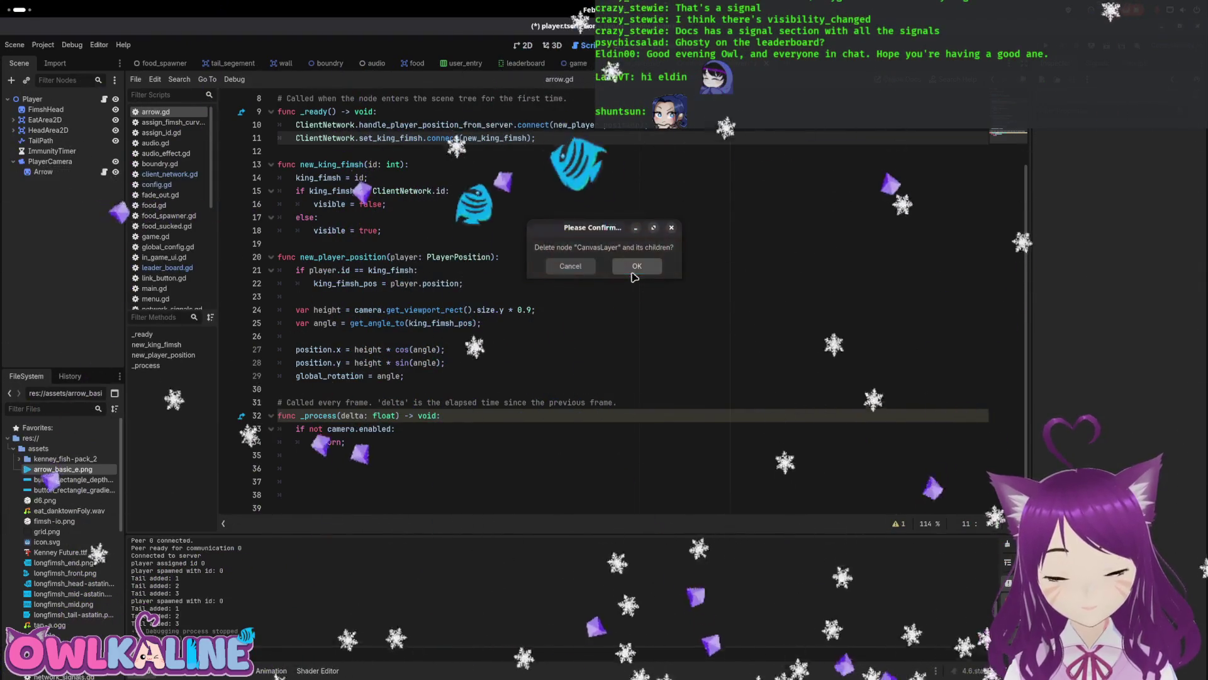
{"action": "left_click", "coordinate": [43, 172]}
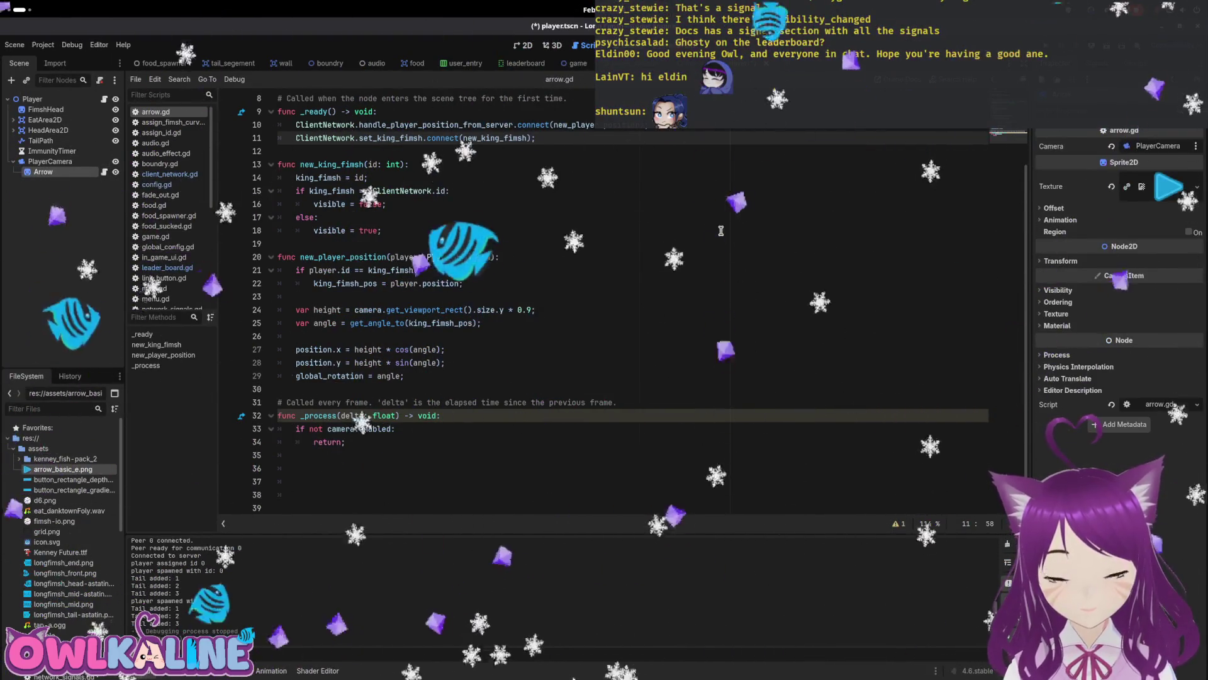
{"action": "left_click", "coordinate": [1054, 208]}
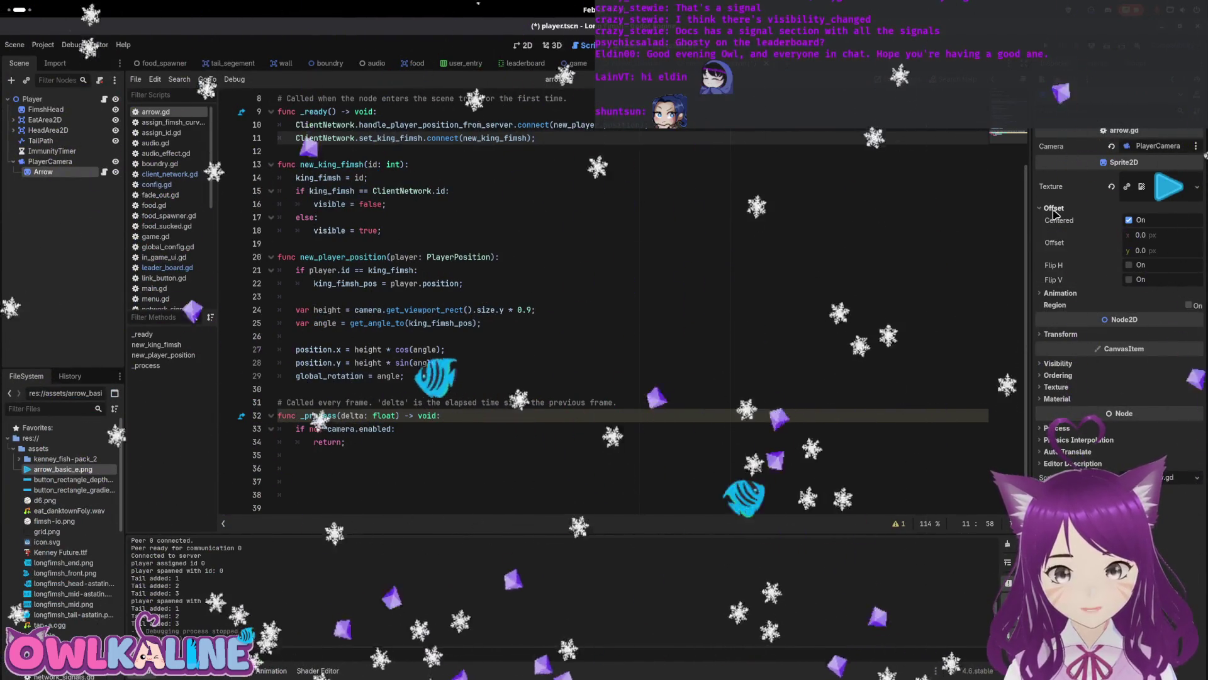
{"action": "left_click", "coordinate": [1054, 208]}
{"action": "left_click", "coordinate": [1062, 220]}
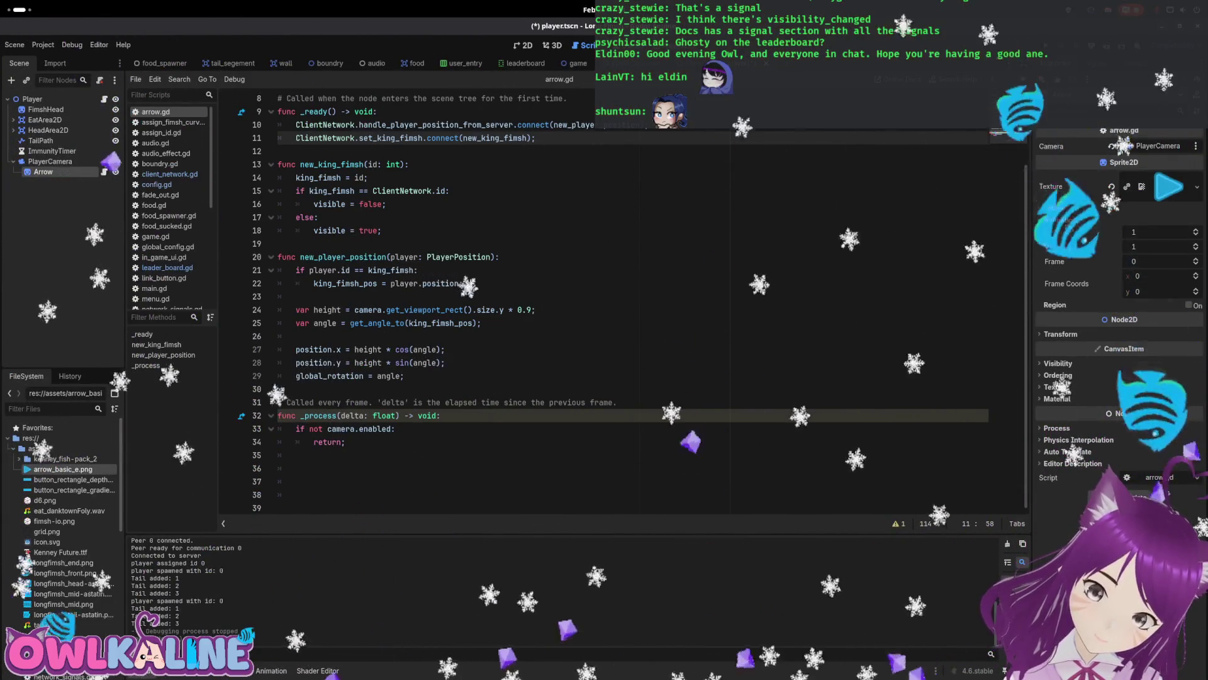
{"action": "left_click", "coordinate": [1067, 224]}
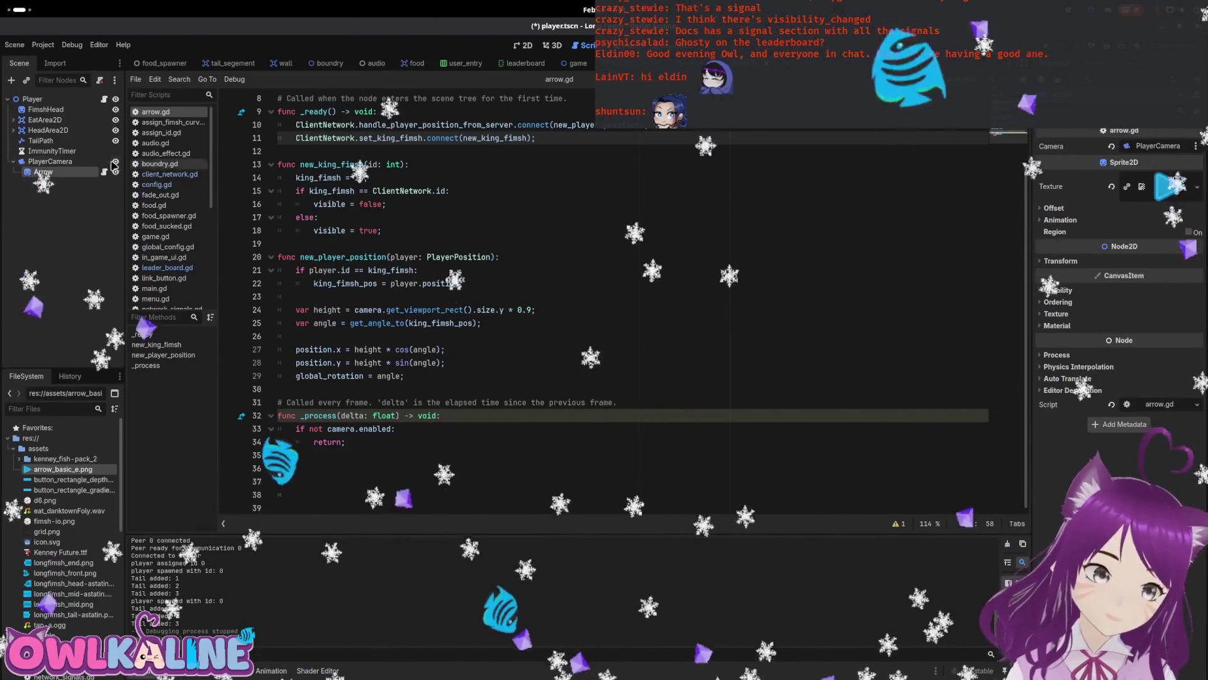
Step: Turn off PlayerCamera's Ignore Rotation and run the game again
{"action": "left_click", "coordinate": [57, 162]}
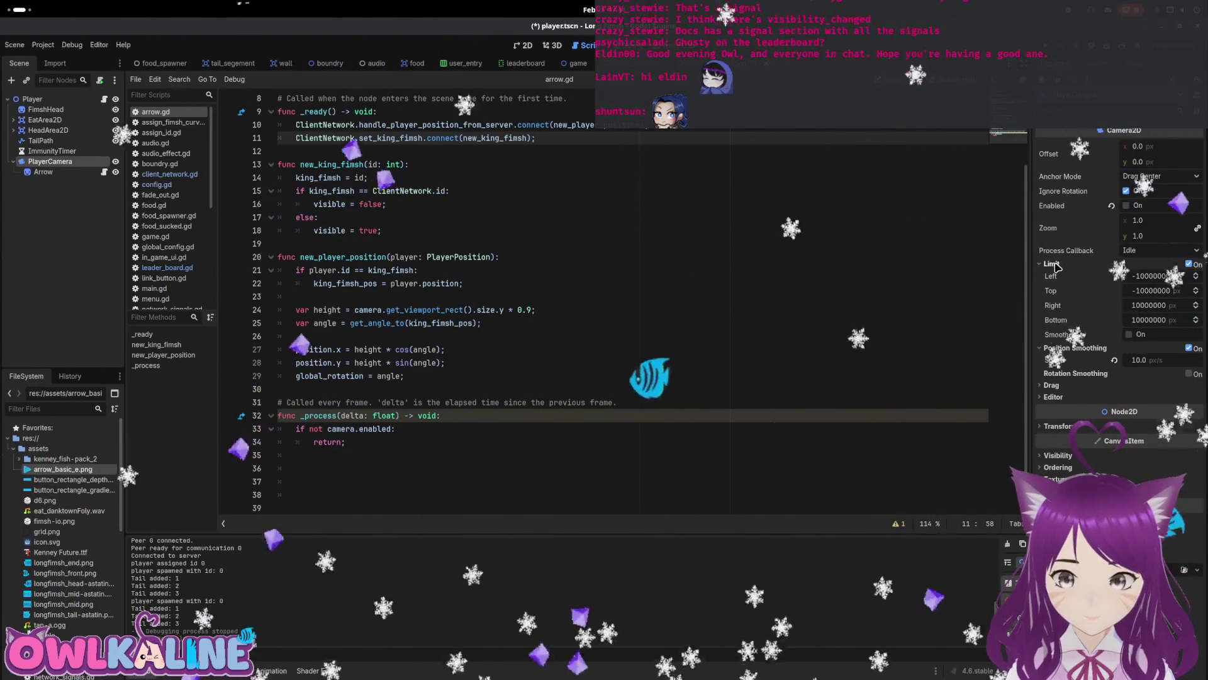
{"action": "left_click", "coordinate": [1126, 191]}
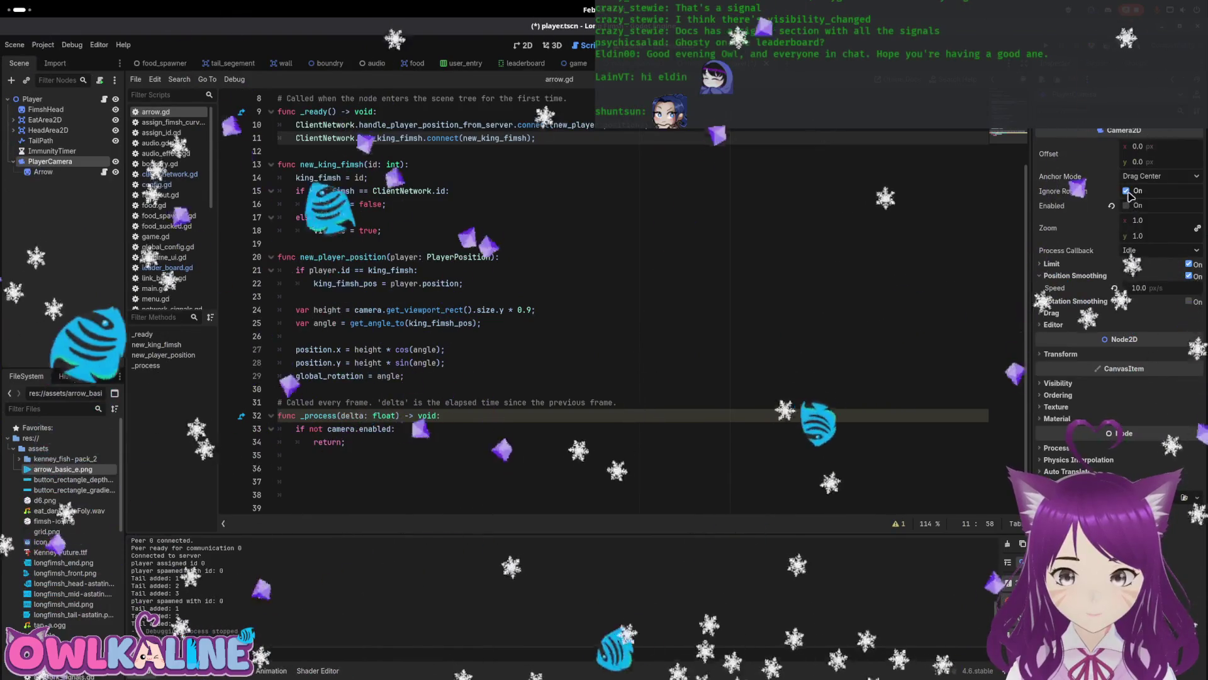
{"action": "key", "text": "F5"}
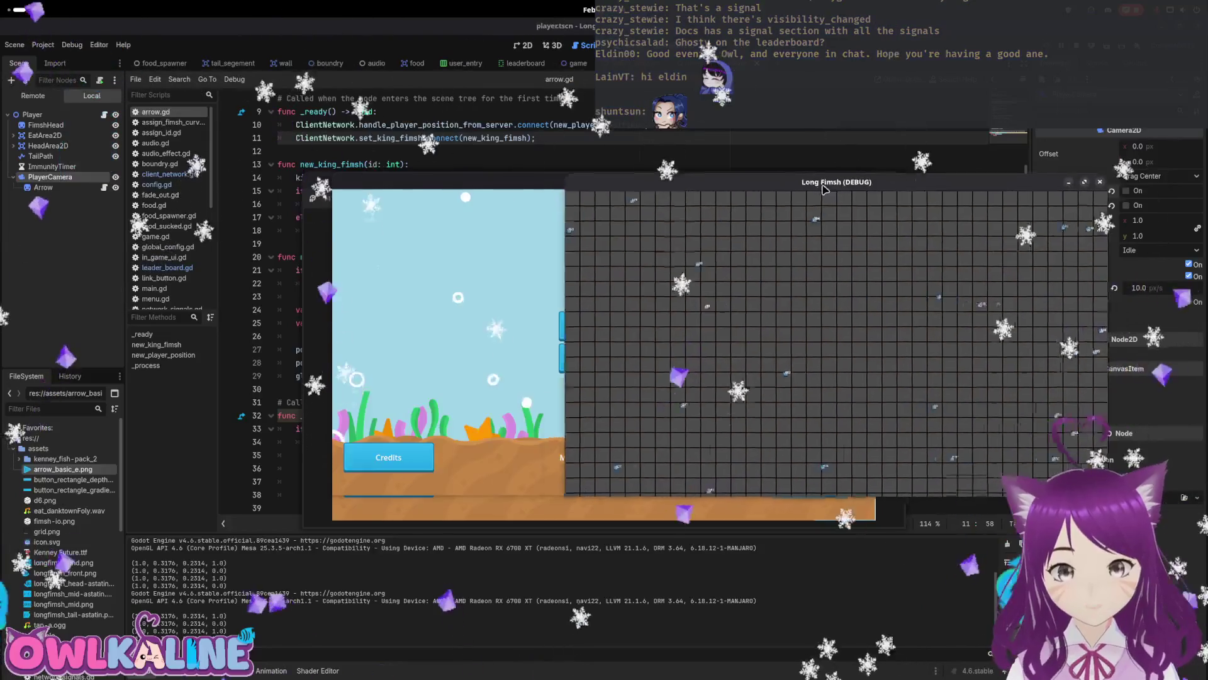
Step: Join as a client, check that the camera rotates with the fish, then stop the game
{"action": "left_click", "coordinate": [585, 321]}
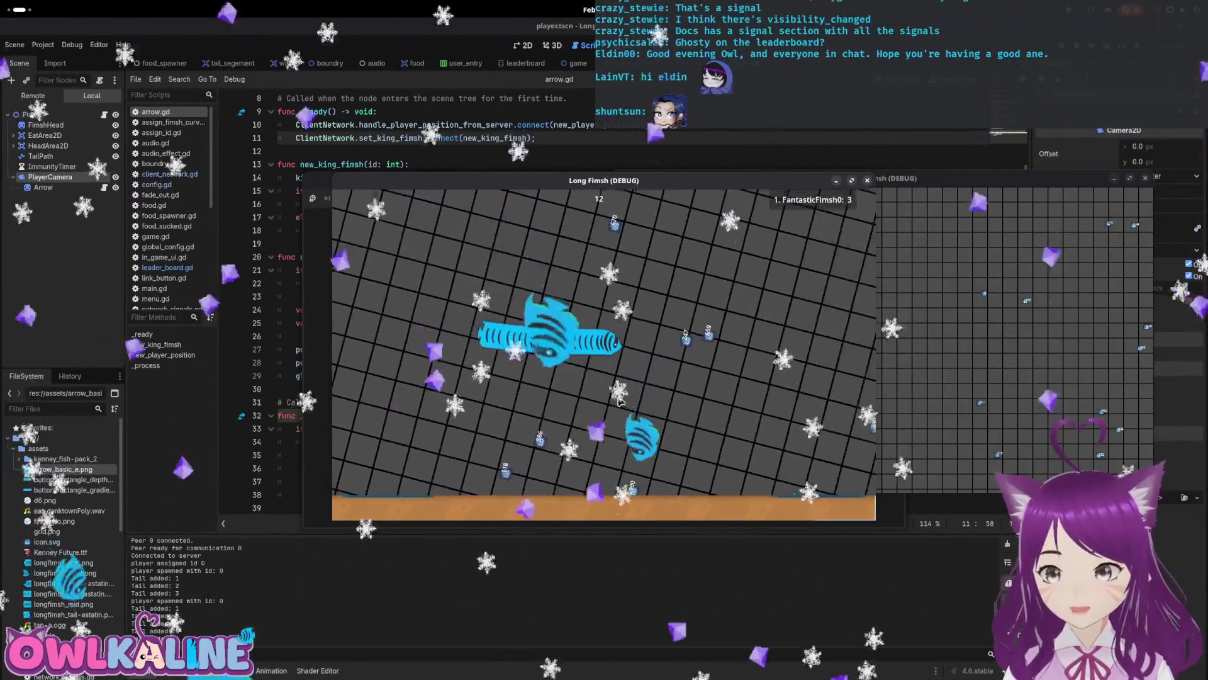
{"action": "key", "text": "F8"}
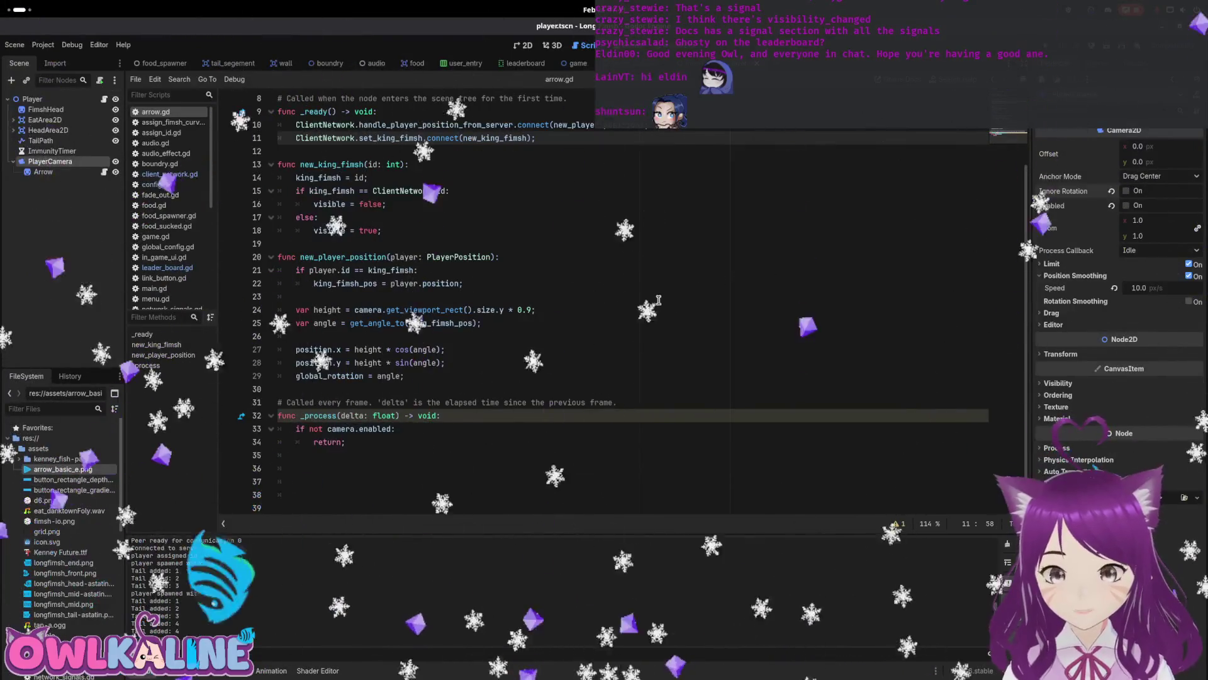
{"action": "key", "text": "ctrl+a"}
{"action": "key", "text": "ctrl+s"}
{"action": "left_click", "coordinate": [746, 257]}
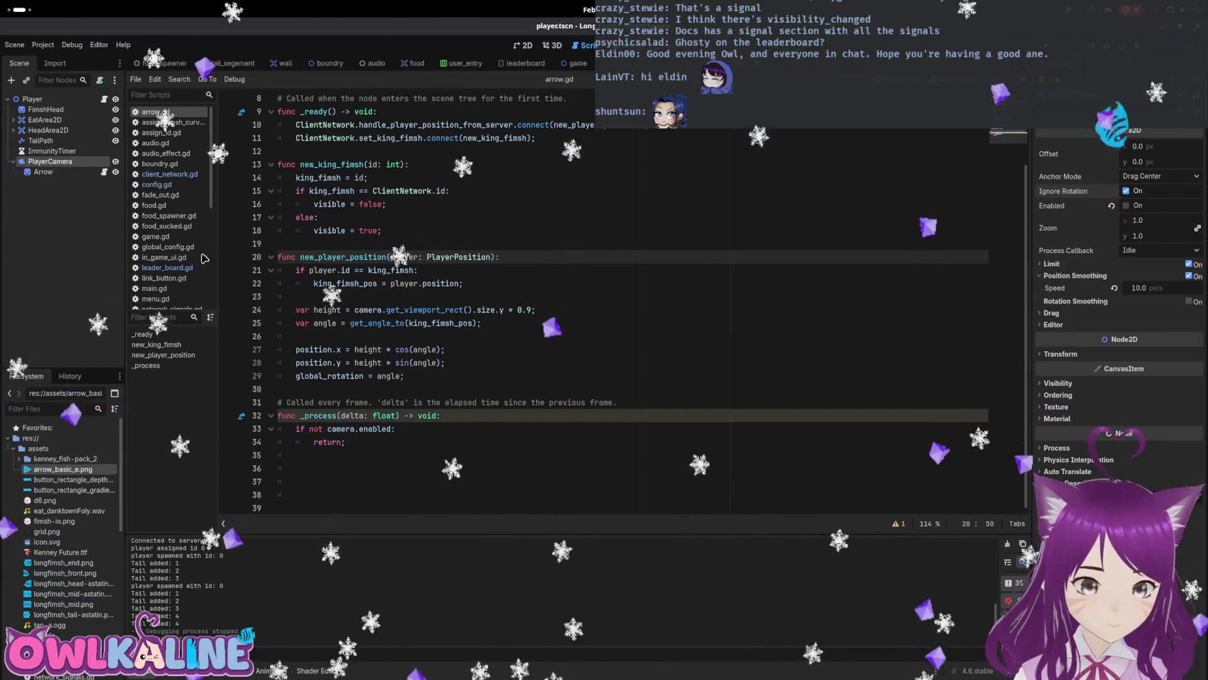
{"action": "left_click", "coordinate": [56, 174]}
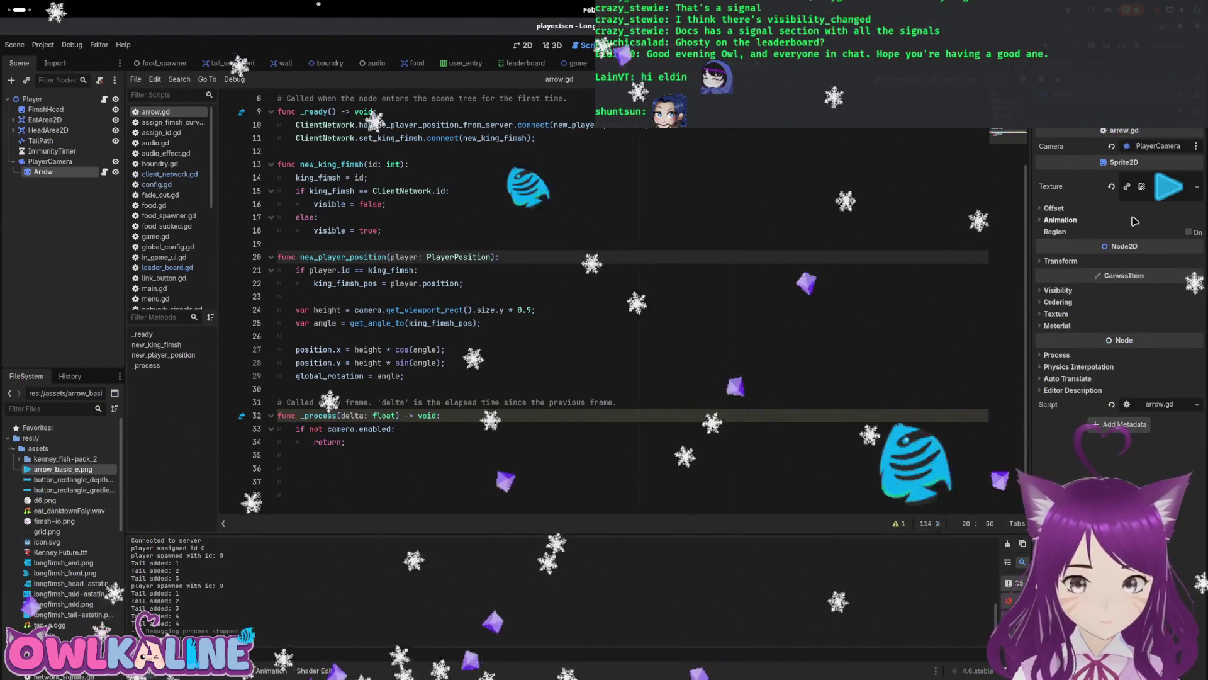
{"action": "left_click", "coordinate": [1070, 220]}
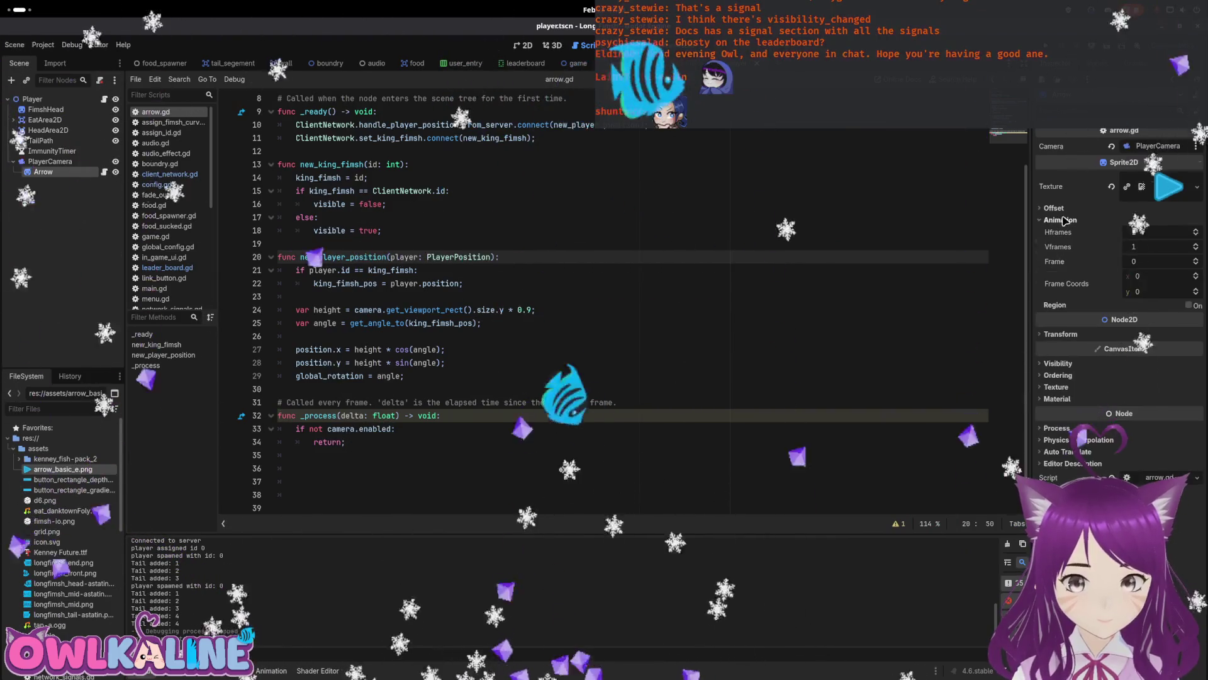
{"action": "left_click", "coordinate": [1063, 209]}
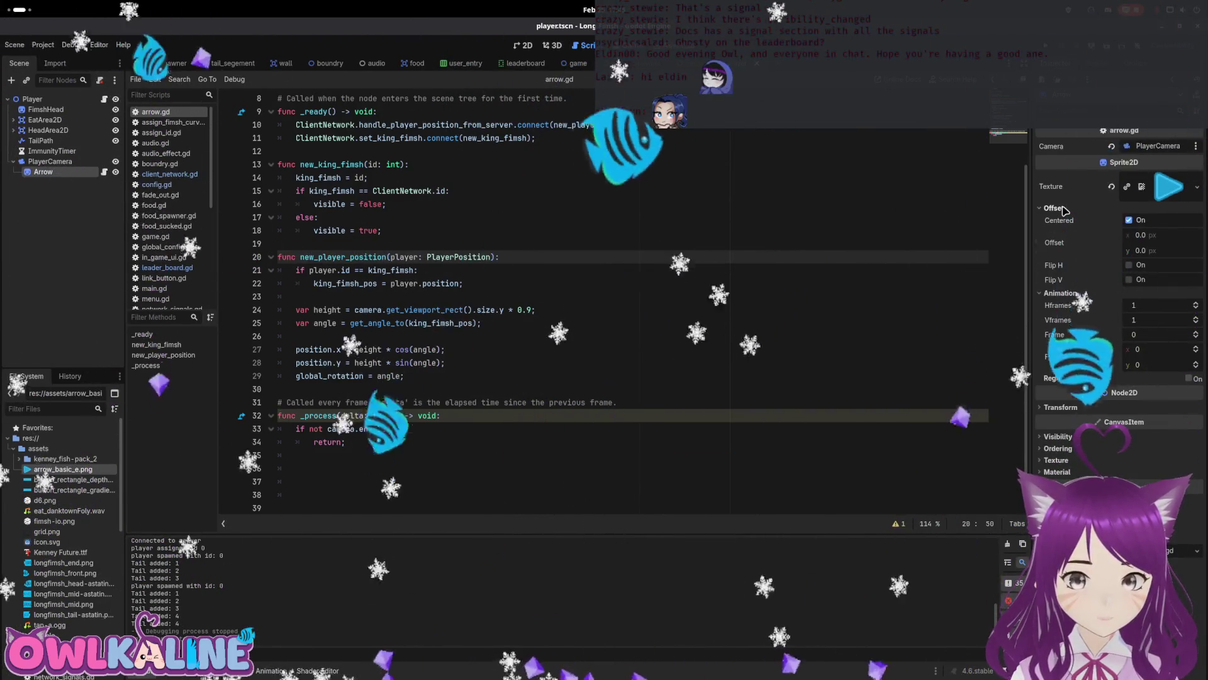
{"action": "left_click", "coordinate": [1064, 208]}
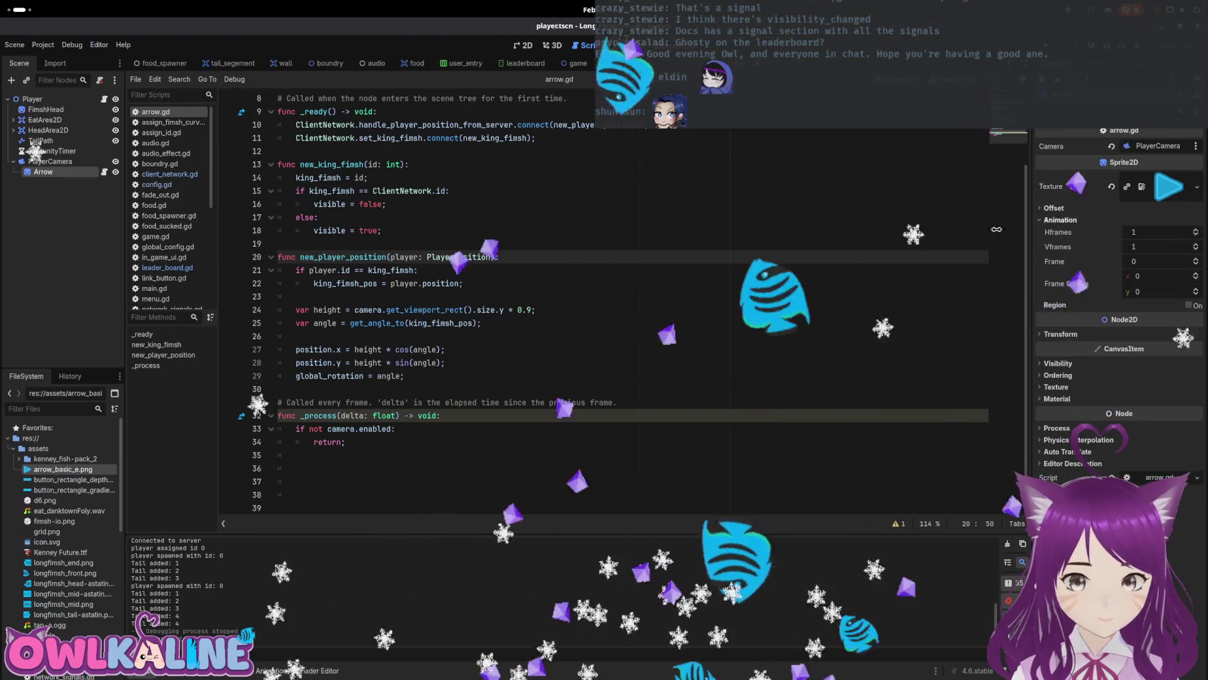
{"action": "scroll", "coordinate": [545, 227], "scroll_direction": "up", "scroll_amount": 2}
{"action": "left_click", "coordinate": [567, 217]}
{"action": "key", "text": "Return"}
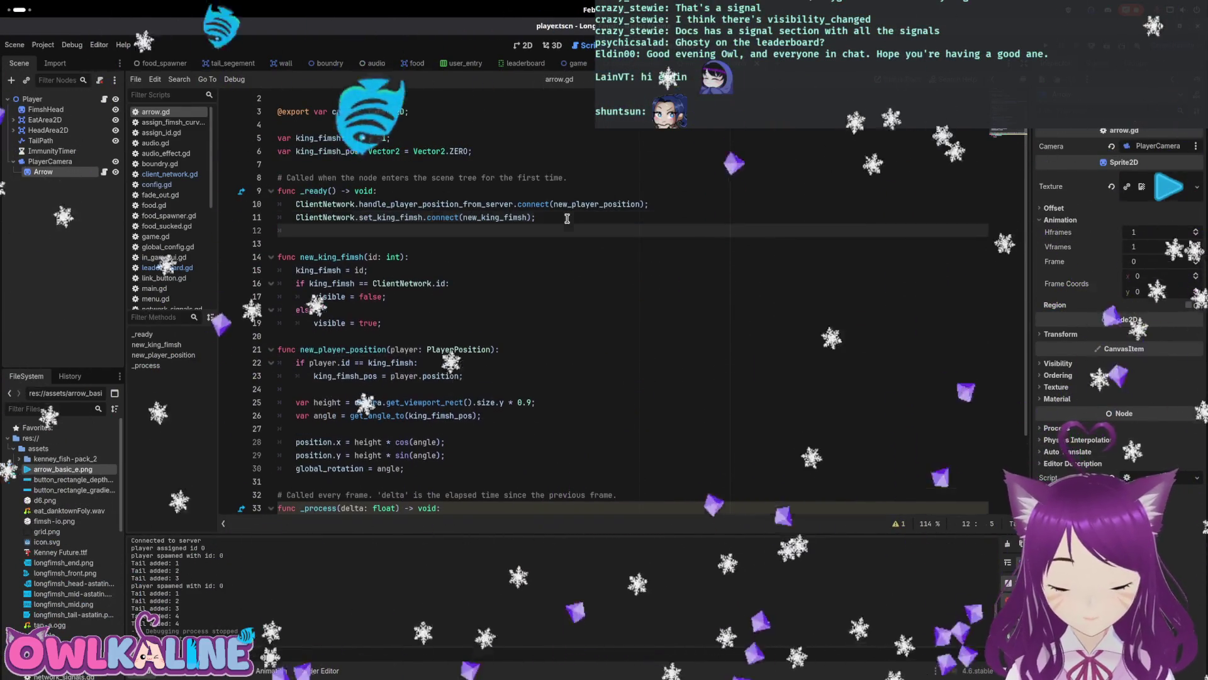
{"action": "type", "text": "rotat"}
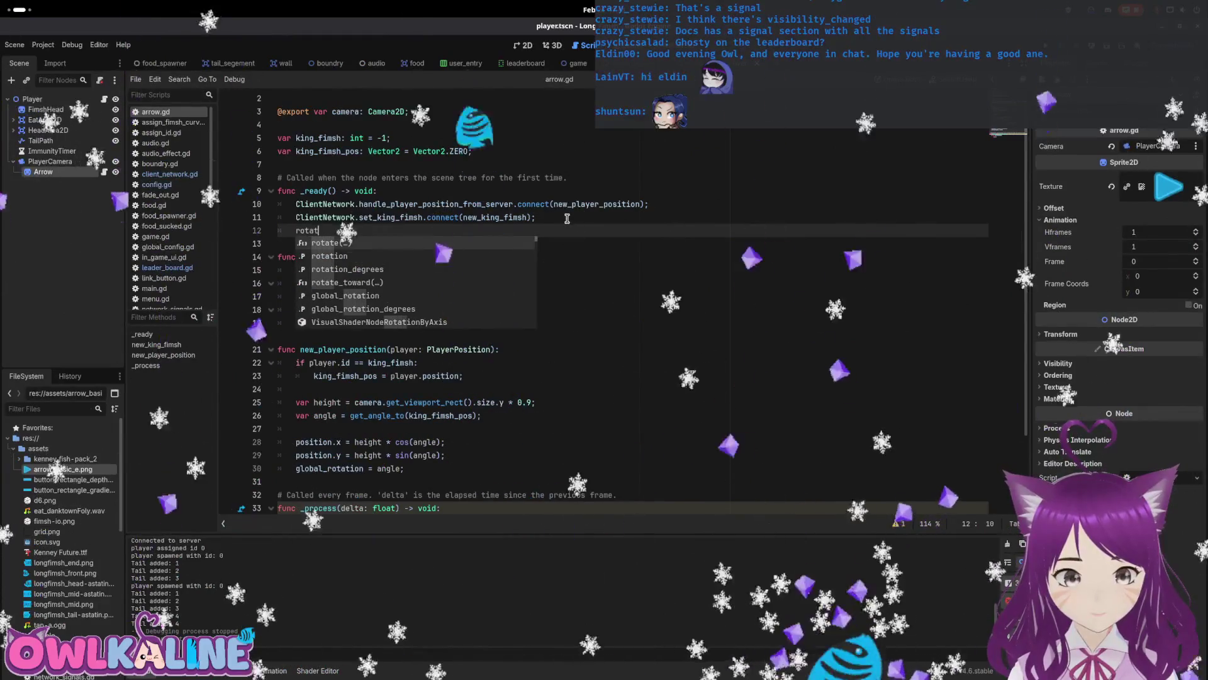
{"action": "key", "text": "Down"}
{"action": "key", "text": "Down"}
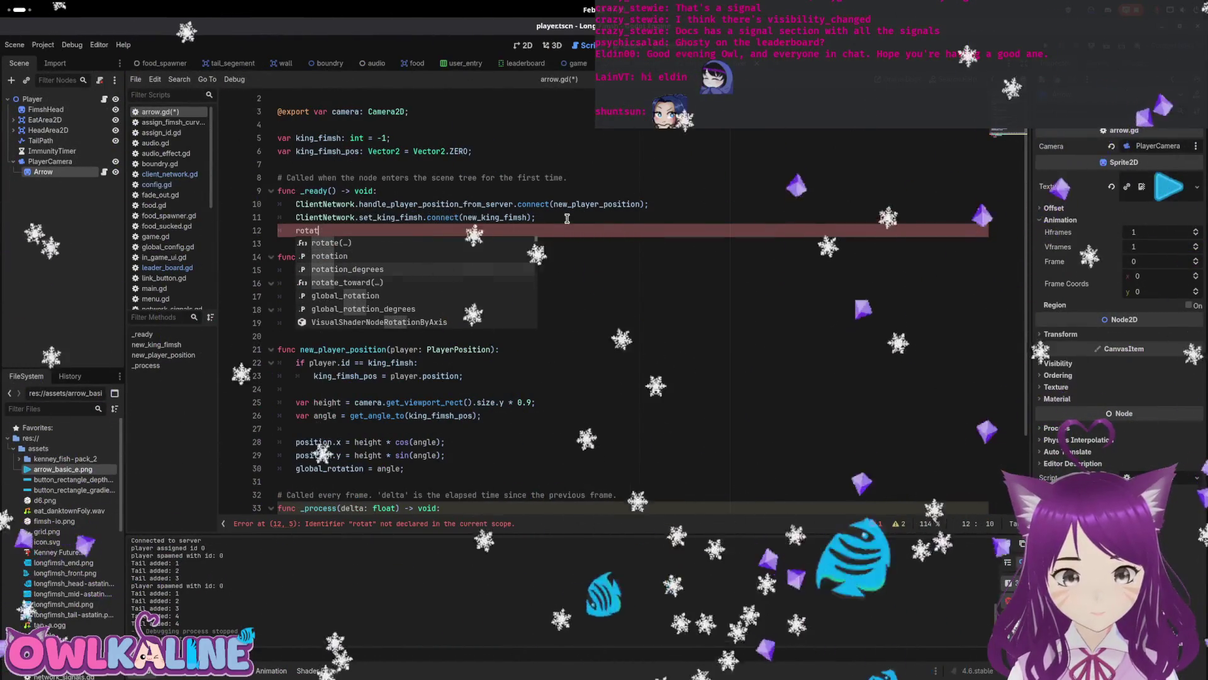
{"action": "key", "text": "Down"}
{"action": "key", "text": "Down"}
{"action": "key", "text": "Down"}
{"action": "key", "text": "Down"}
{"action": "key", "text": "Down"}
{"action": "key", "text": "Down"}
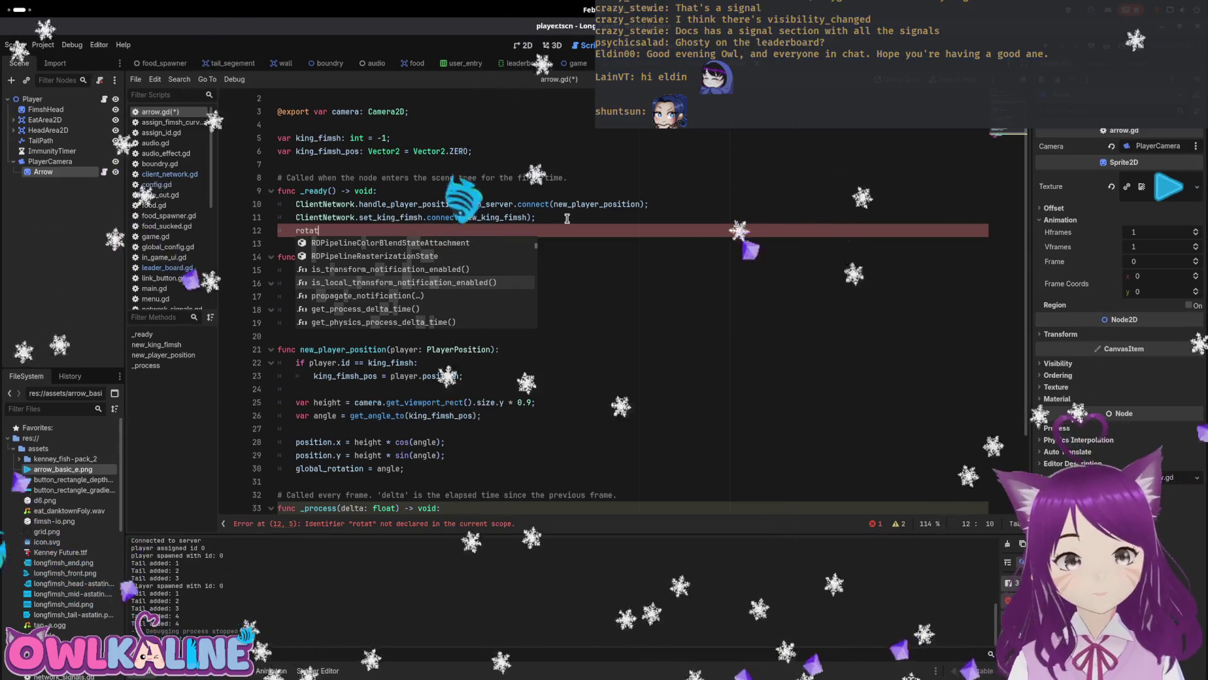
{"action": "key", "text": "Down"}
{"action": "key", "text": "Down"}
{"action": "key", "text": "Down"}
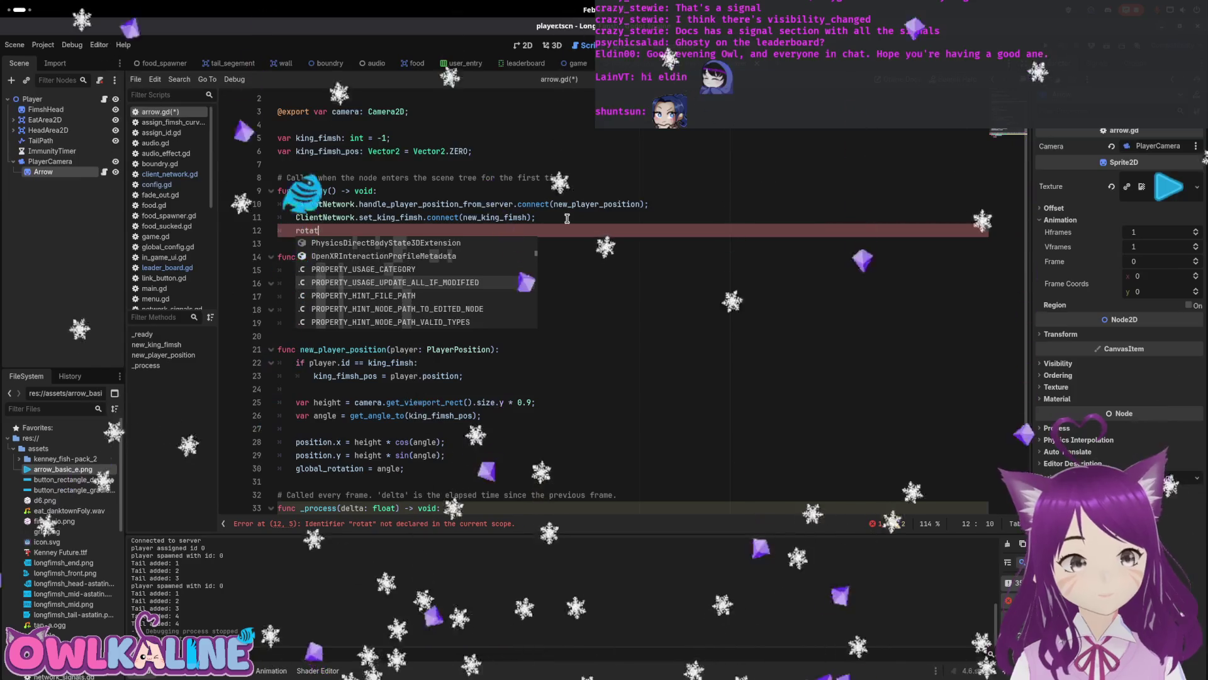
{"action": "key", "text": "Down"}
{"action": "key", "text": "Down"}
{"action": "key", "text": "Down"}
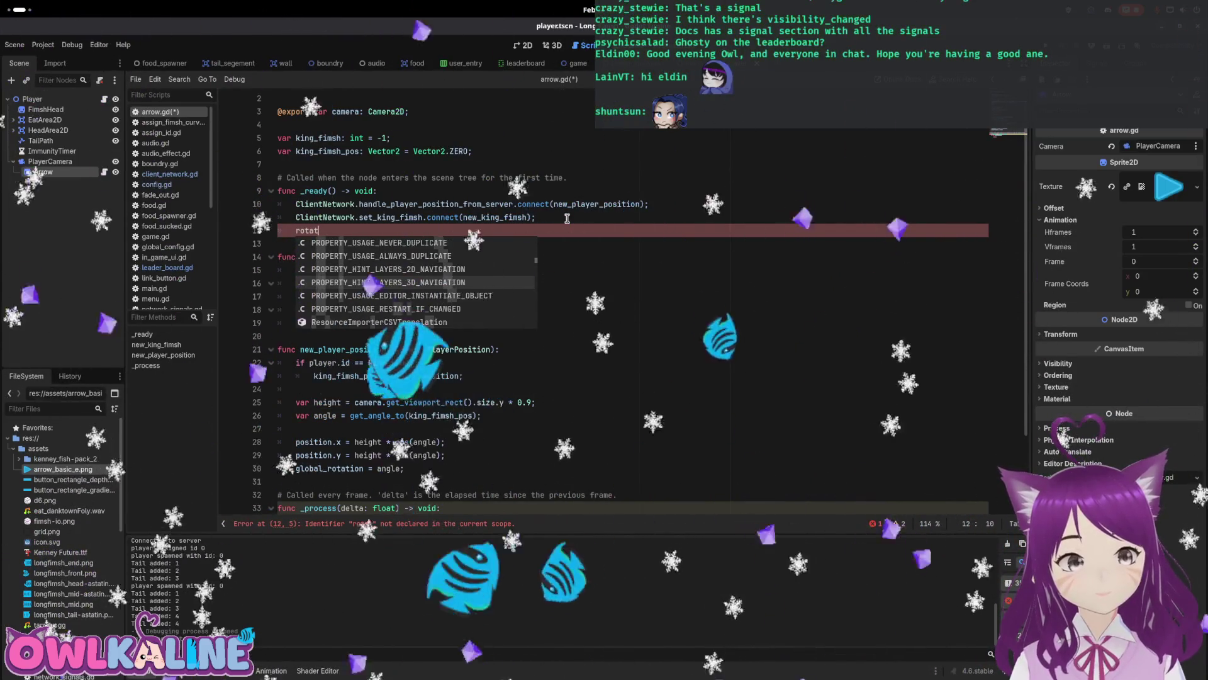
{"action": "key", "text": "Down"}
{"action": "key", "text": "Down"}
{"action": "key", "text": "Down"}
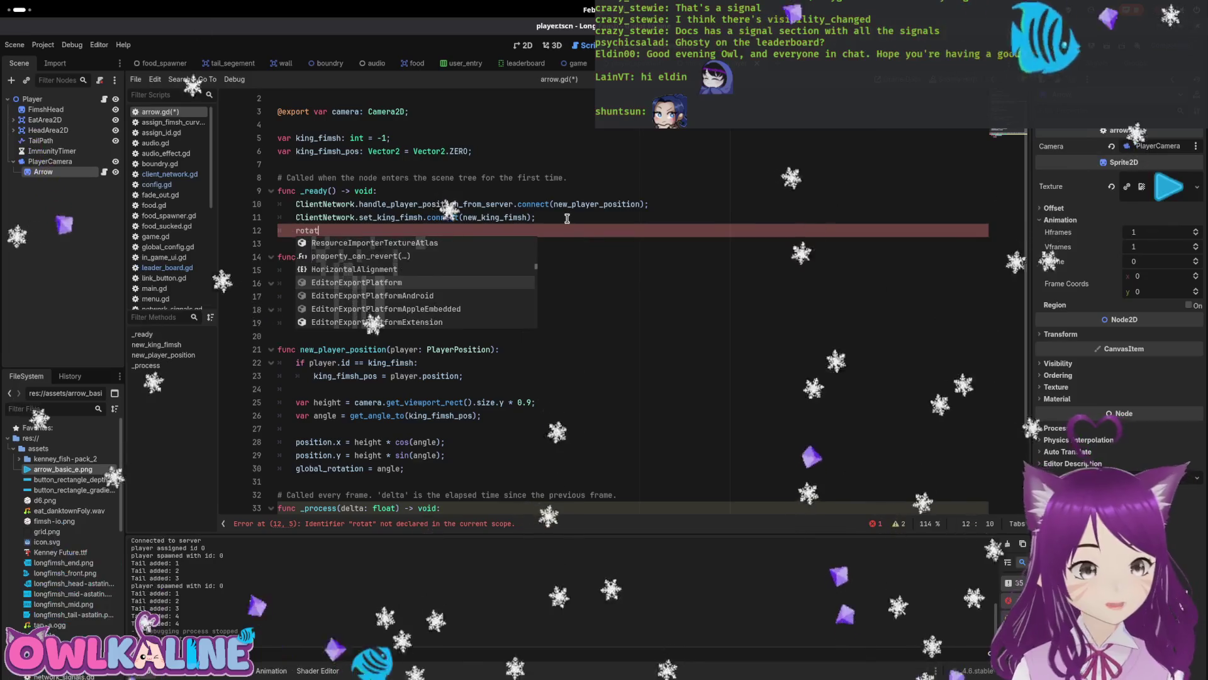
{"action": "key", "text": "Down"}
{"action": "key", "text": "Down"}
{"action": "key", "text": "Down"}
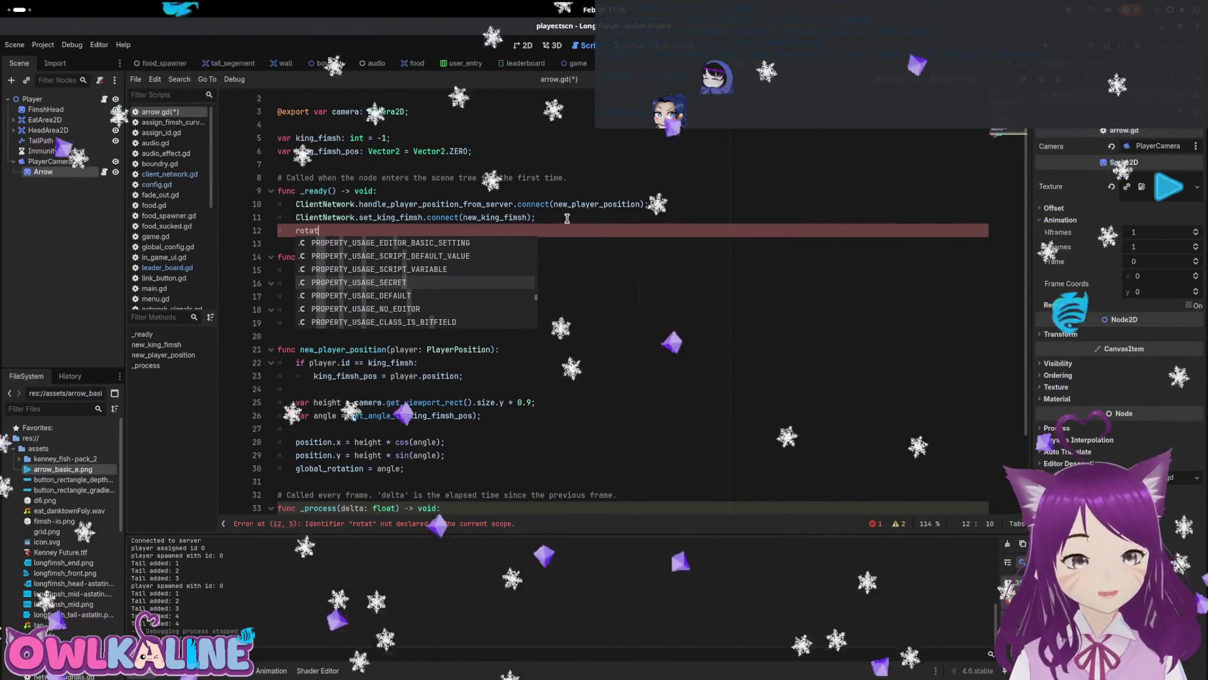
{"action": "key", "text": "Page_Up"}
{"action": "key", "text": "Page_Up"}
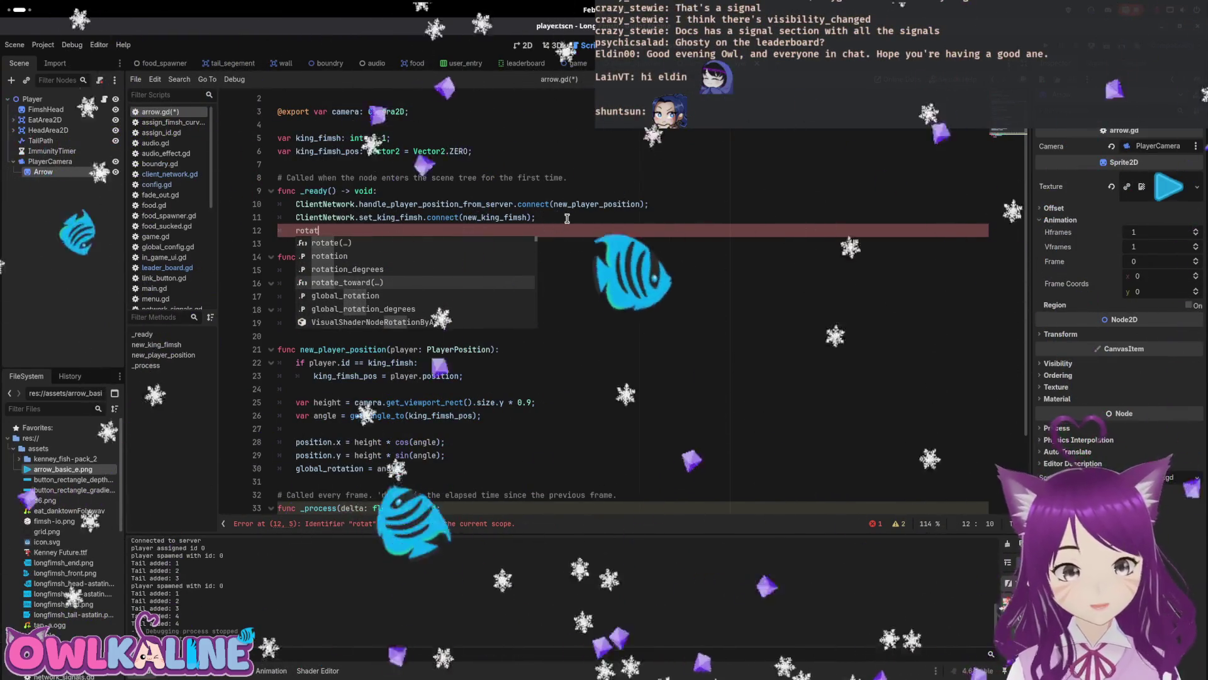
{"action": "key", "text": "BackSpace"}
{"action": "key", "text": "BackSpace"}
{"action": "key", "text": "BackSpace"}
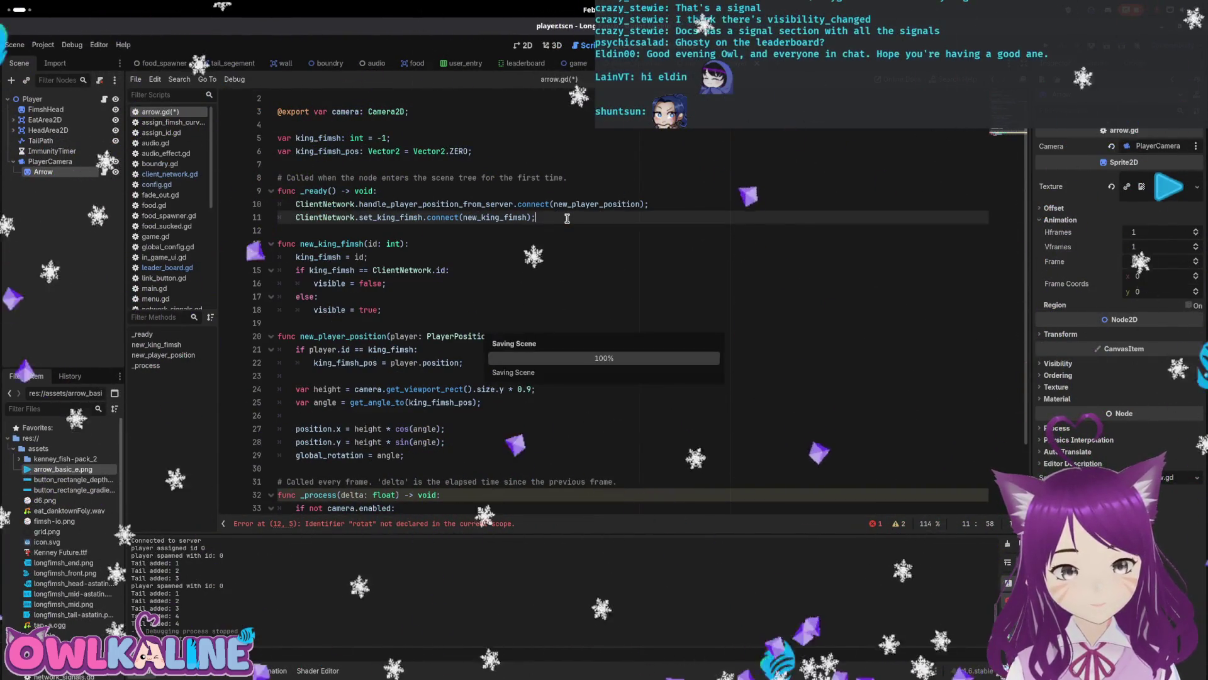
{"action": "scroll", "coordinate": [571, 302], "scroll_direction": "down", "scroll_amount": 2}
{"action": "left_click", "coordinate": [464, 372]}
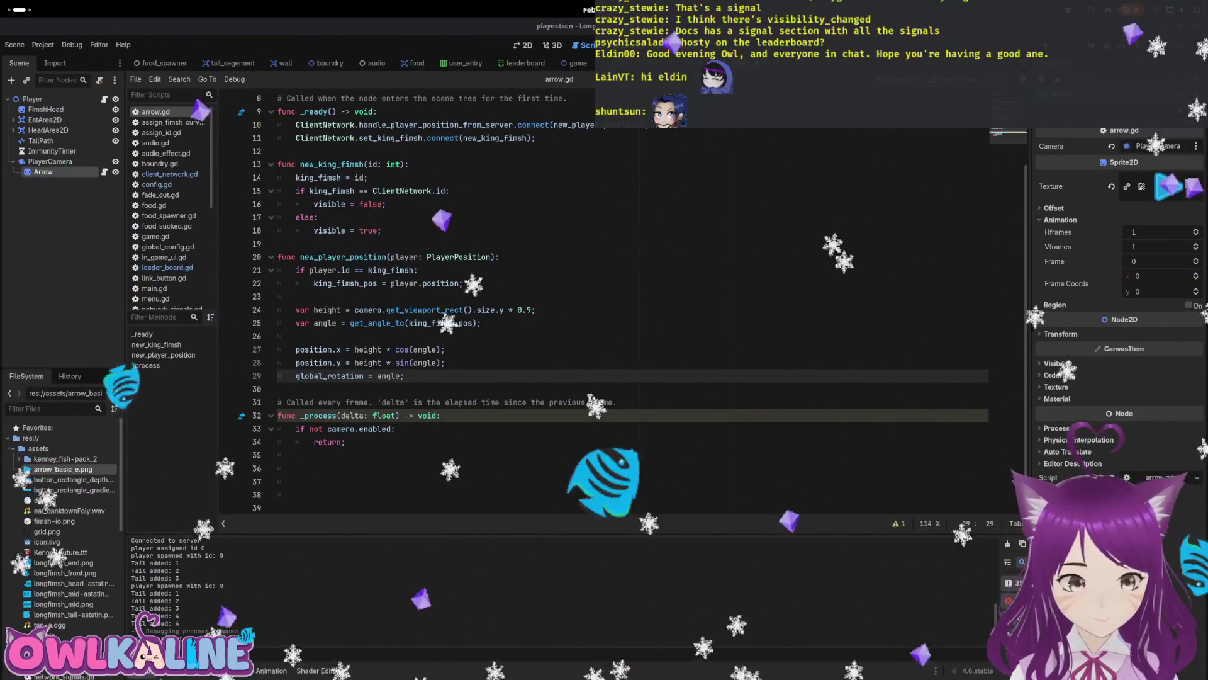
Step: Cut the Arrow node from the Player scene and paste it under Game in the game scene
{"action": "right_click", "coordinate": [56, 179]}
{"action": "left_click", "coordinate": [94, 263]}
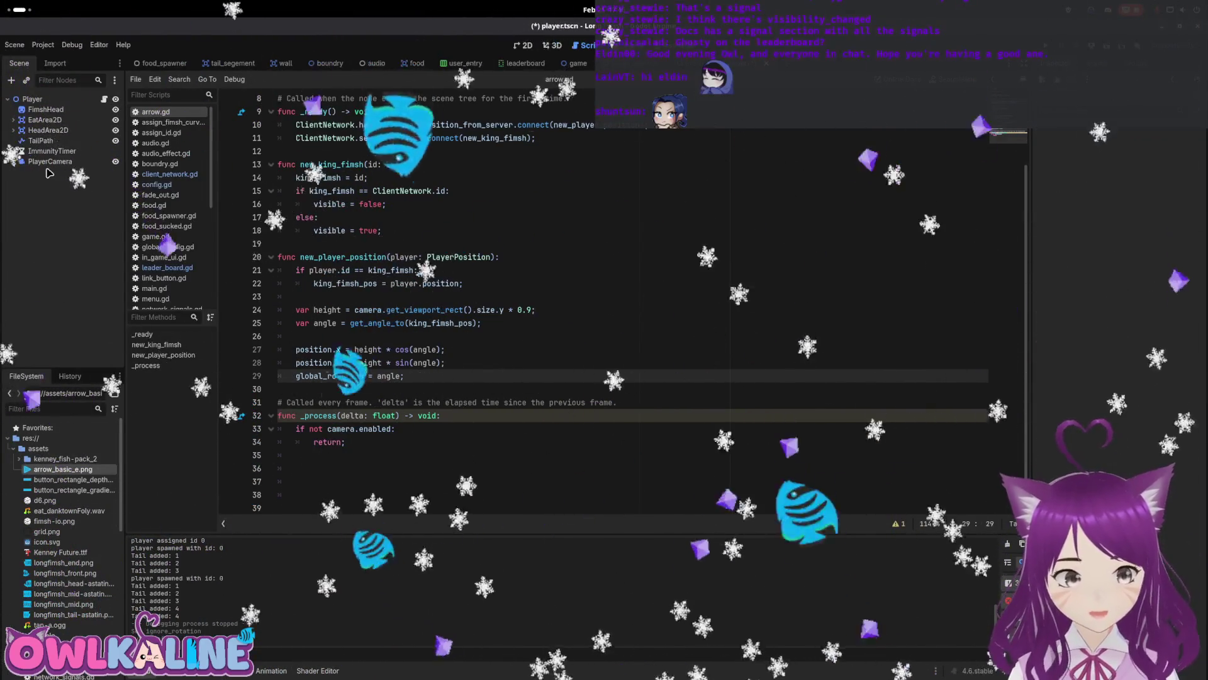
{"action": "left_click", "coordinate": [576, 64]}
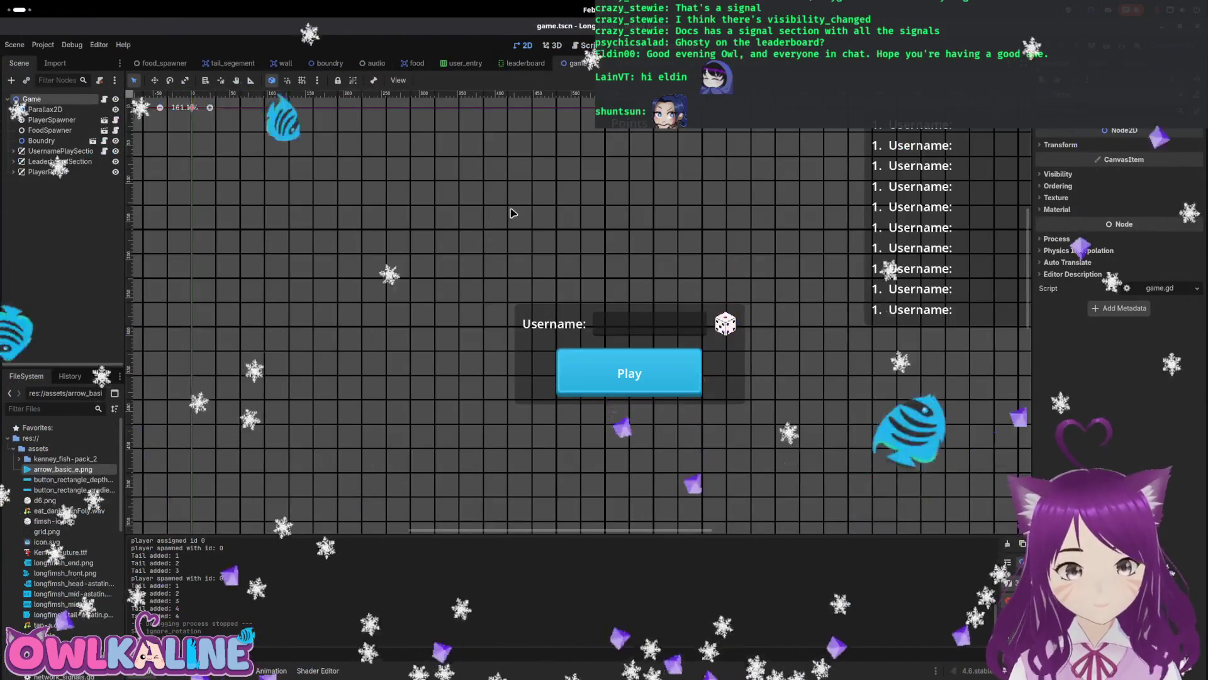
{"action": "scroll", "coordinate": [511, 212], "scroll_direction": "down", "scroll_amount": 5}
{"action": "scroll", "coordinate": [550, 211], "scroll_direction": "up", "scroll_amount": 3}
{"action": "right_click", "coordinate": [32, 100]}
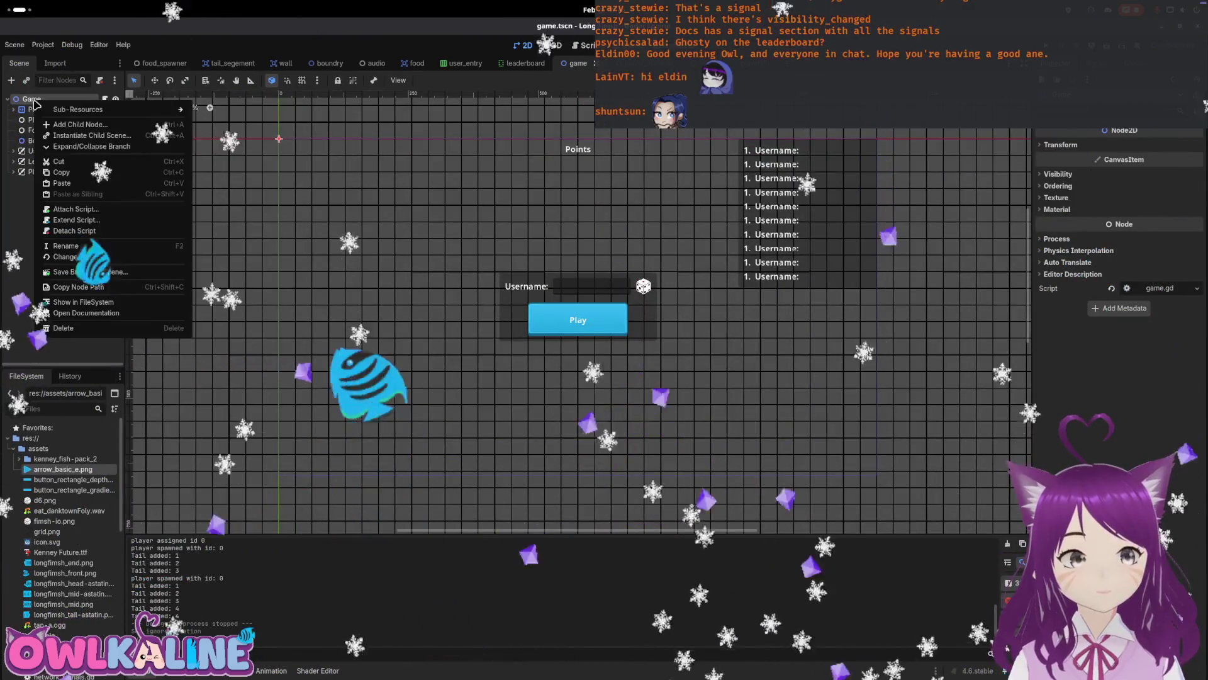
{"action": "left_click", "coordinate": [62, 183]}
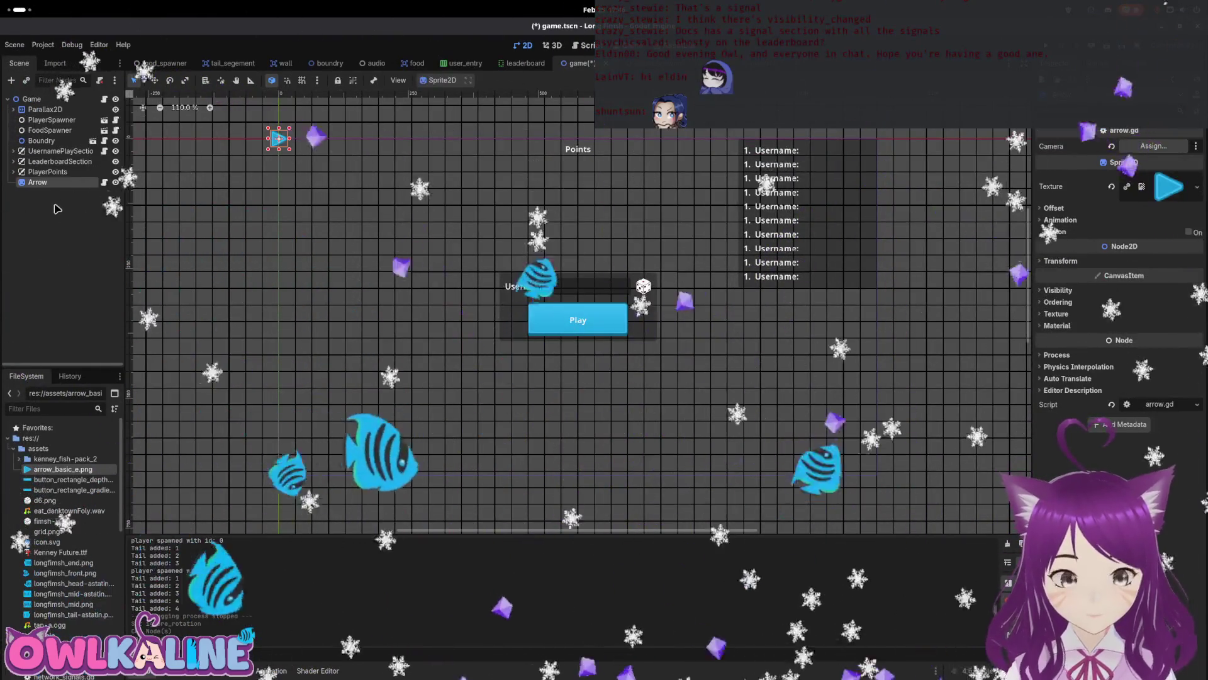
Step: Open the Arrow node's arrow.gd script
{"action": "left_click", "coordinate": [104, 183]}
{"action": "scroll", "coordinate": [441, 251], "scroll_direction": "up", "scroll_amount": 3}
{"action": "left_click_drag", "start_coordinate": [410, 124], "coordinate": [279, 111]}
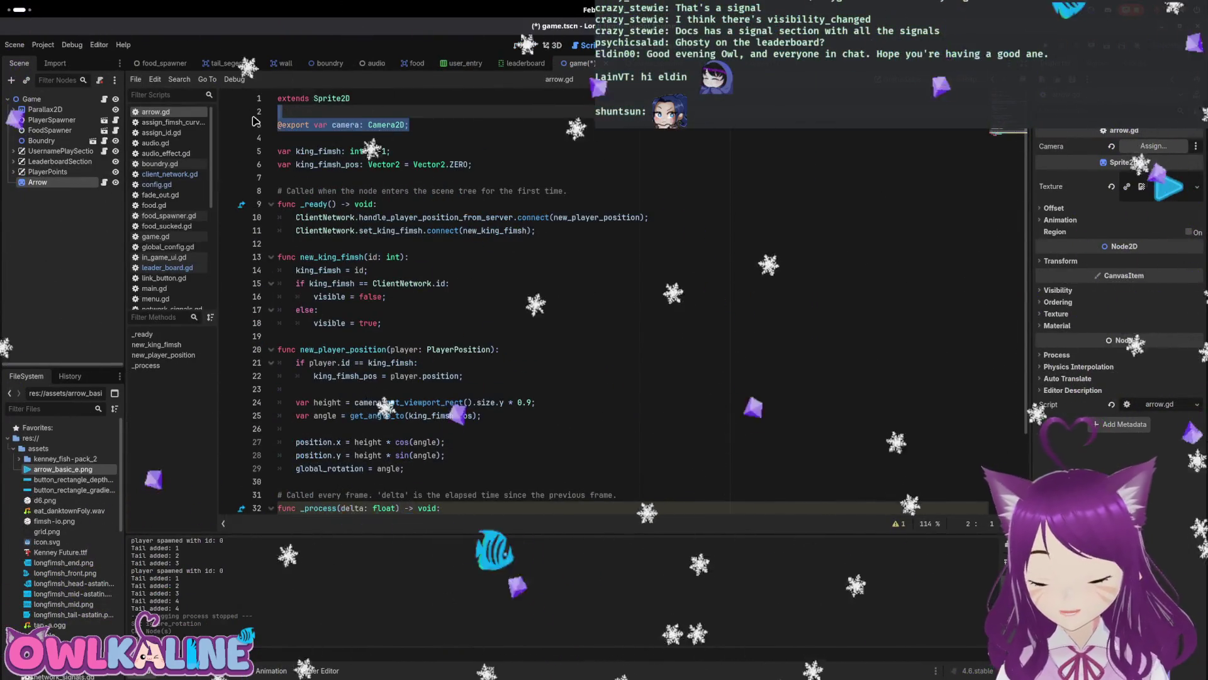
{"action": "key", "text": "BackSpace"}
{"action": "key", "text": "BackSpace"}
{"action": "key", "text": "ctrl+s"}
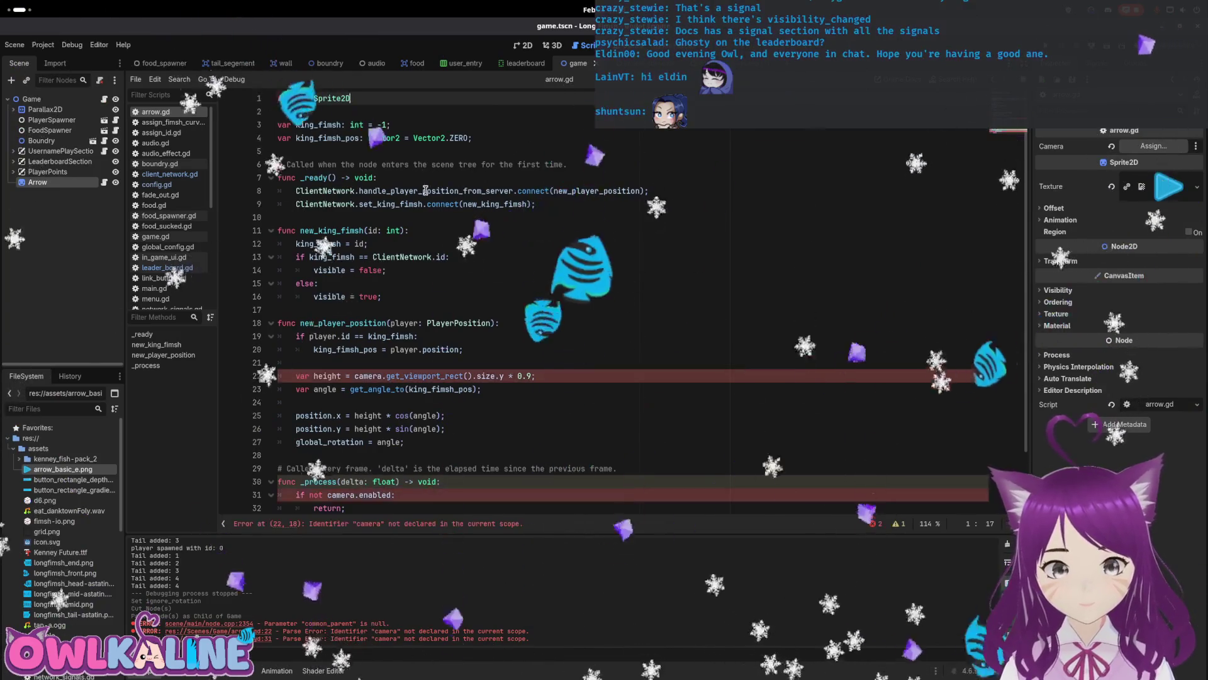
{"action": "scroll", "coordinate": [440, 272], "scroll_direction": "down", "scroll_amount": 2}
{"action": "left_click_drag", "start_coordinate": [354, 309], "coordinate": [535, 309]}
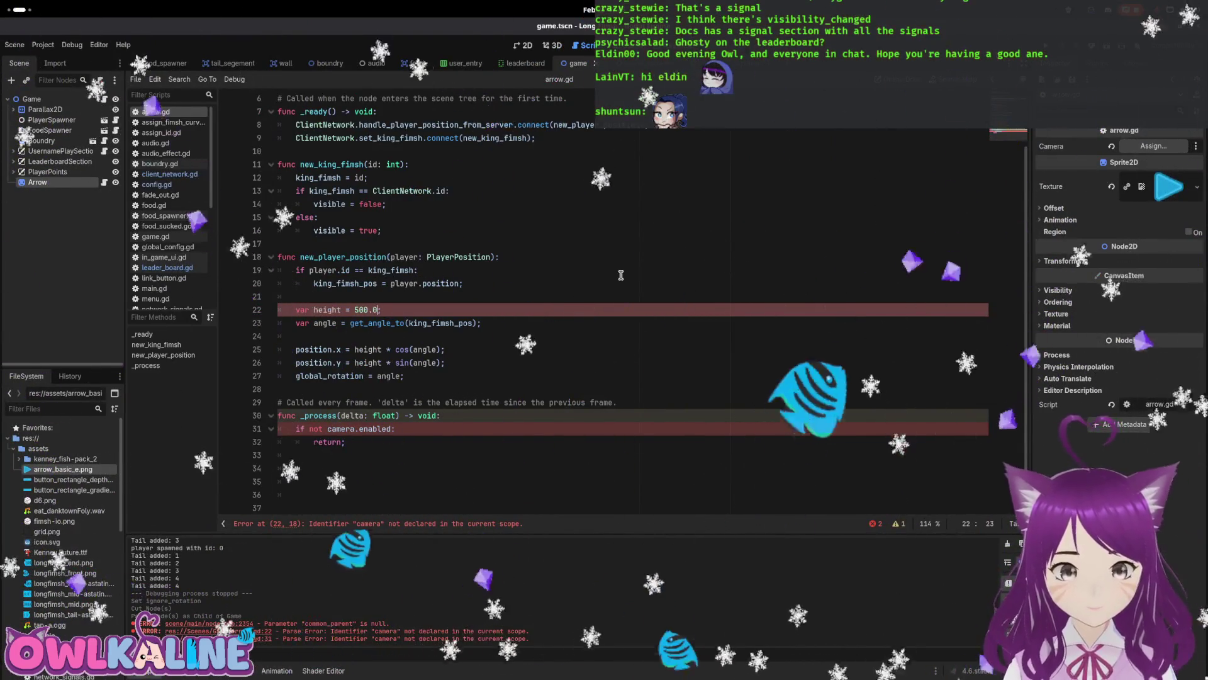
{"action": "type", "text": "0.0"}
{"action": "key", "text": "Up"}
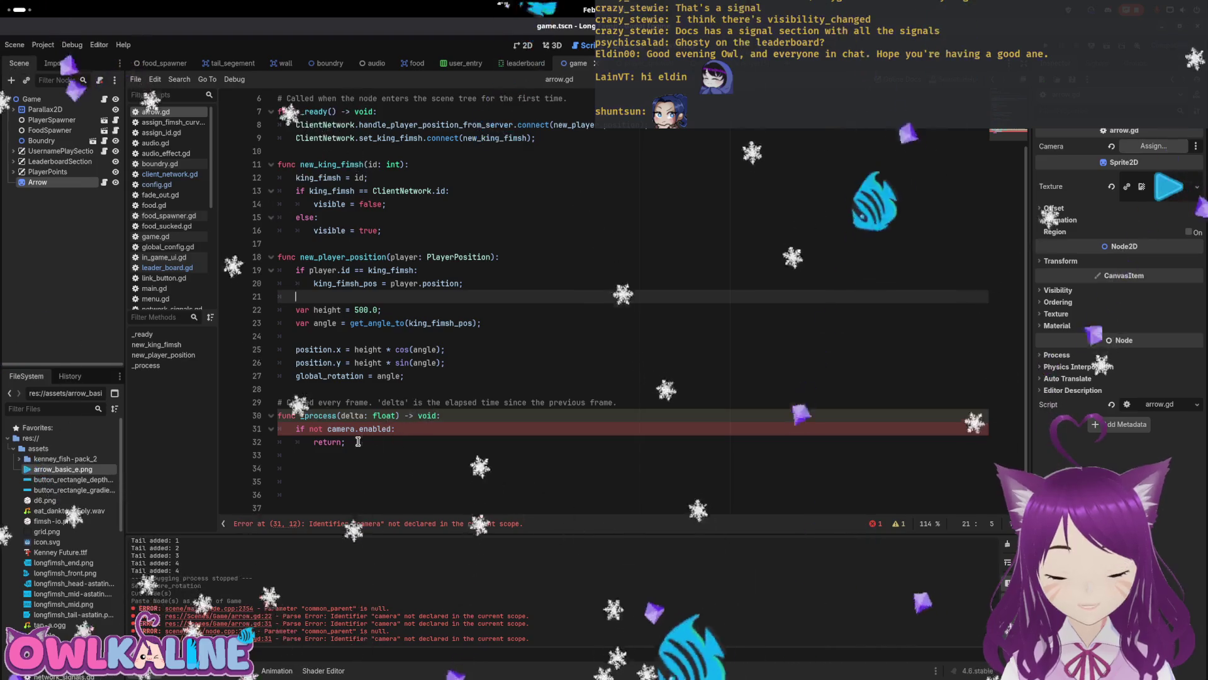
Step: Replace the camera.enabled check in _process with pass
{"action": "left_click_drag", "start_coordinate": [358, 442], "coordinate": [440, 416]}
{"action": "key", "text": "BackSpace"}
{"action": "left_click", "coordinate": [413, 414]}
{"action": "left_click", "coordinate": [378, 428]}
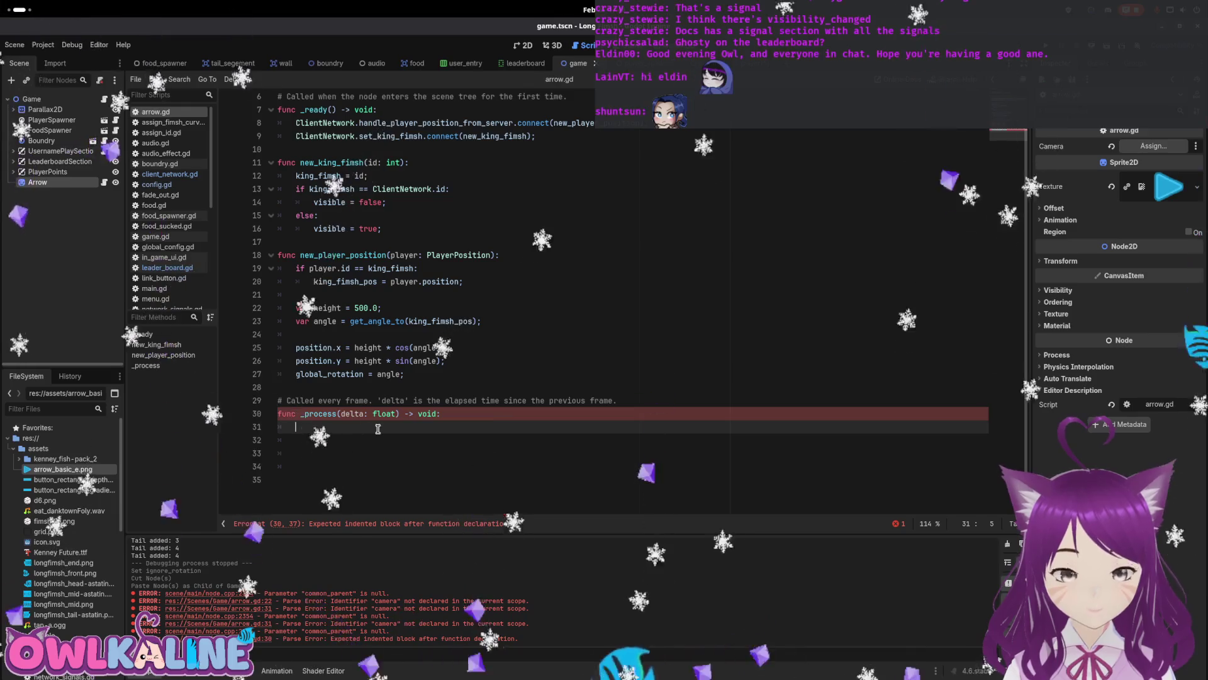
{"action": "type", "text": "ss;"}
{"action": "key", "text": "Return"}
{"action": "left_click", "coordinate": [377, 429]}
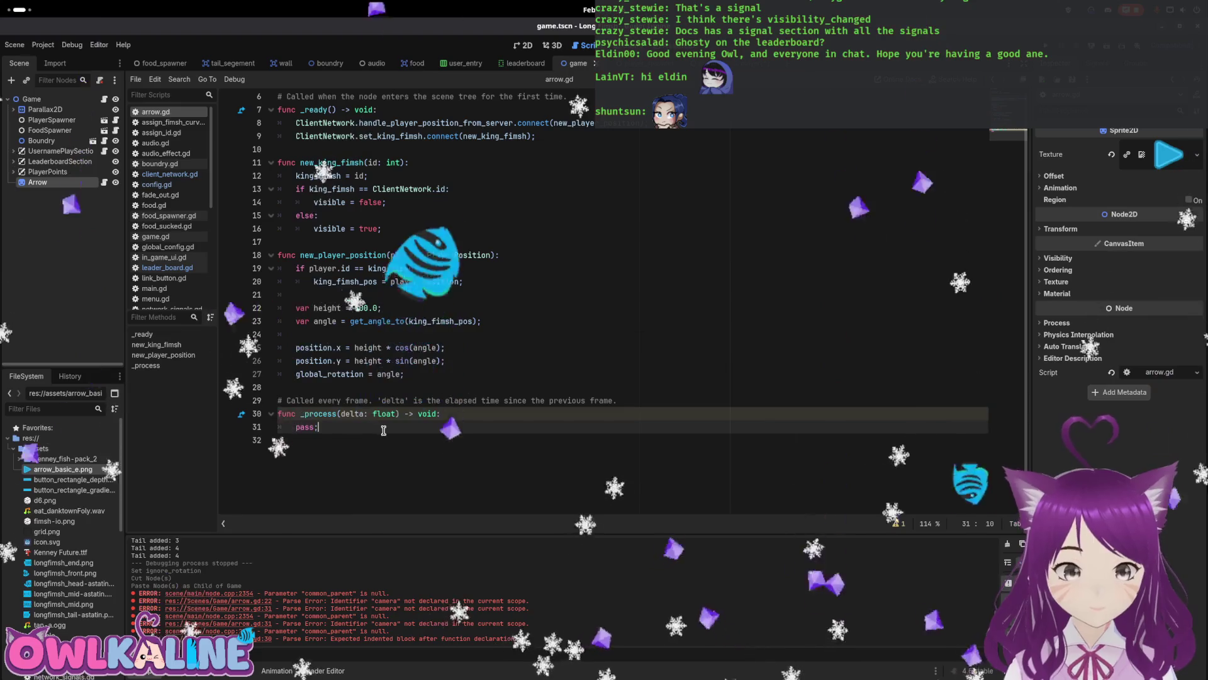
Step: Switch to the 2D game scene and reopen the Arrow node's script
{"action": "scroll", "coordinate": [390, 413], "scroll_direction": "up", "scroll_amount": 3}
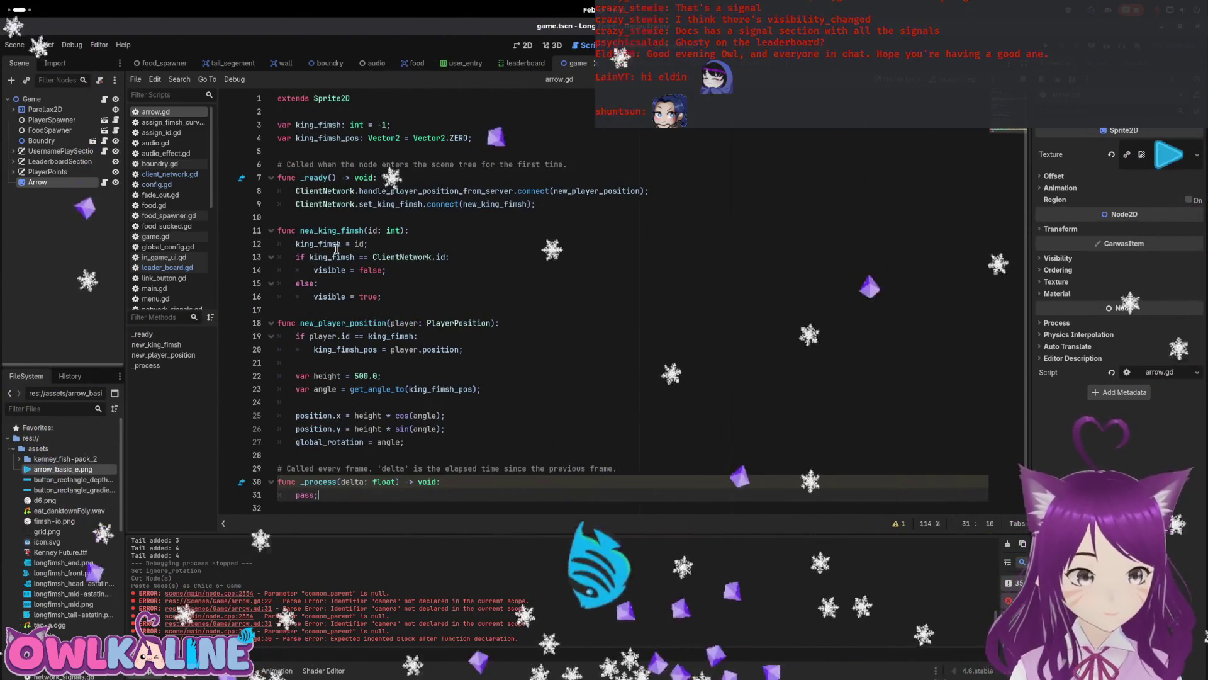
{"action": "left_click", "coordinate": [522, 45]}
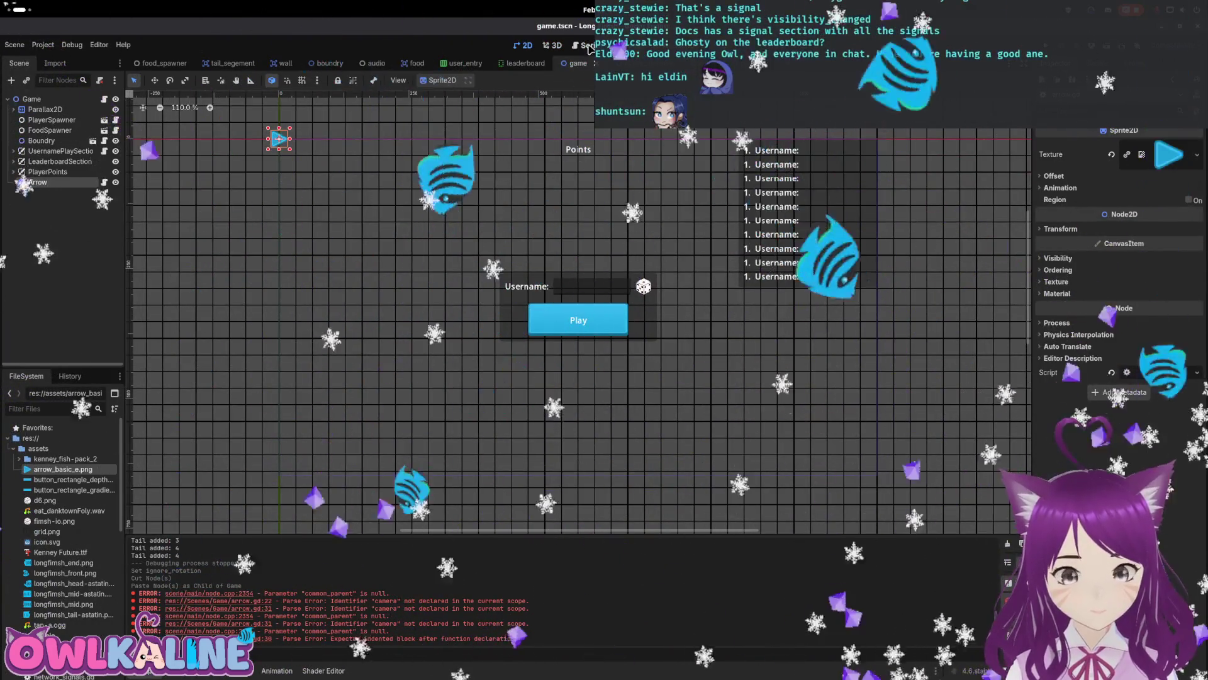
{"action": "left_click", "coordinate": [104, 182]}
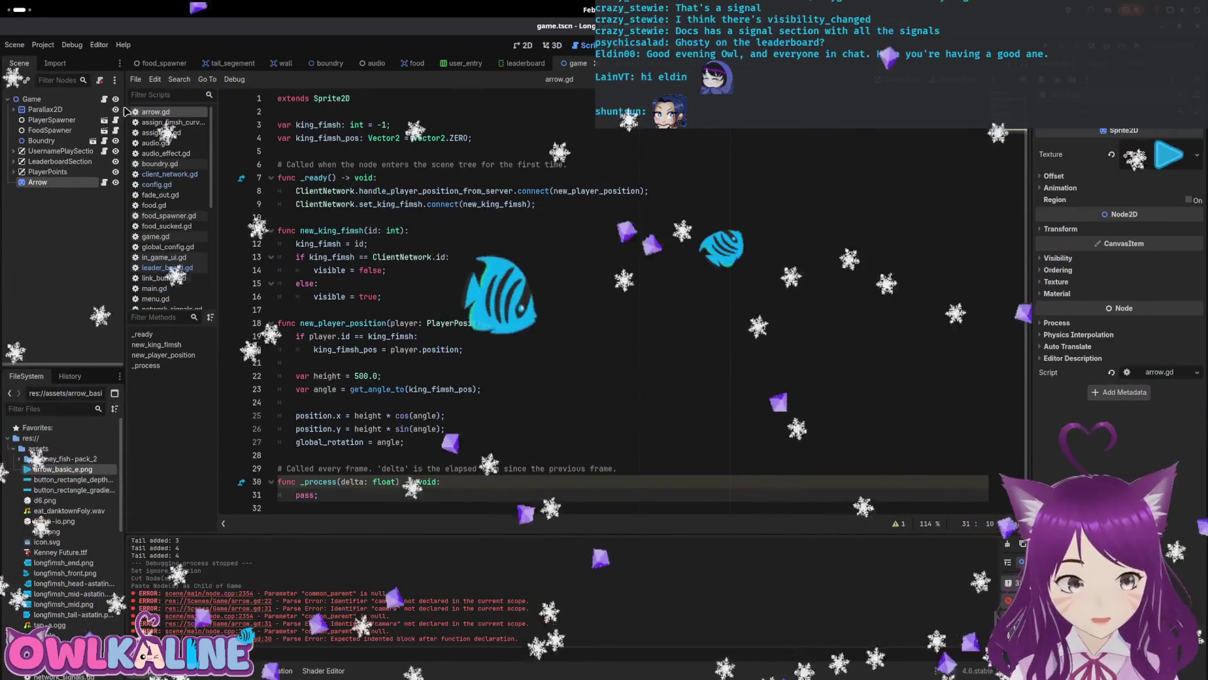
Step: Open game.gd, then player_spawner.gd, from the script list
{"action": "left_click", "coordinate": [155, 236]}
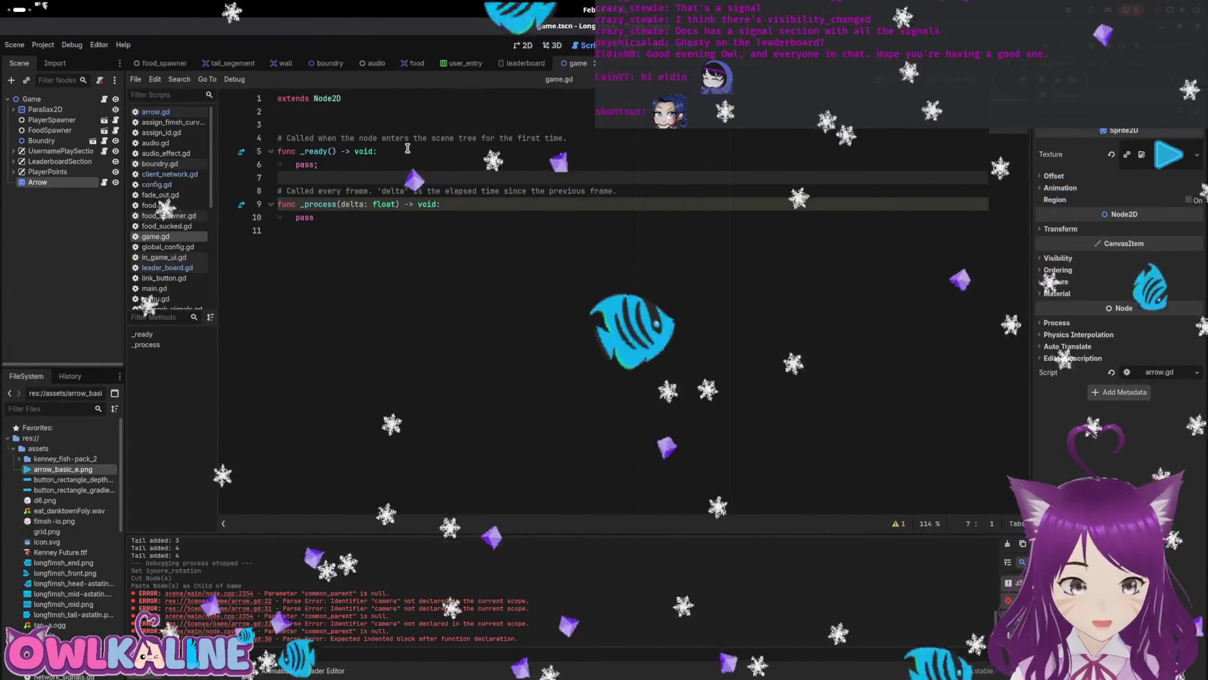
{"action": "scroll", "coordinate": [169, 252], "scroll_direction": "down", "scroll_amount": 3}
{"action": "left_click", "coordinate": [171, 301]}
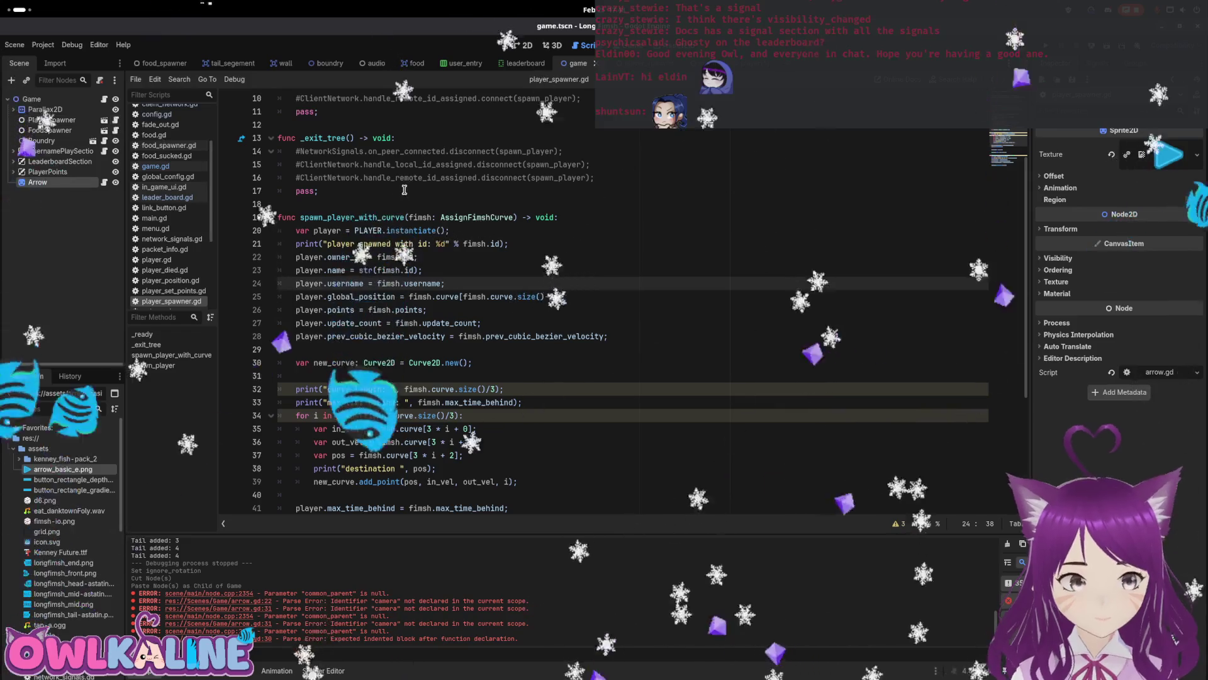
Step: Delete the commented connect lines in _ready and the old commented _exit_tree body
{"action": "scroll", "coordinate": [439, 191], "scroll_direction": "up", "scroll_amount": 6}
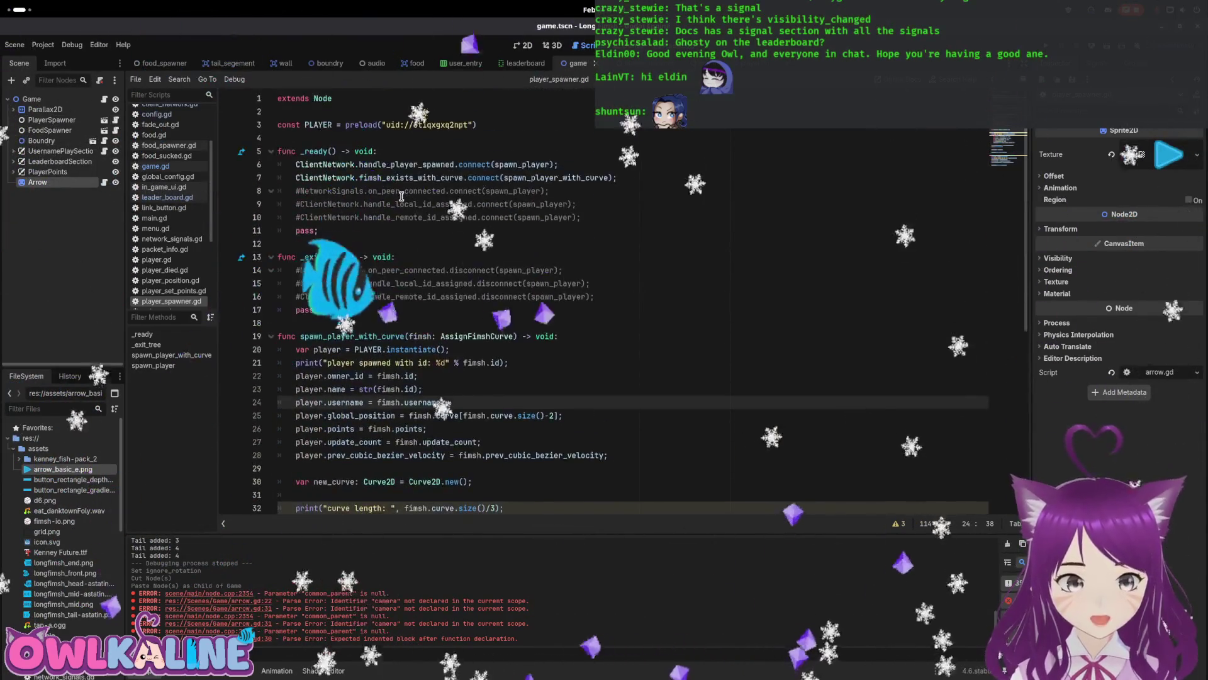
{"action": "left_click_drag", "start_coordinate": [574, 230], "coordinate": [278, 191]}
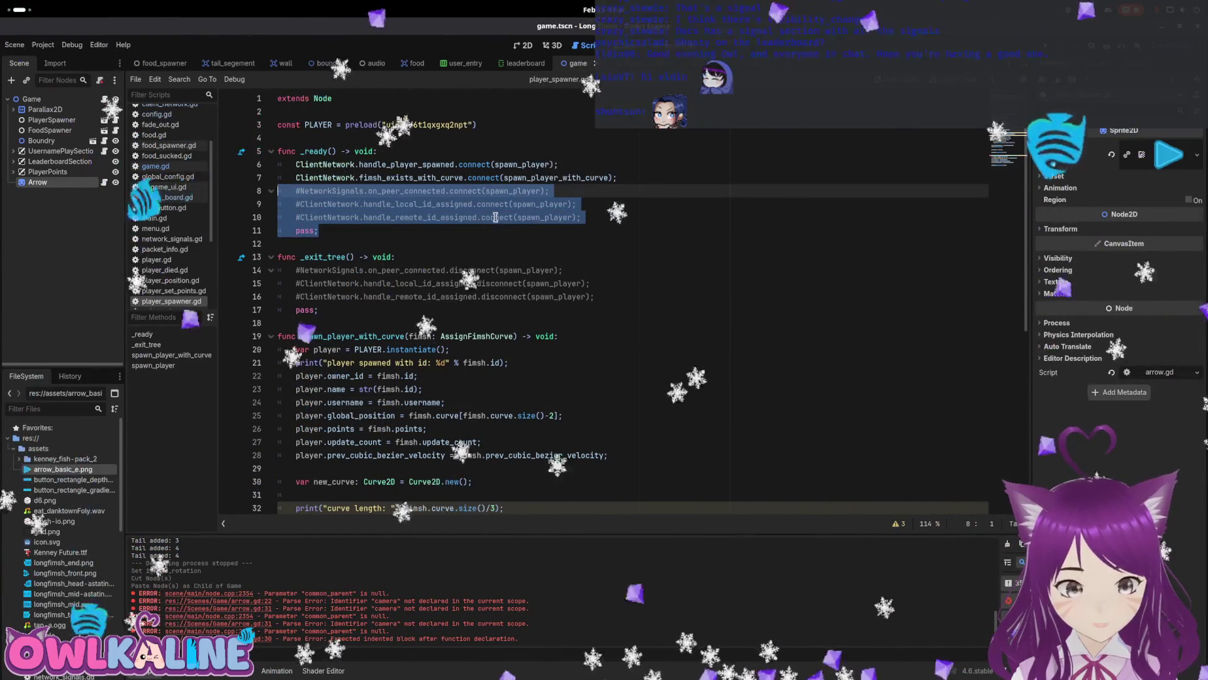
{"action": "key", "text": "BackSpace"}
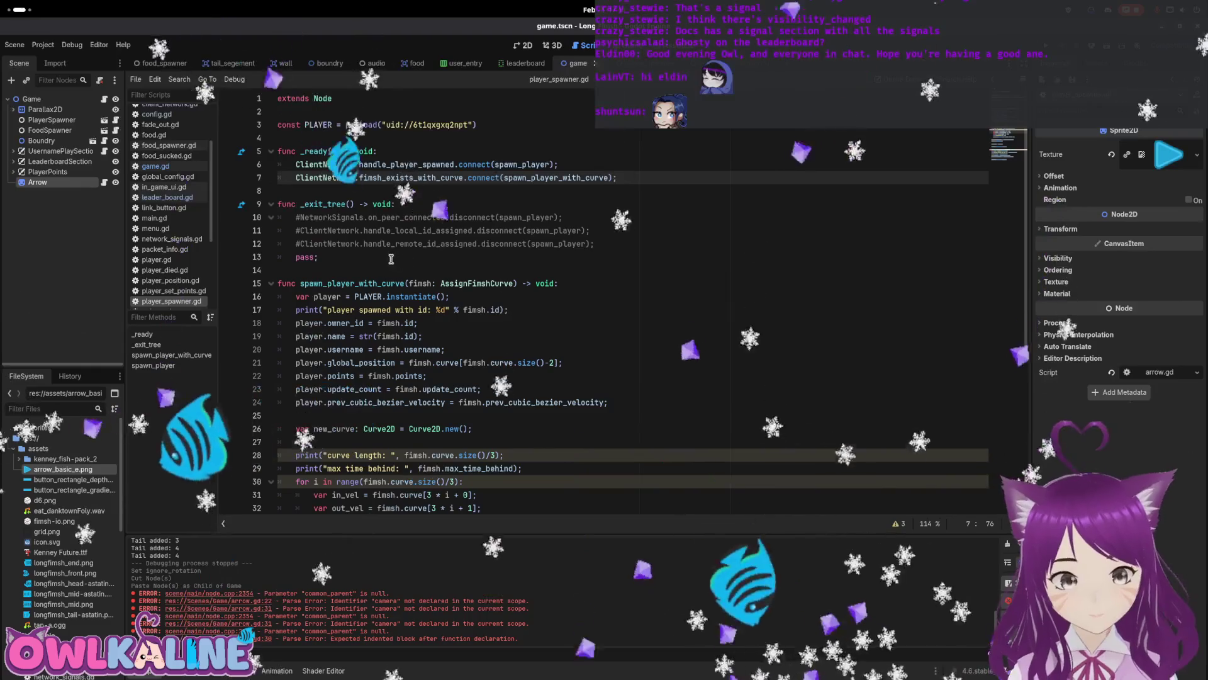
{"action": "left_click_drag", "start_coordinate": [321, 256], "coordinate": [270, 222]}
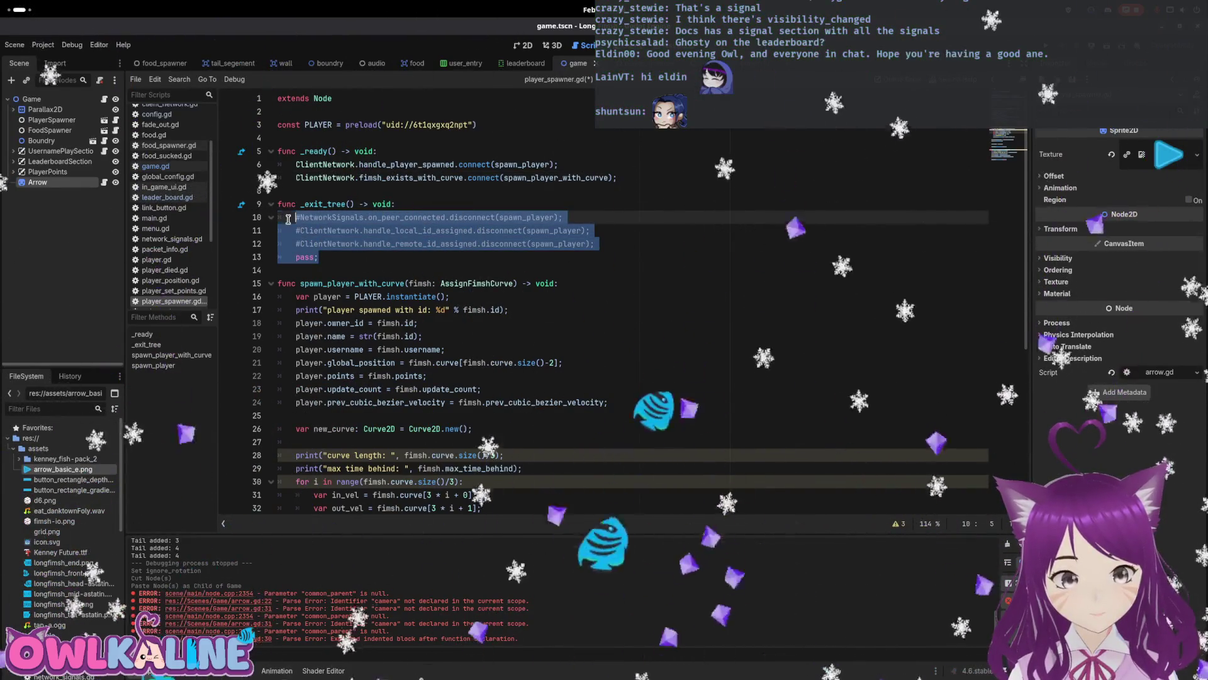
{"action": "key", "text": "BackSpace"}
Step: Copy the two ClientNetwork signal connections into _exit_tree as disconnect calls, then reopen arrow.gd
{"action": "left_click_drag", "start_coordinate": [300, 165], "coordinate": [617, 180]}
{"action": "left_click", "coordinate": [359, 221]}
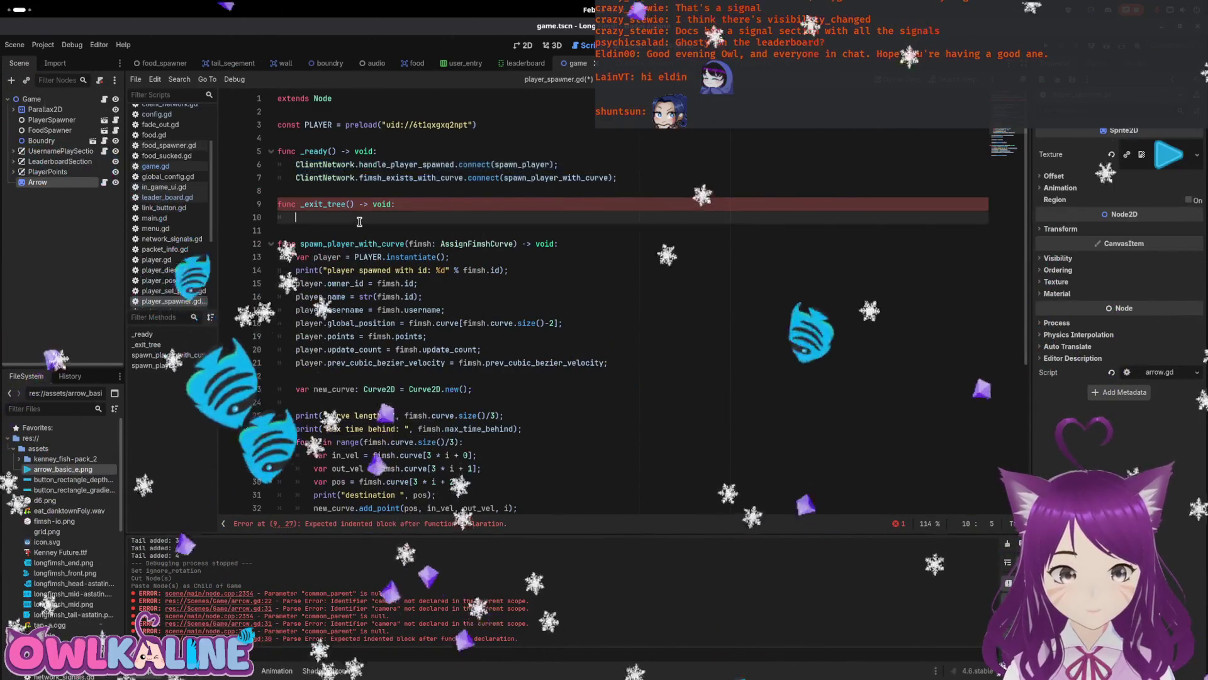
{"action": "key", "text": "ctrl+v"}
{"action": "left_click", "coordinate": [459, 217]}
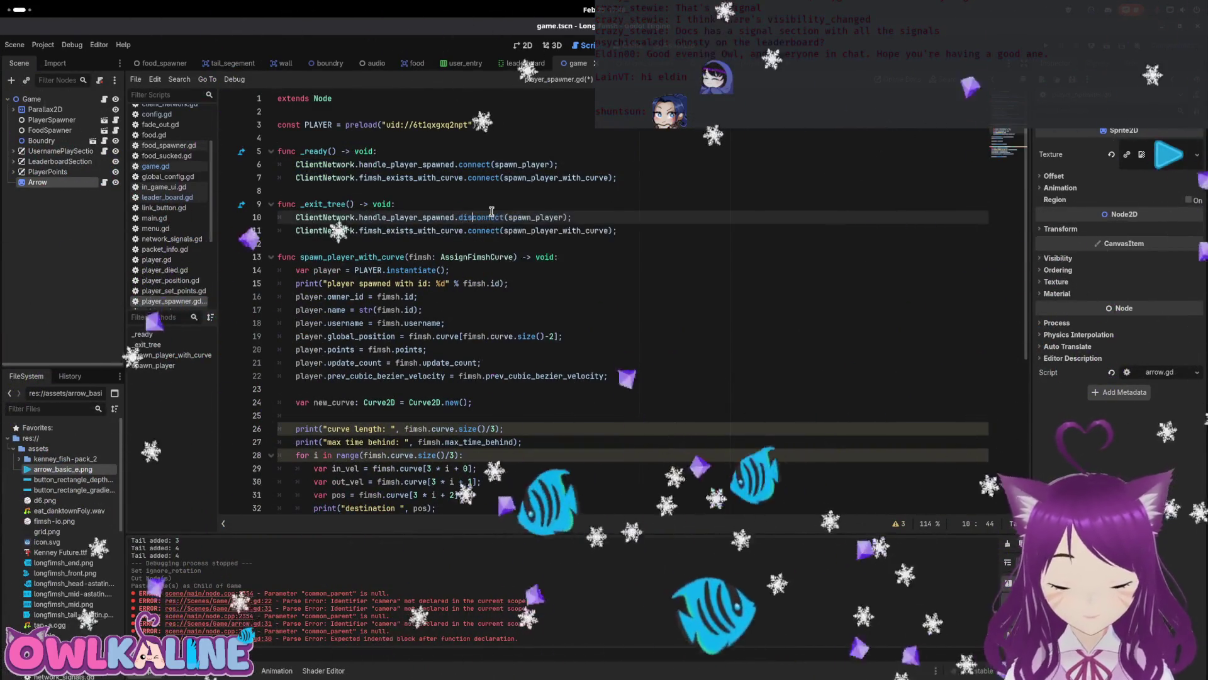
{"action": "key", "text": "Down"}
{"action": "key", "text": "Left"}
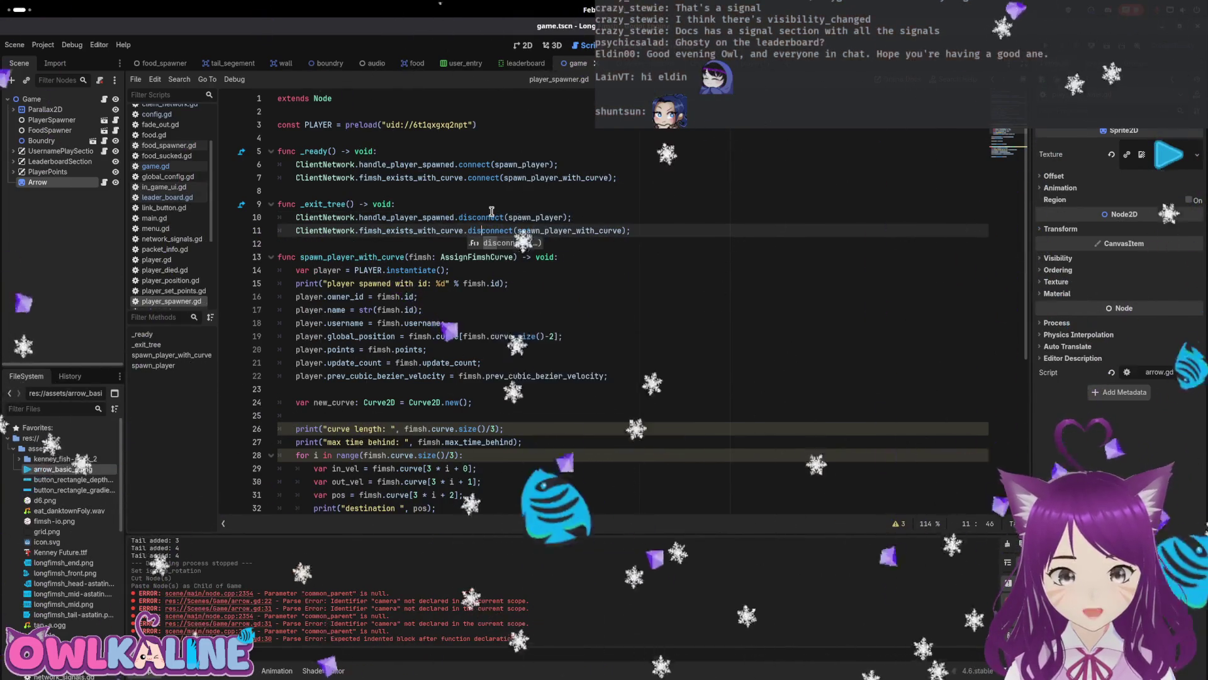
{"action": "scroll", "coordinate": [621, 239], "scroll_direction": "down", "scroll_amount": 6}
{"action": "scroll", "coordinate": [621, 239], "scroll_direction": "up", "scroll_amount": 6}
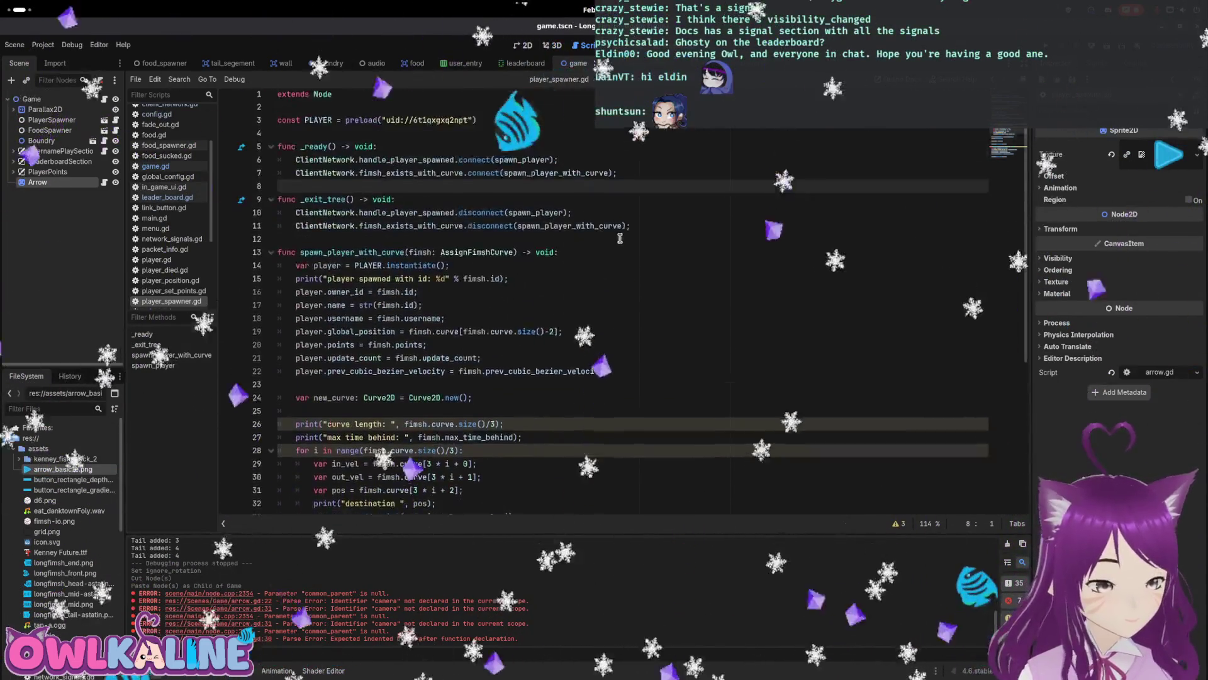
{"action": "left_click", "coordinate": [103, 182]}
{"action": "left_click", "coordinate": [434, 229]}
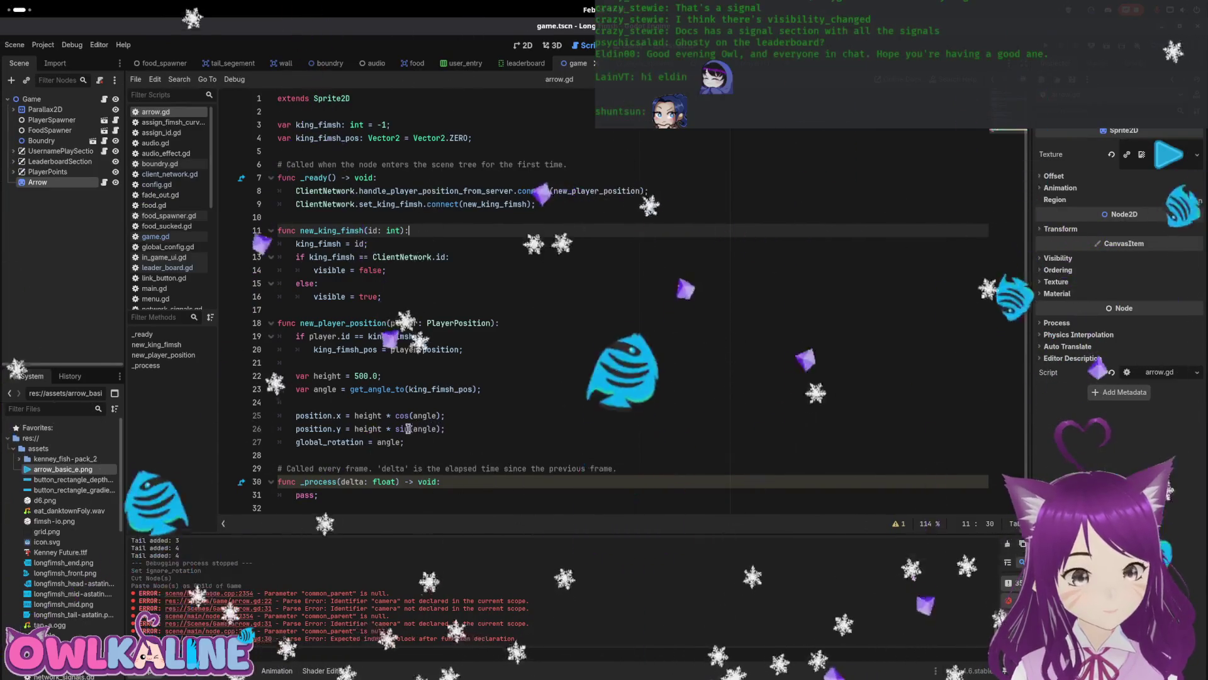
Step: Comment out the position.x and position.y lines 25–26 in arrow.gd with # and save
{"action": "left_click_drag", "start_coordinate": [438, 434], "coordinate": [270, 415]}
{"action": "left_click", "coordinate": [295, 417]}
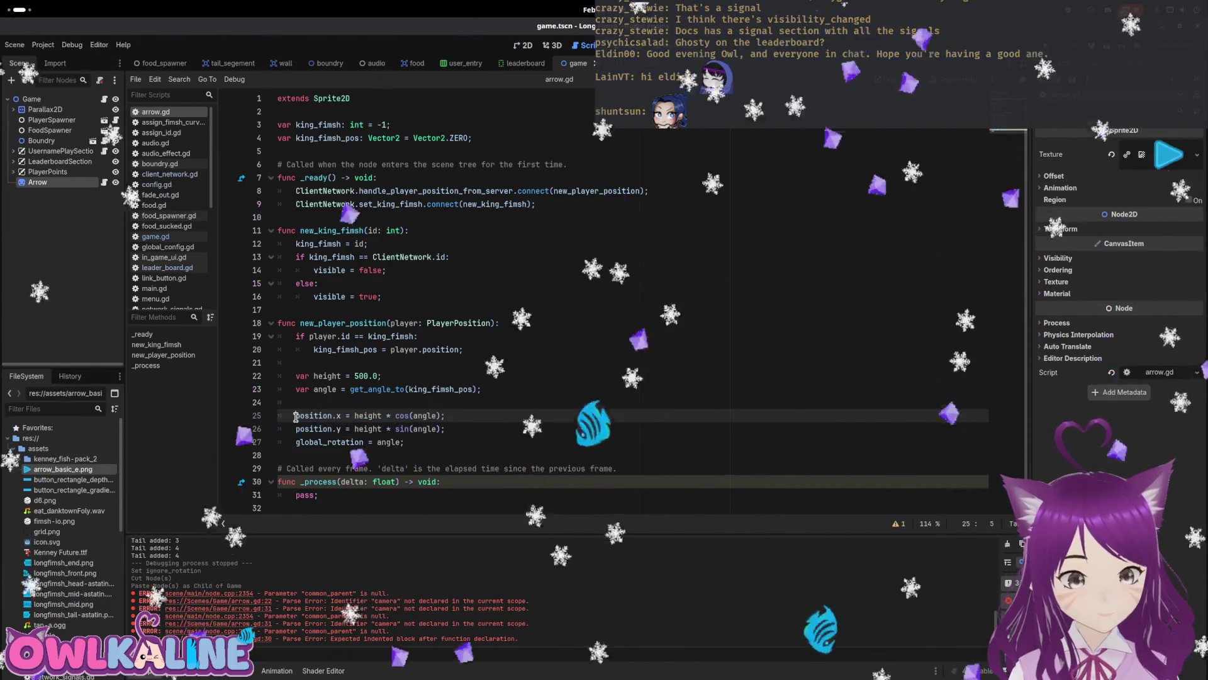
{"action": "type", "text": "#"}
{"action": "key", "text": "Down"}
{"action": "key", "text": "Left"}
{"action": "type", "text": "#"}
{"action": "key", "text": "ctrl+s"}
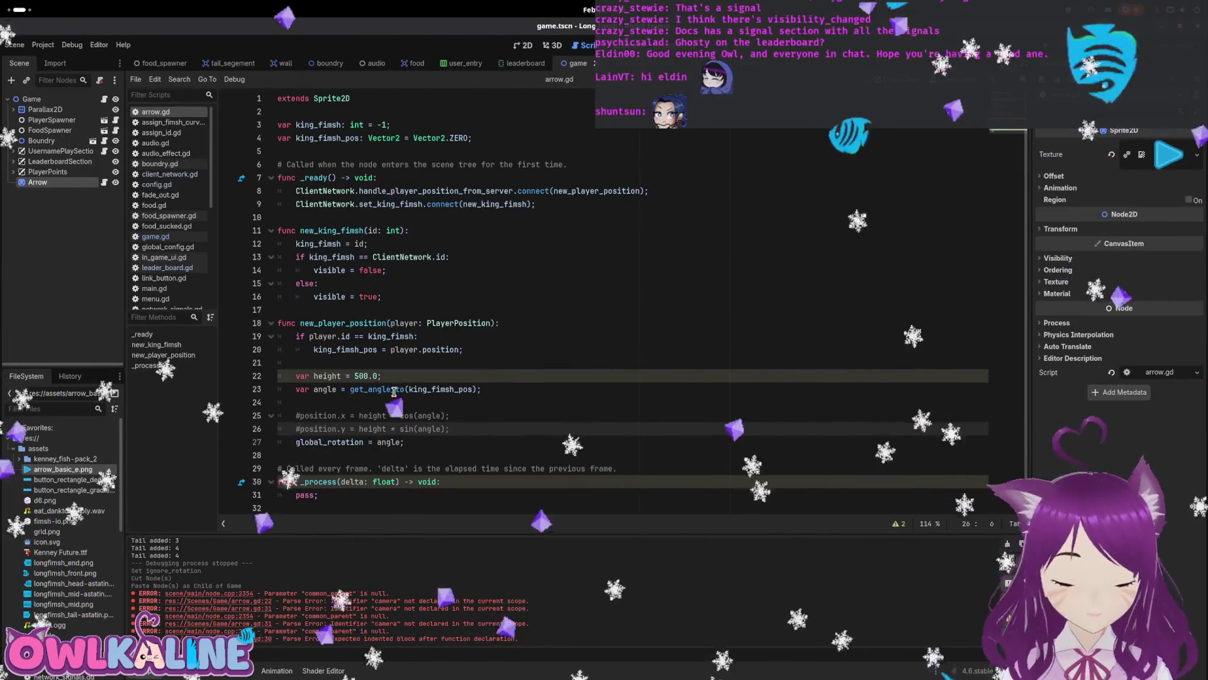
{"action": "double_click", "coordinate": [378, 389]}
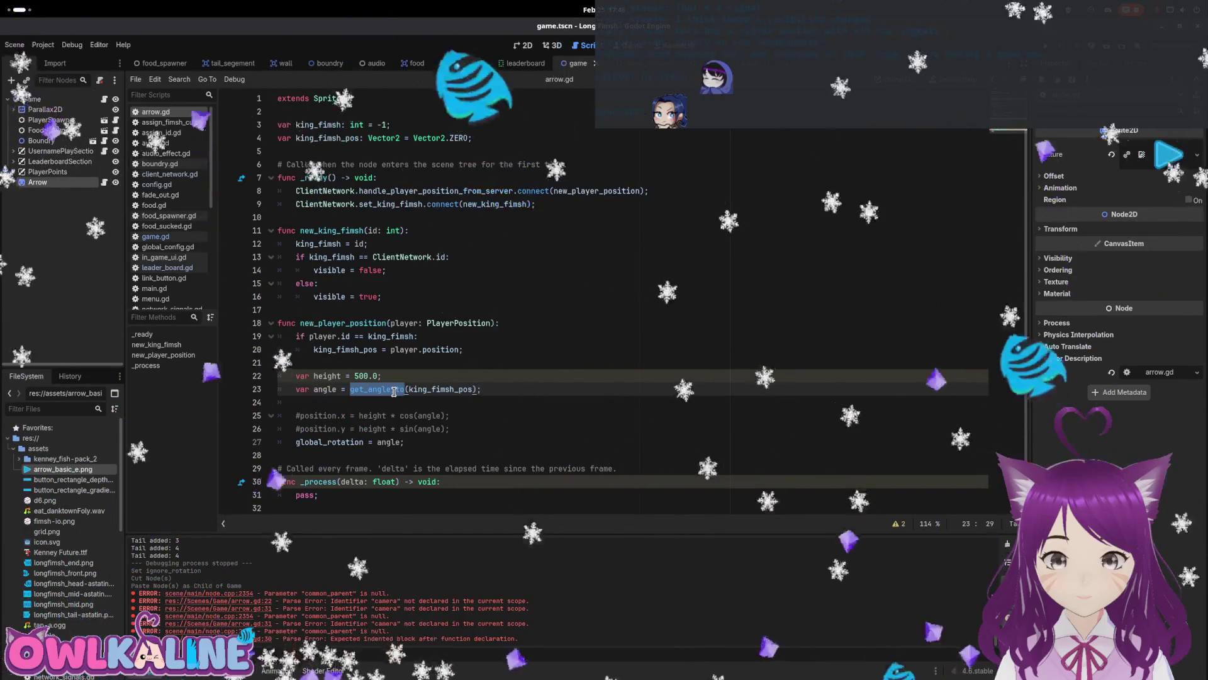
{"action": "left_click", "coordinate": [392, 382]}
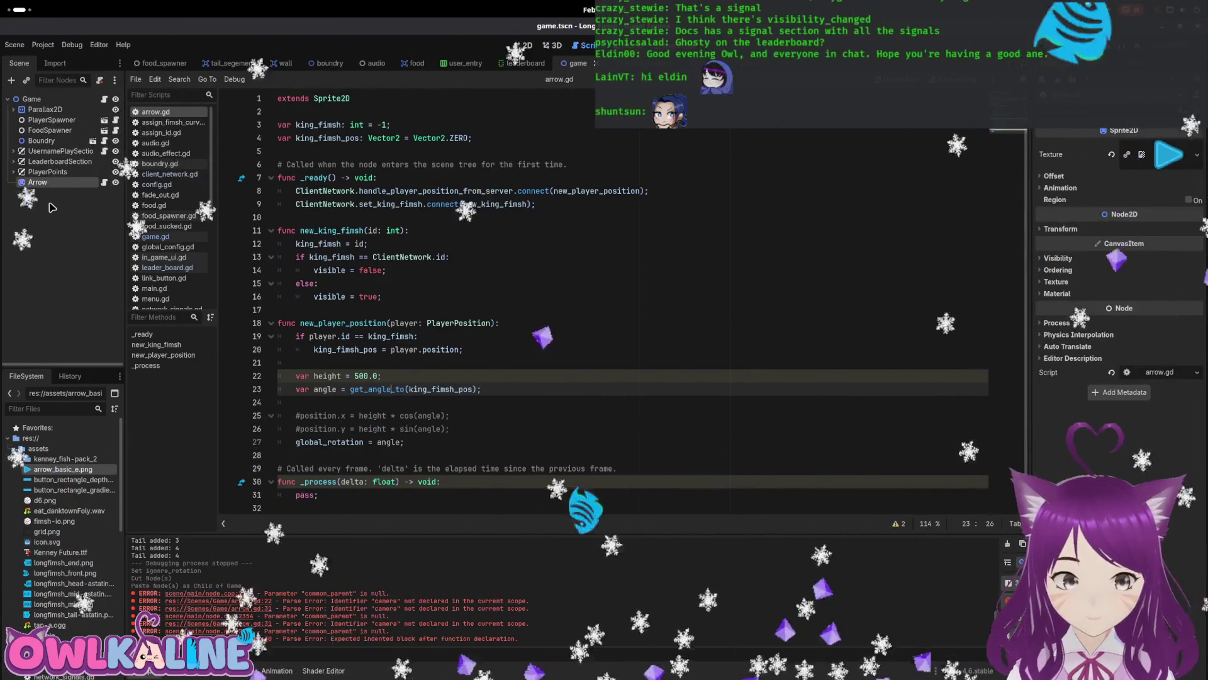
Step: Cut the Arrow node from game.tscn and paste it under PlayerCamera in player.tscn
{"action": "right_click", "coordinate": [48, 183]}
{"action": "left_click", "coordinate": [105, 243]}
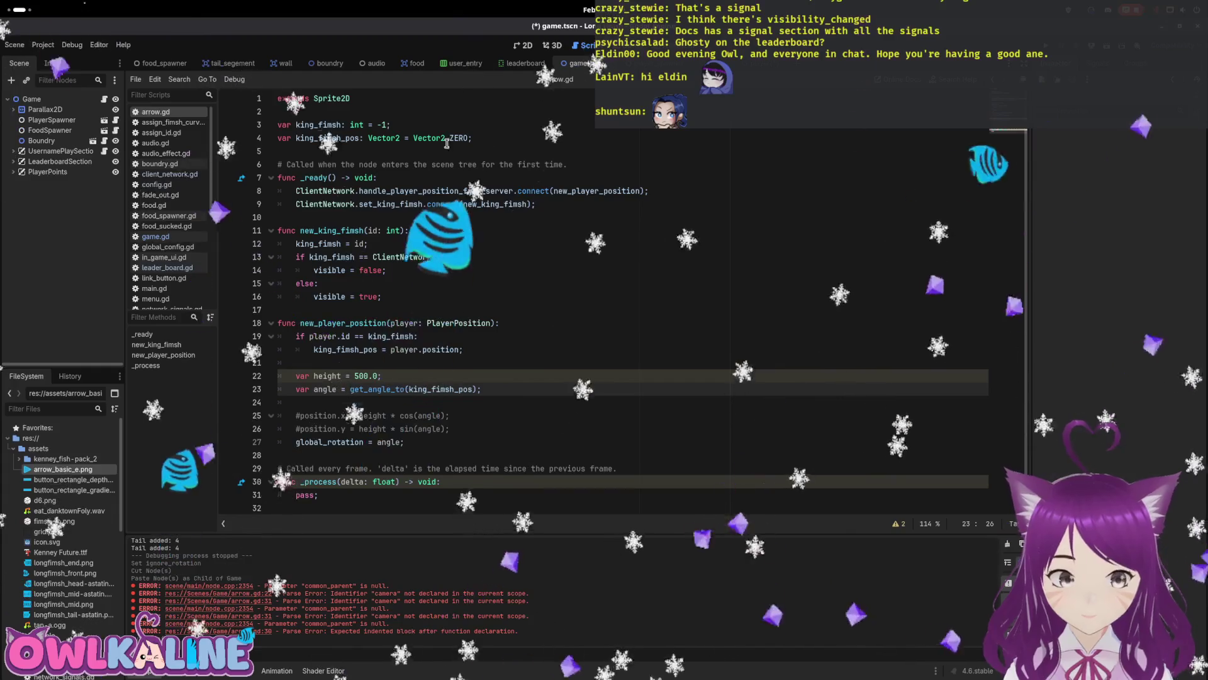
{"action": "key", "text": "ctrl+Tab"}
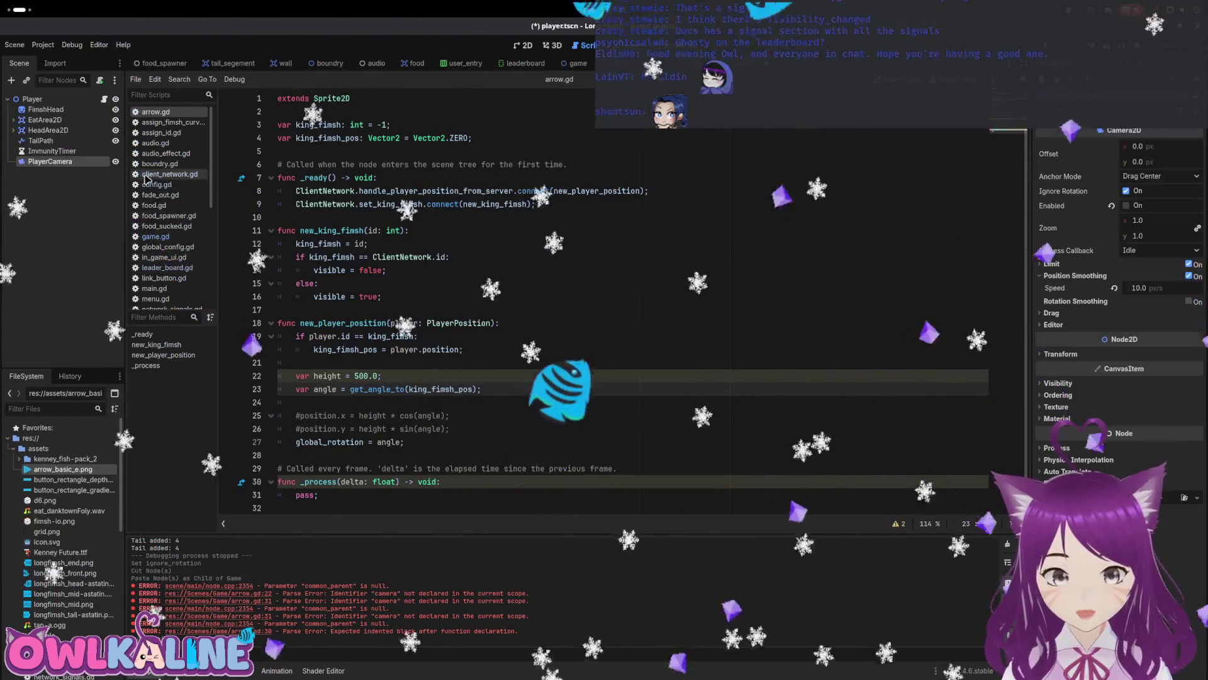
{"action": "right_click", "coordinate": [53, 164]}
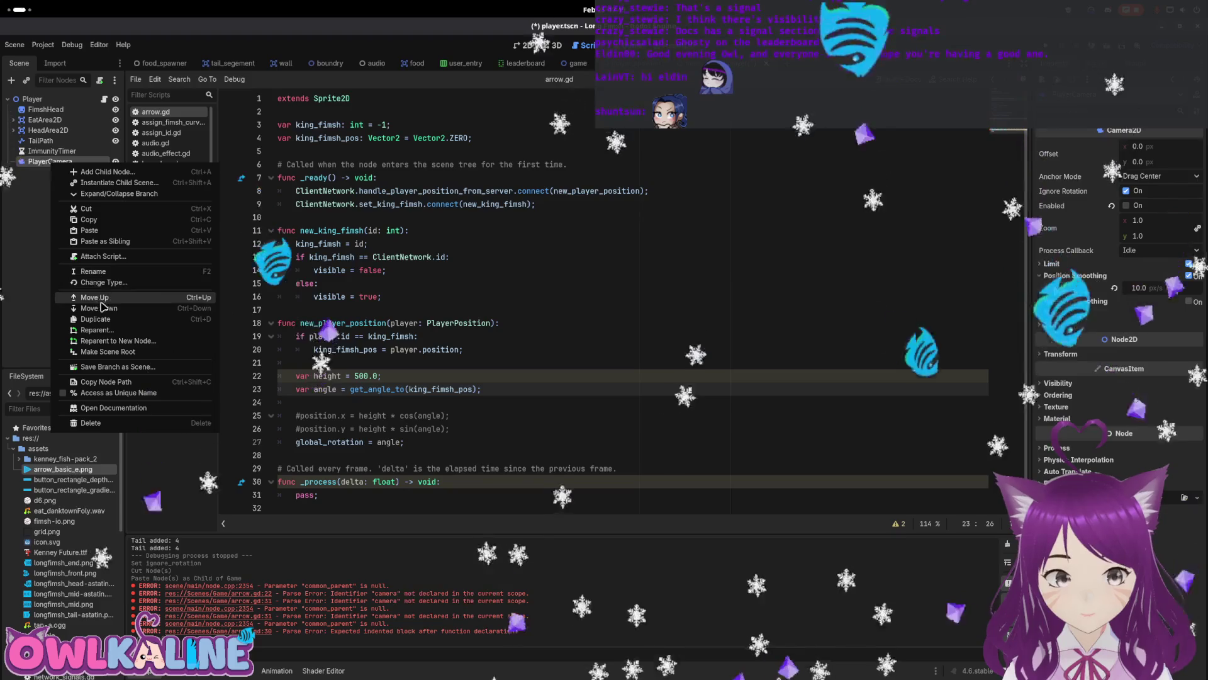
{"action": "left_click", "coordinate": [103, 231]}
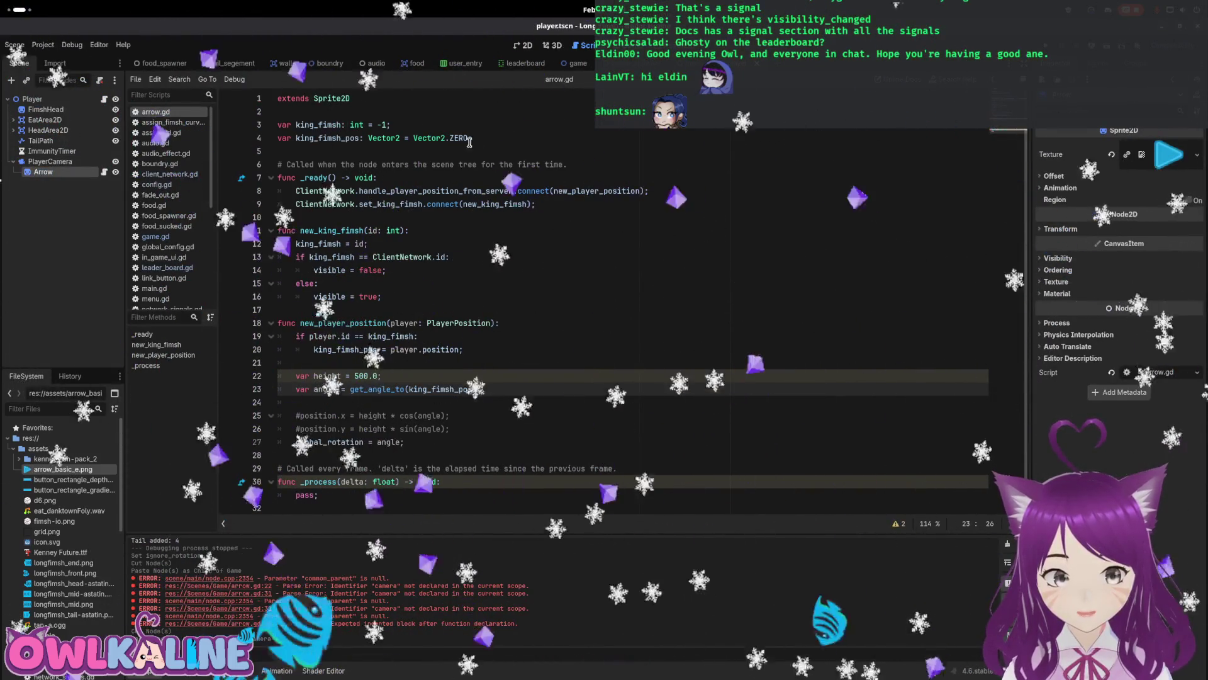
Step: Add a rotation variable, set rotation = angle in new_player_position, and save
{"action": "left_click", "coordinate": [502, 137]}
{"action": "key", "text": "Return"}
{"action": "type", "text": "var "}
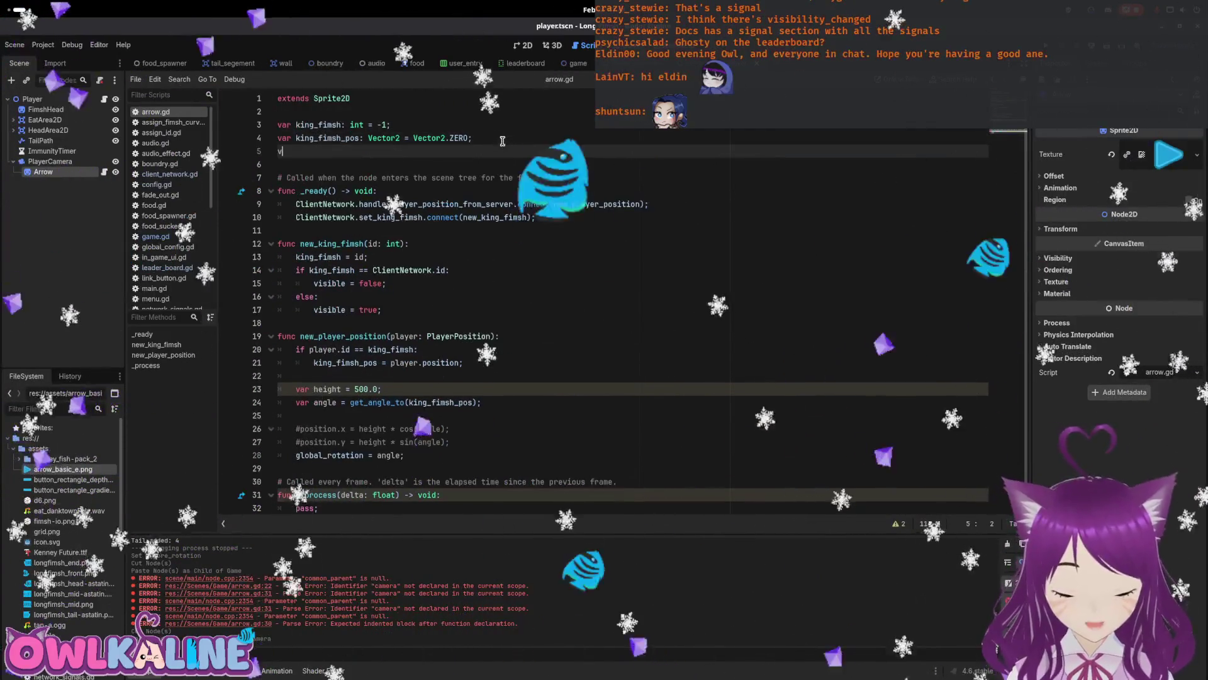
{"action": "type", "text": "rotation: float = 0.0;"}
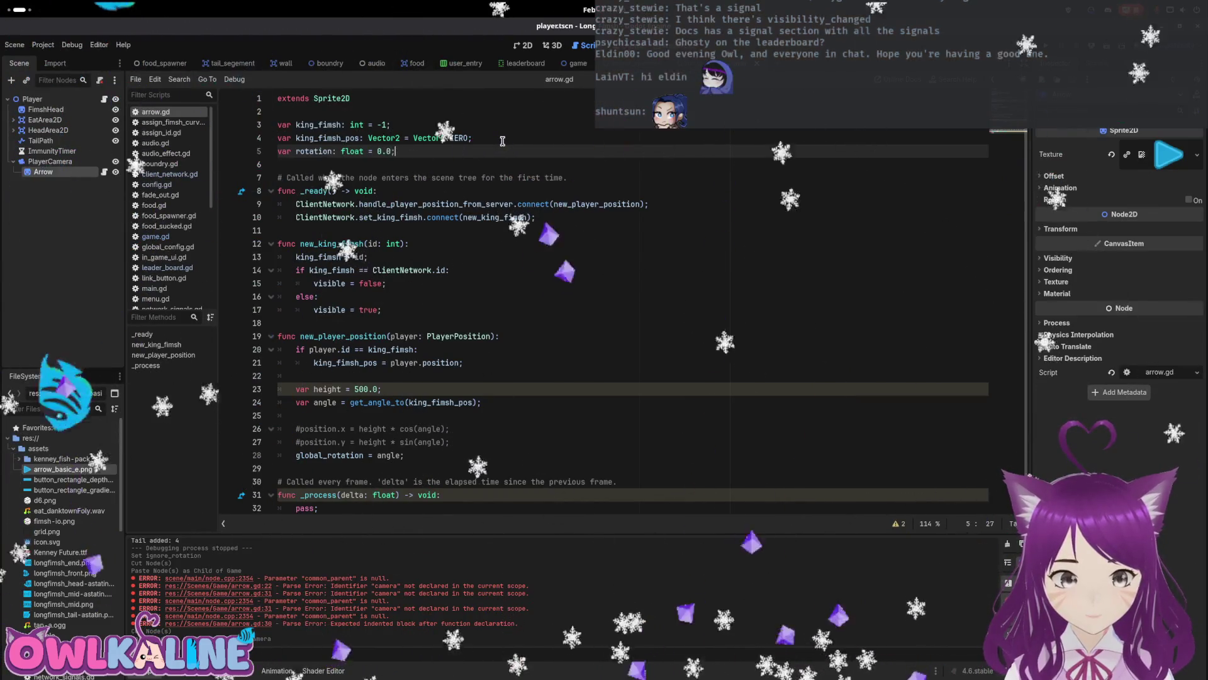
{"action": "scroll", "coordinate": [434, 264], "scroll_direction": "down", "scroll_amount": 1}
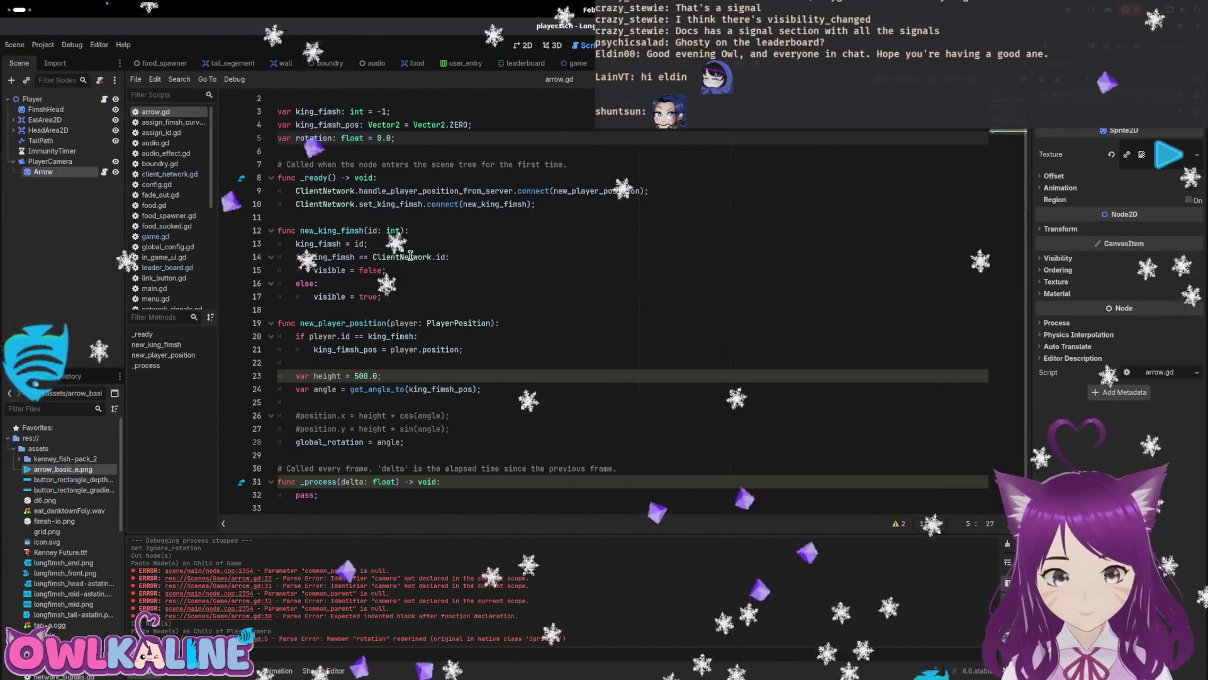
{"action": "left_click", "coordinate": [310, 401]}
{"action": "left_click", "coordinate": [299, 443]}
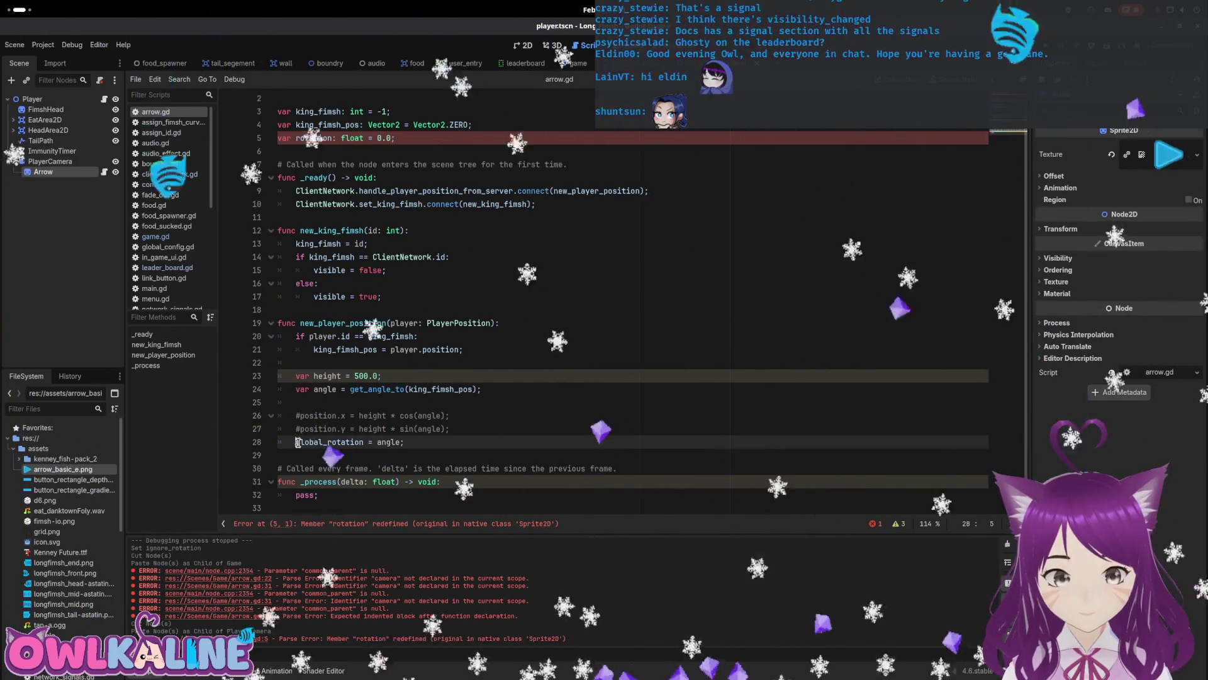
{"action": "key", "text": "Return"}
{"action": "type", "text": "ation = angle;"}
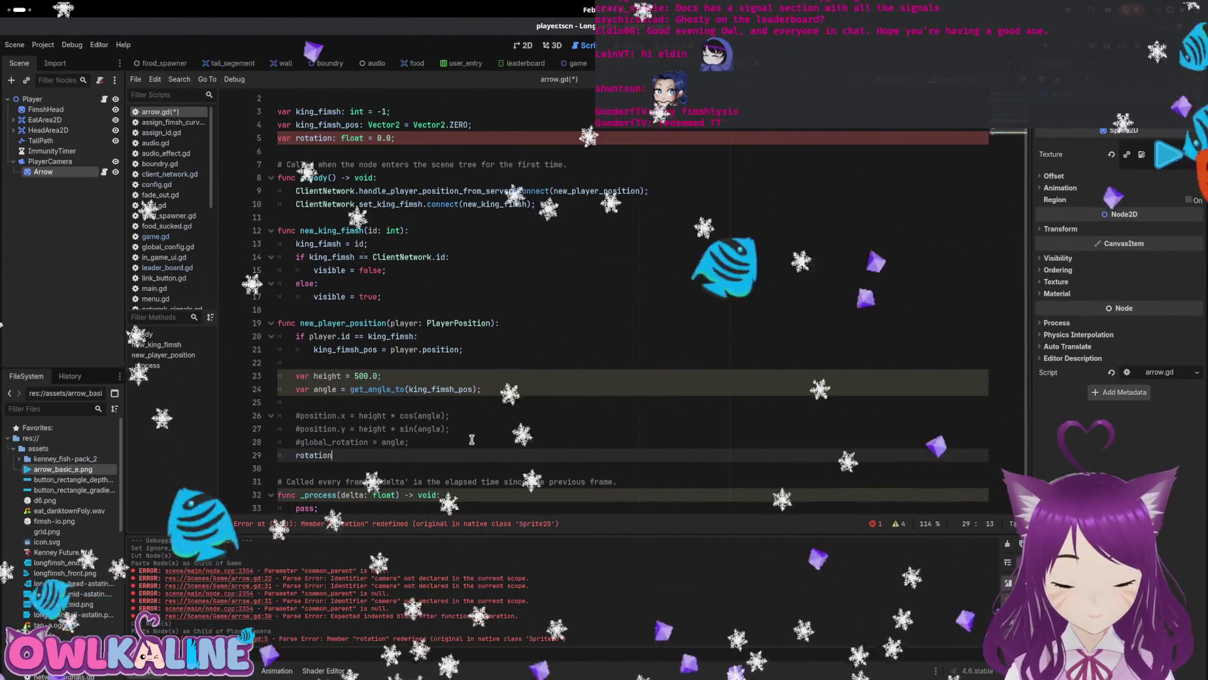
{"action": "key", "text": "ctrl+s"}
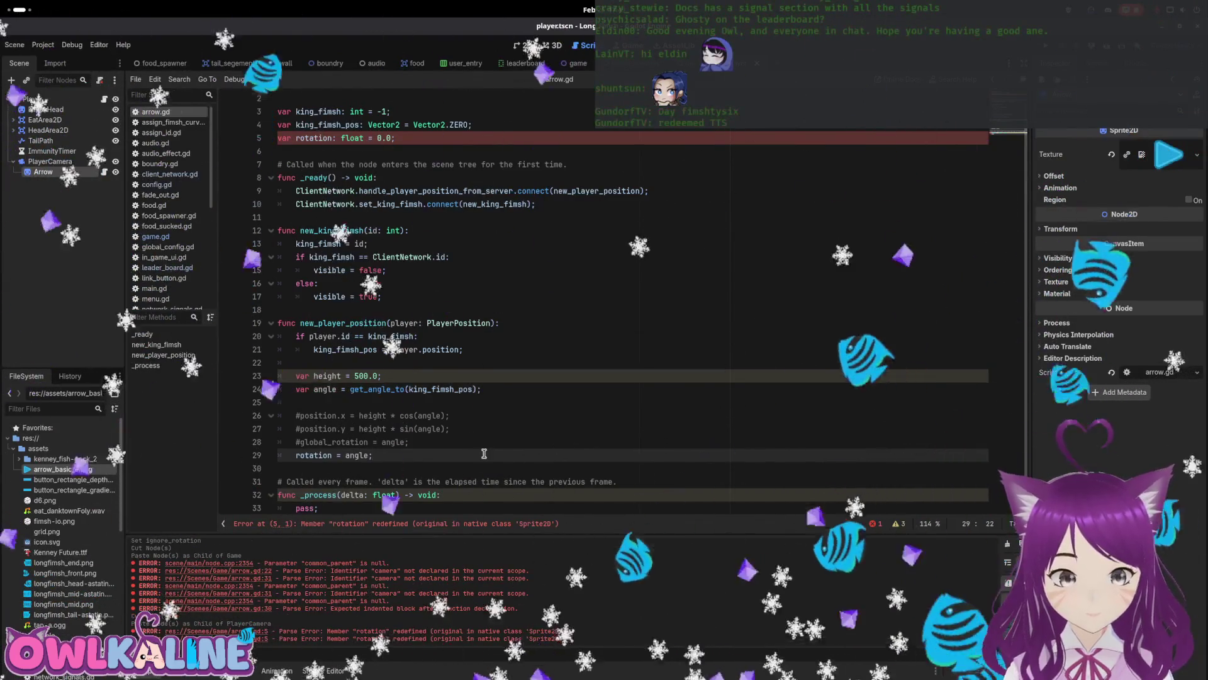
Step: Rename the variable to correct_rotation, set global_rotation = correct_rotation in _process, save, and run
{"action": "left_click", "coordinate": [358, 133]}
{"action": "type", "text": "correct"}
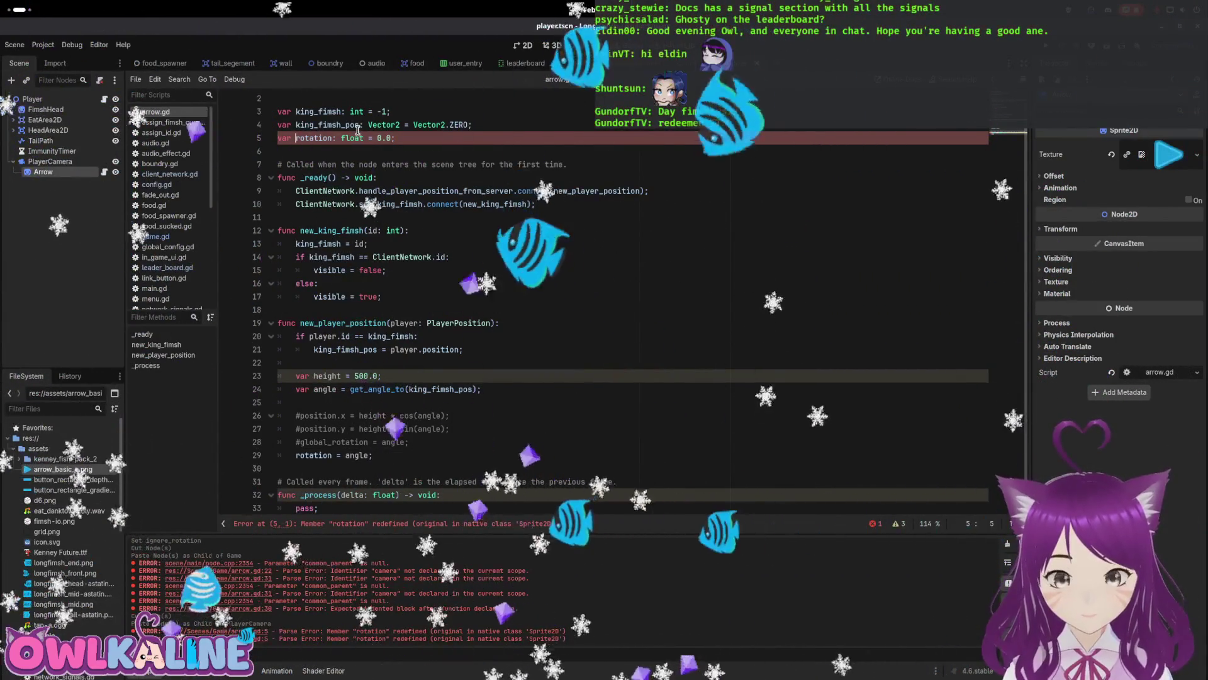
{"action": "type", "text": "_"}
{"action": "scroll", "coordinate": [338, 492], "scroll_direction": "down", "scroll_amount": 1}
{"action": "double_click", "coordinate": [338, 493]}
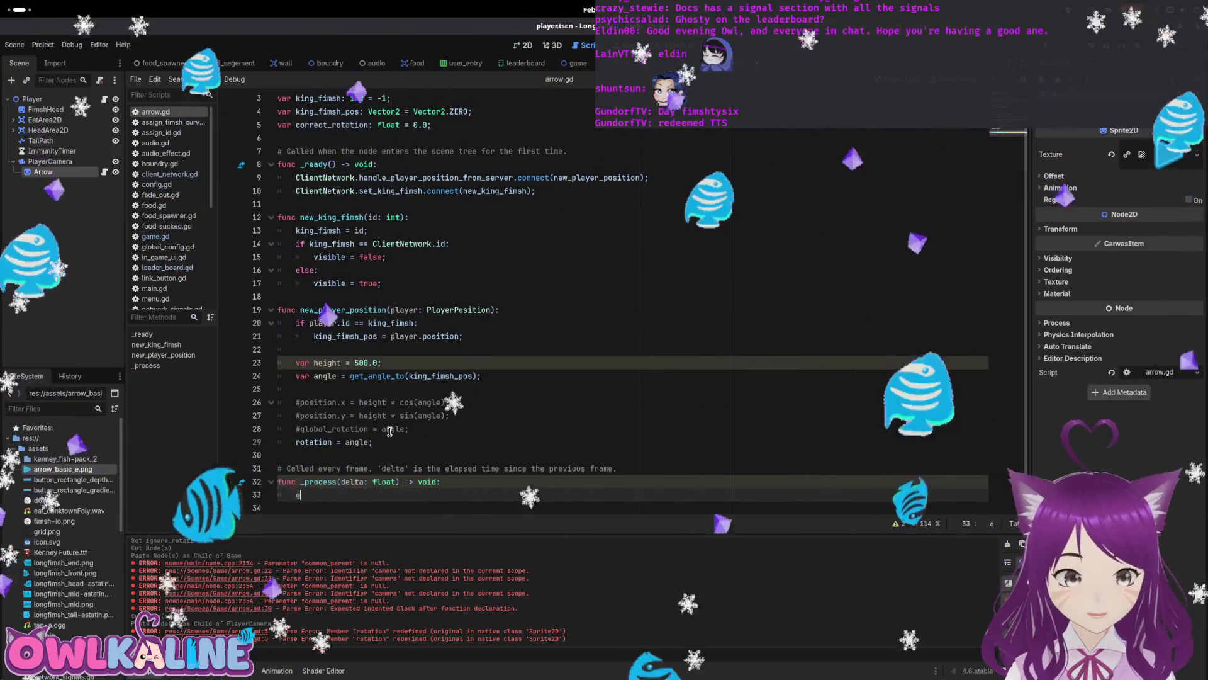
{"action": "type", "text": "global_rotation ="}
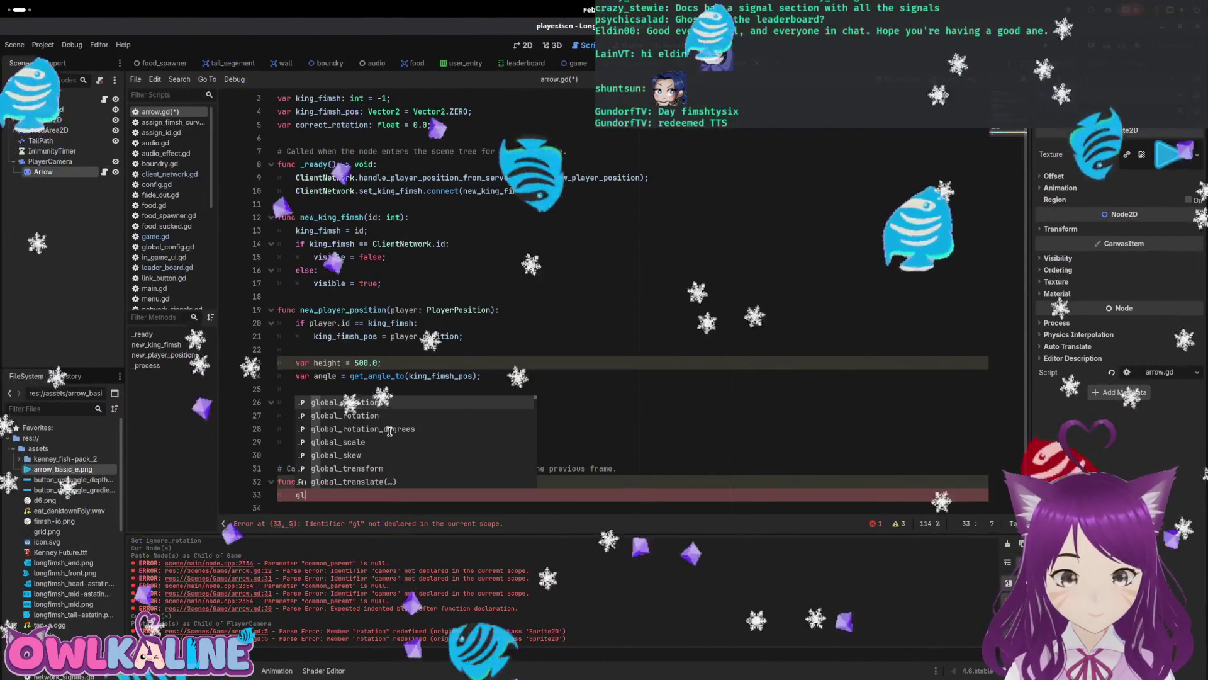
{"action": "type", "text": " ro"}
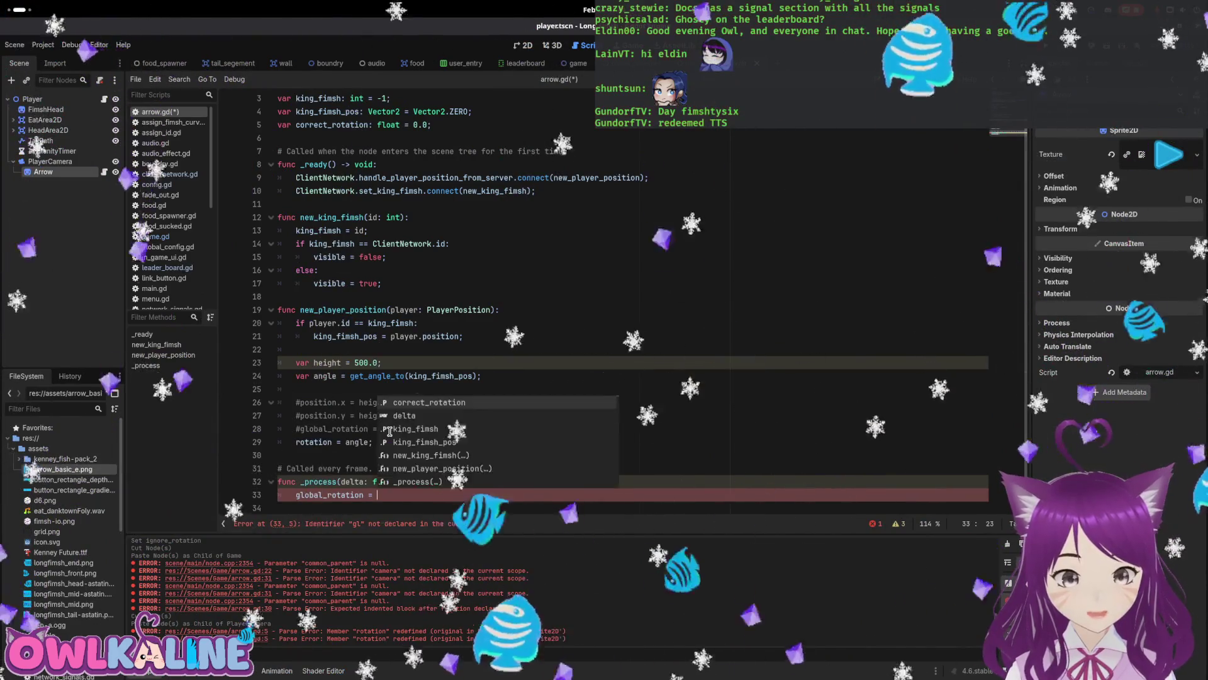
{"action": "key", "text": "BackSpace"}
{"action": "key", "text": "BackSpace"}
{"action": "type", "text": "correct_rotation;"}
{"action": "key", "text": "ctrl+s"}
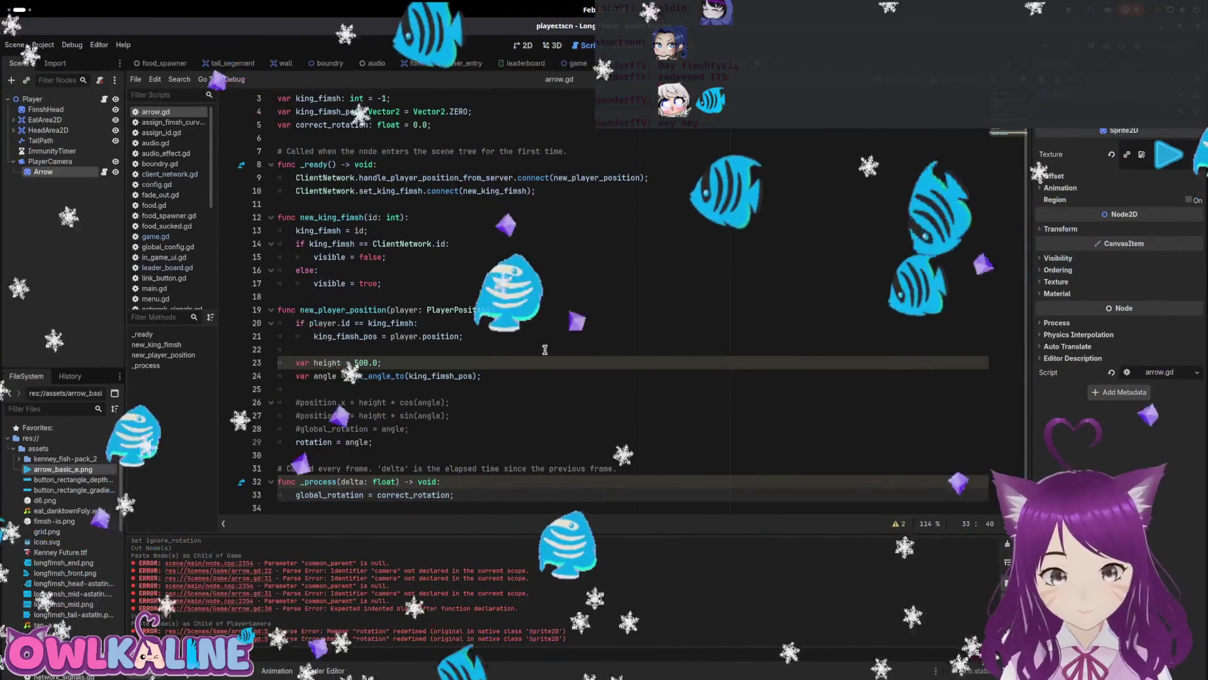
{"action": "key", "text": "F5"}
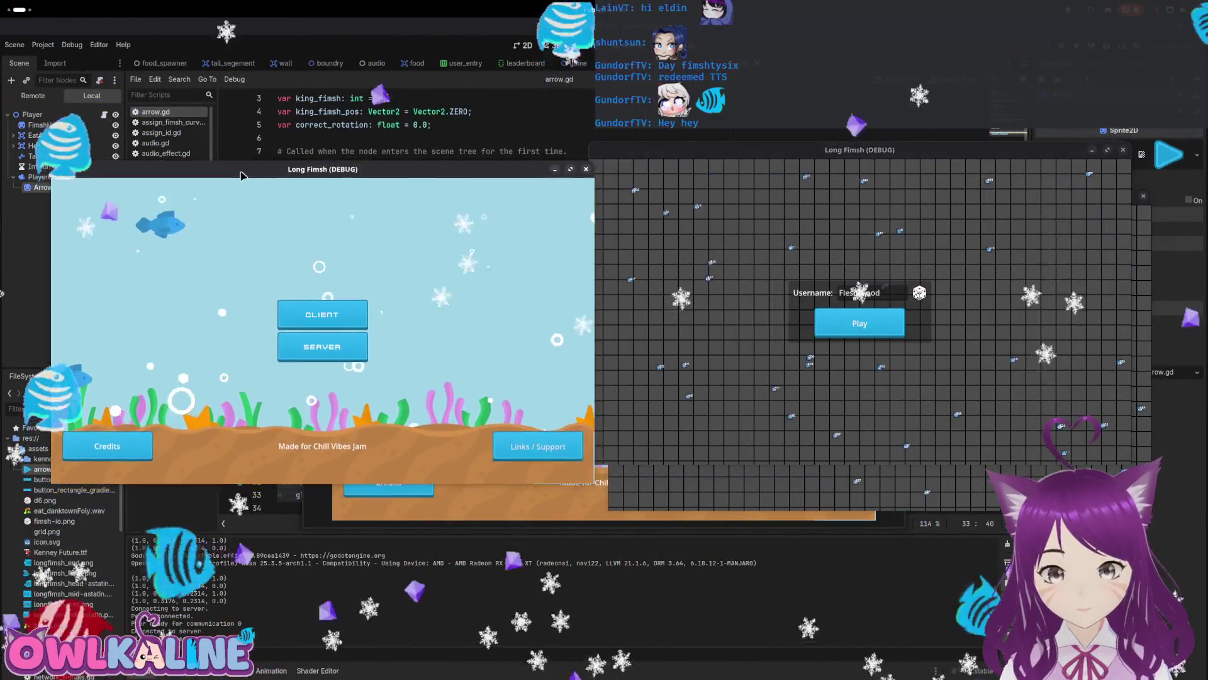
Step: Join the running game as a client and move the window aside to check the second client
{"action": "left_click", "coordinate": [319, 309]}
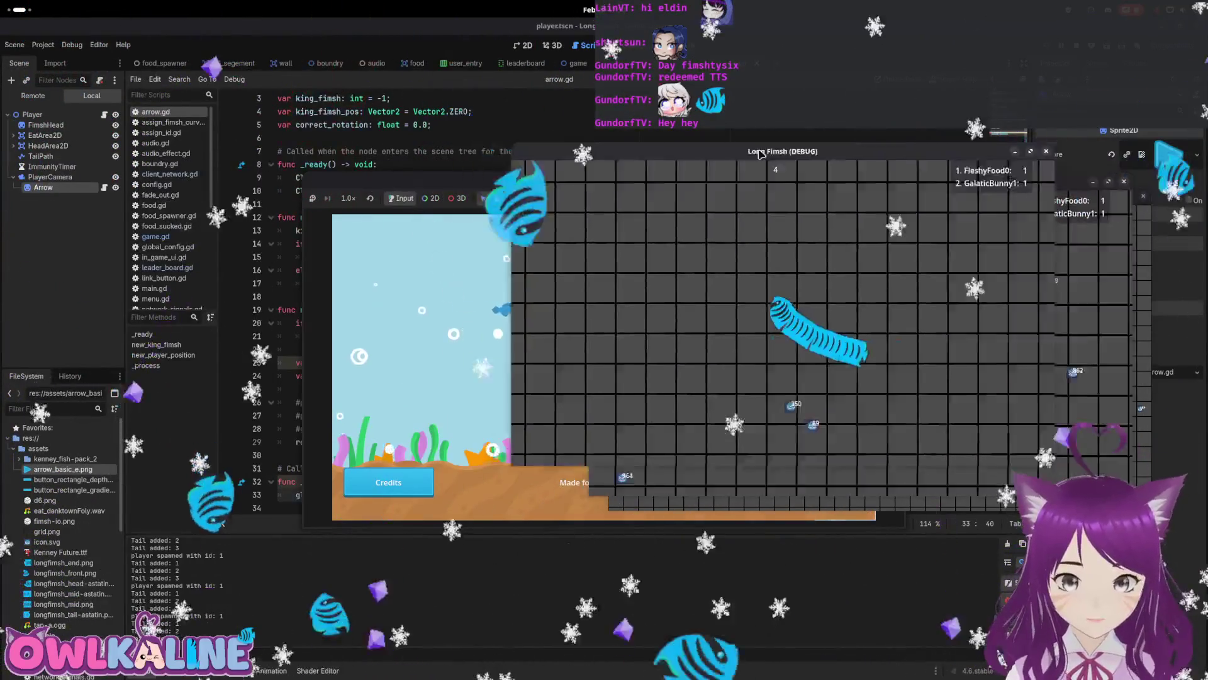
{"action": "left_click_drag", "start_coordinate": [792, 153], "coordinate": [334, 171]}
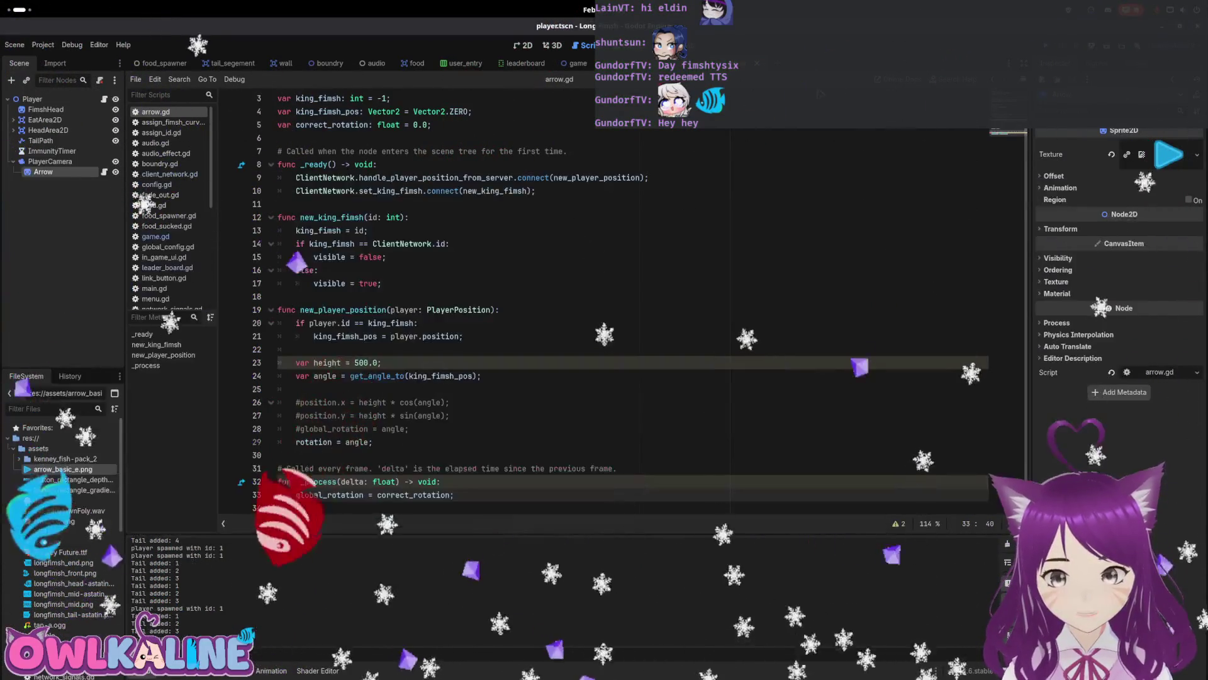
Step: In Obsidian, extend the wall-collision item to explain it doesn't do this currently and you can phase
{"action": "mouse_move", "coordinate": [1, 1]}
{"action": "left_click", "coordinate": [541, 366]}
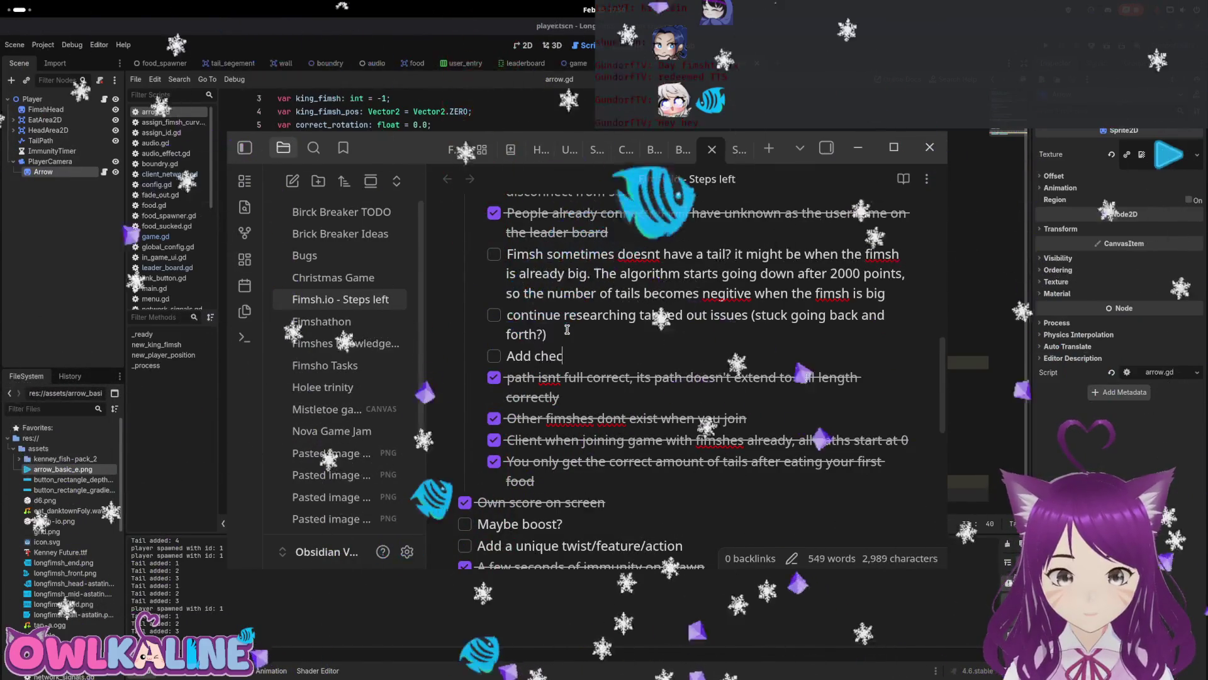
{"action": "type", "text": "/"}
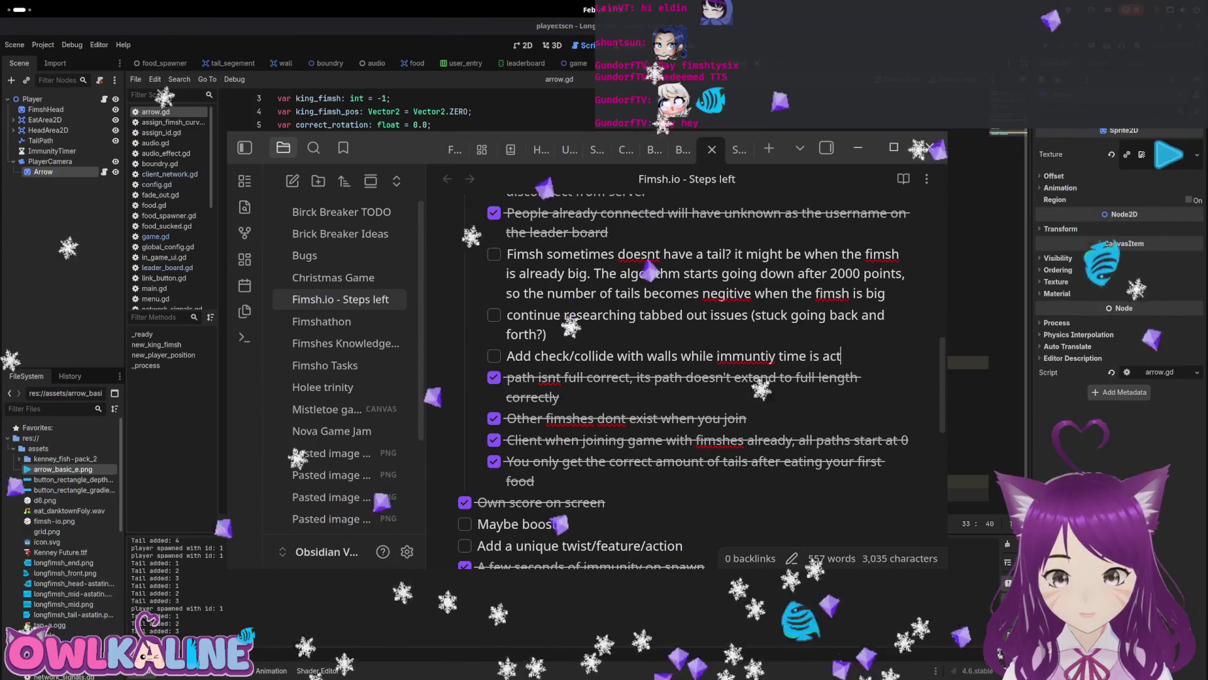
{"action": "type", "text": "t do t"}
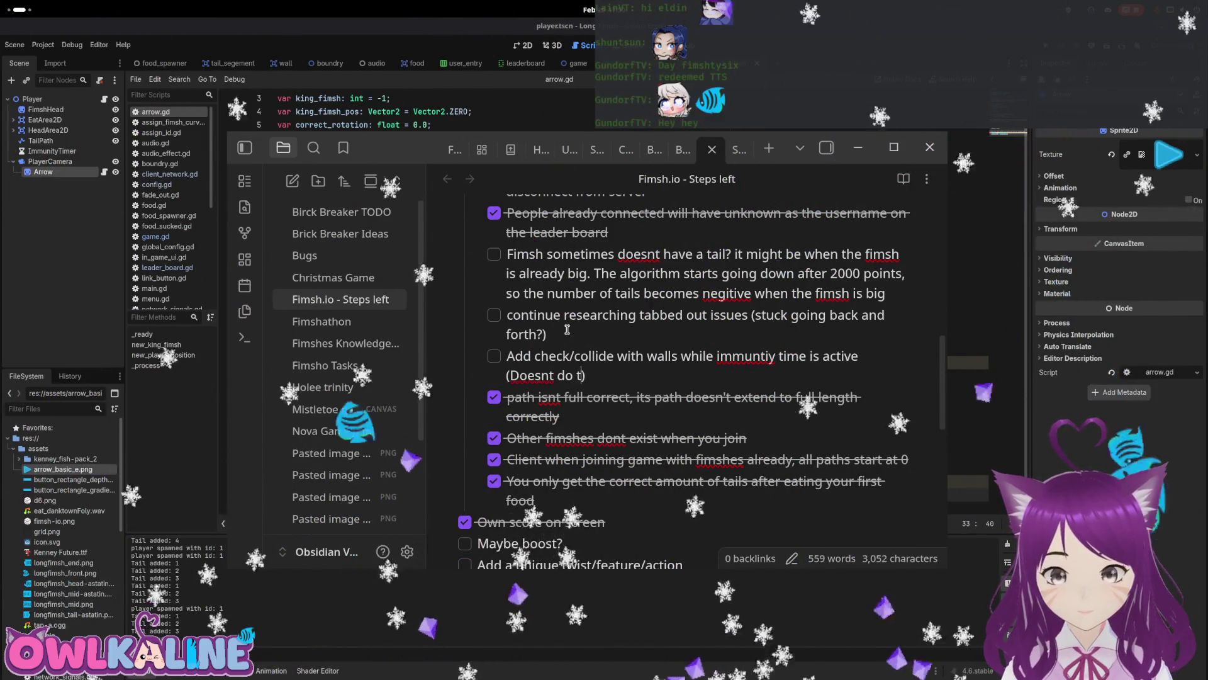
{"action": "type", "text": "currently"}
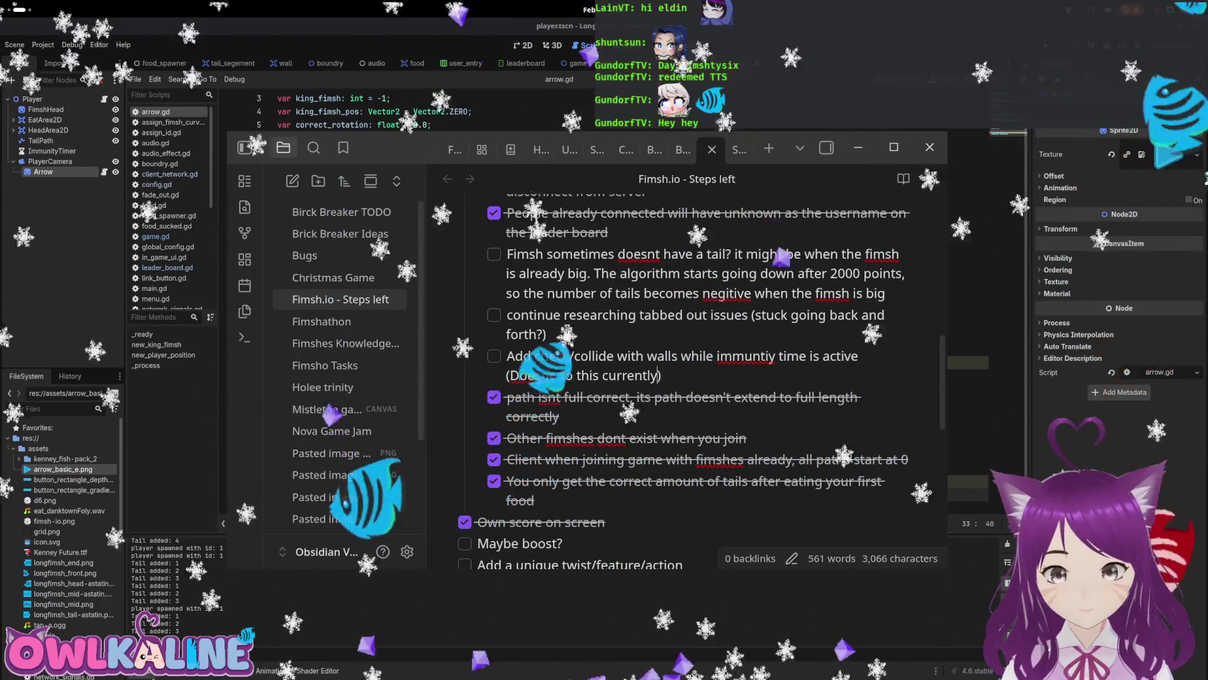
{"action": "type", "text": ", you ch"}
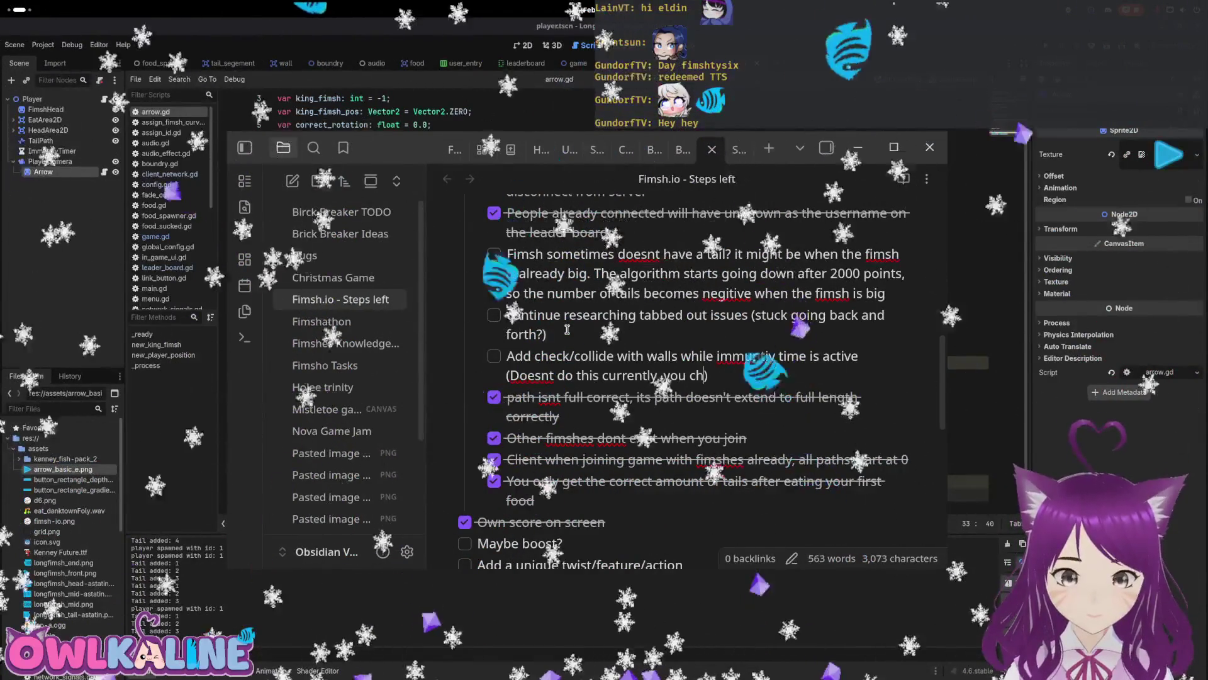
{"action": "type", "text": "an phase"}
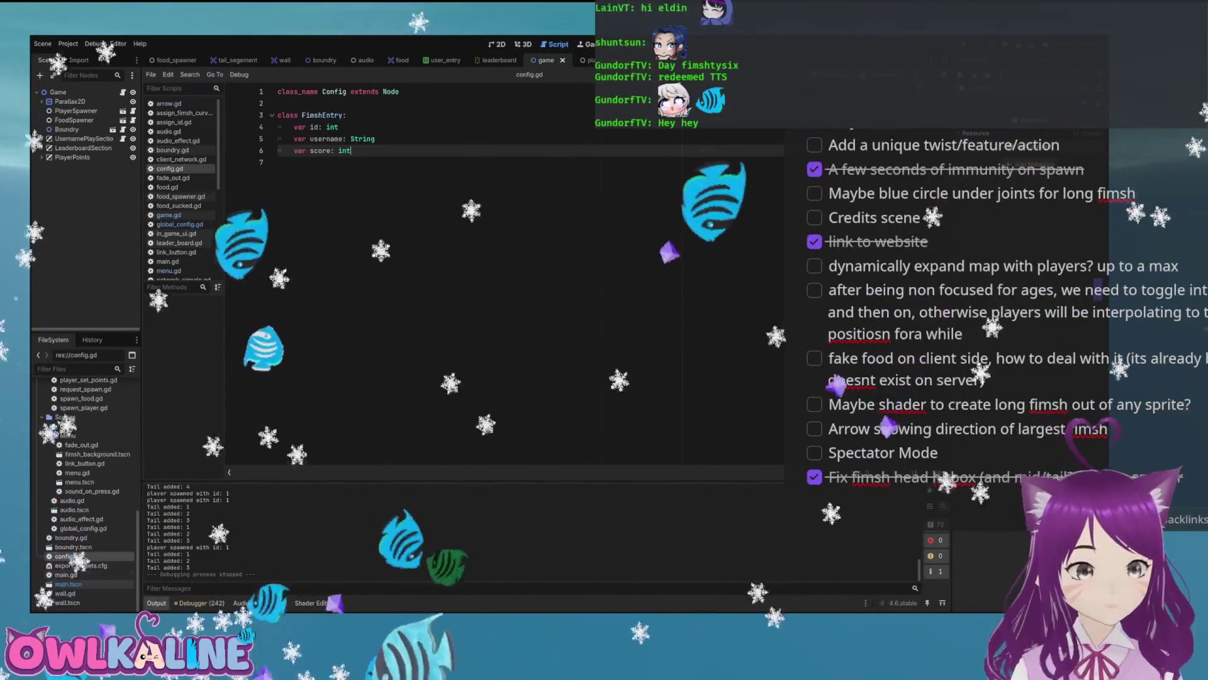
Step: View main.tscn in 2D zoomed to fit, select the Menu and Game nodes, then return to main.gd
{"action": "key", "text": "alt+Left"}
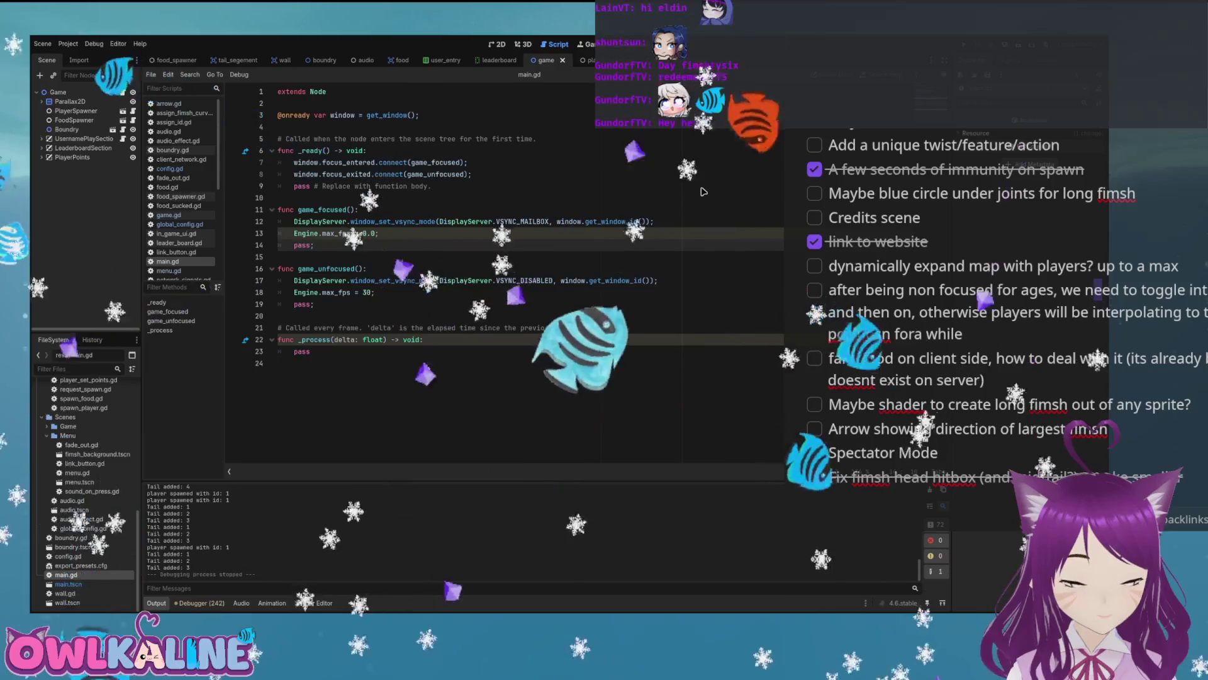
{"action": "key", "text": "ctrl+Tab"}
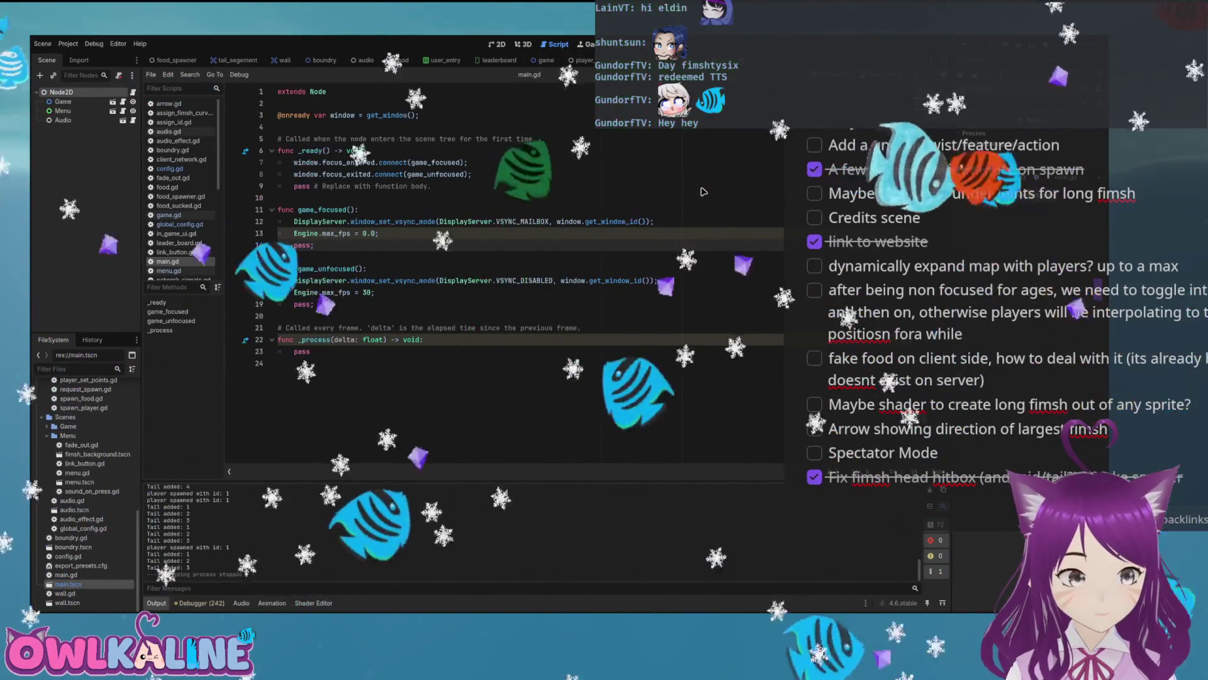
{"action": "key", "text": "ctrl+F1"}
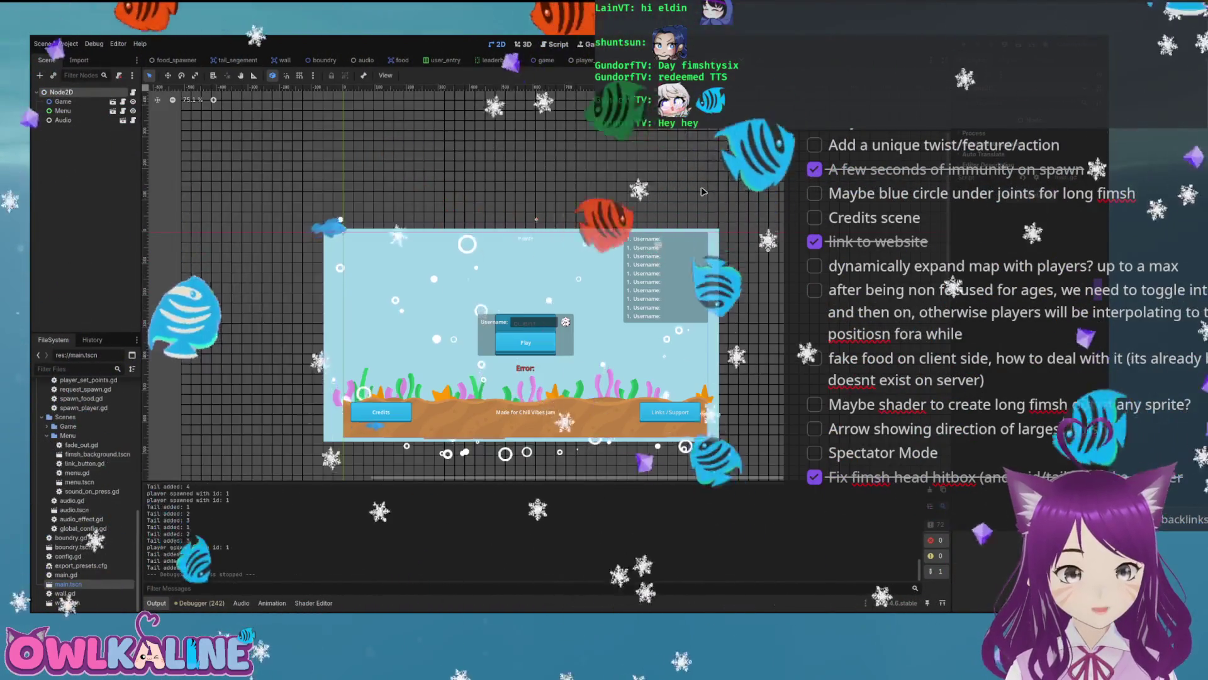
{"action": "key", "text": "shift+f"}
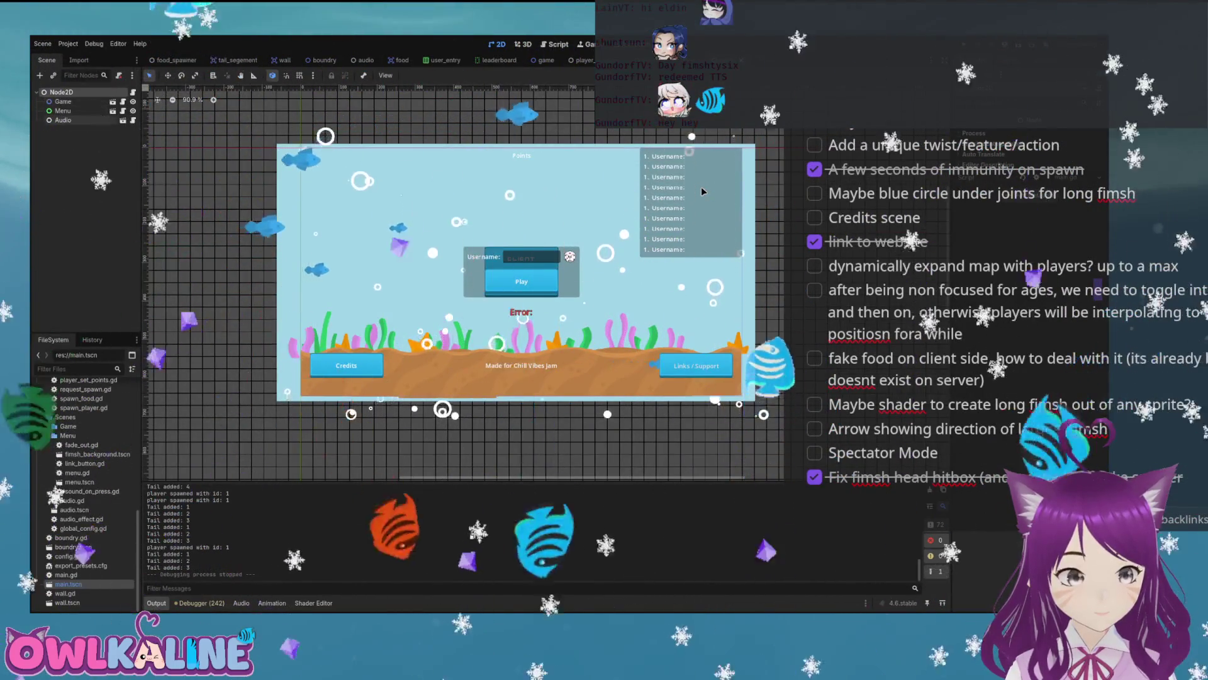
{"action": "left_click", "coordinate": [701, 186]}
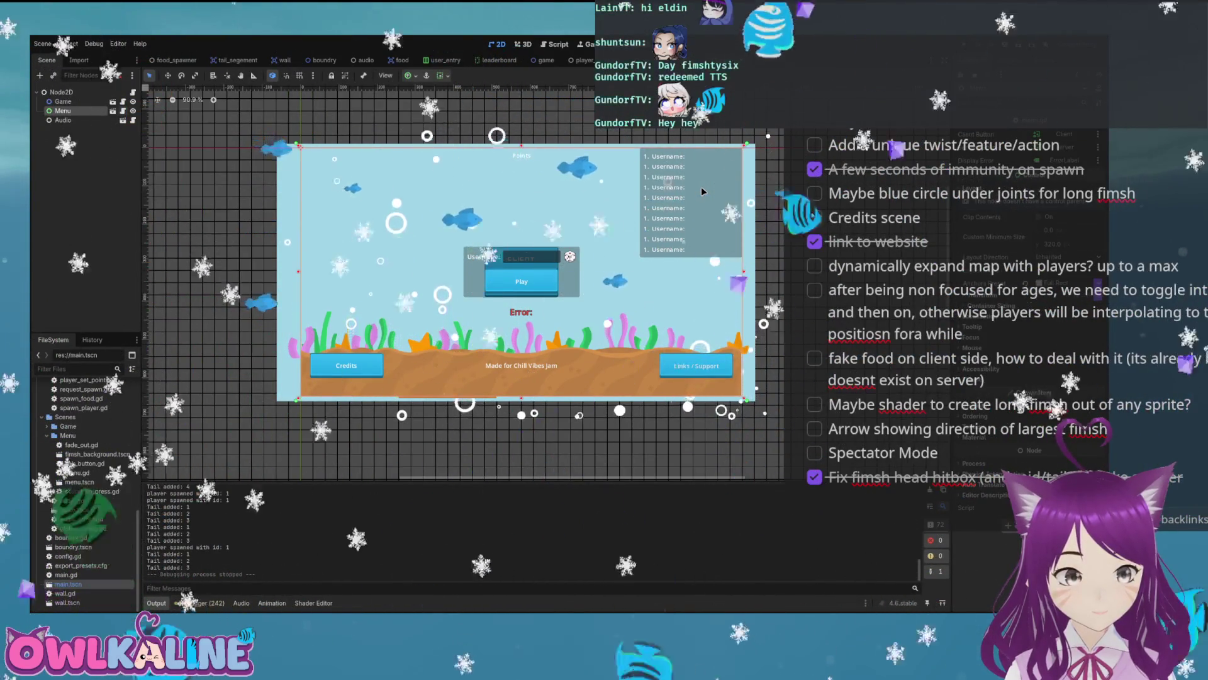
{"action": "left_click", "coordinate": [703, 190]}
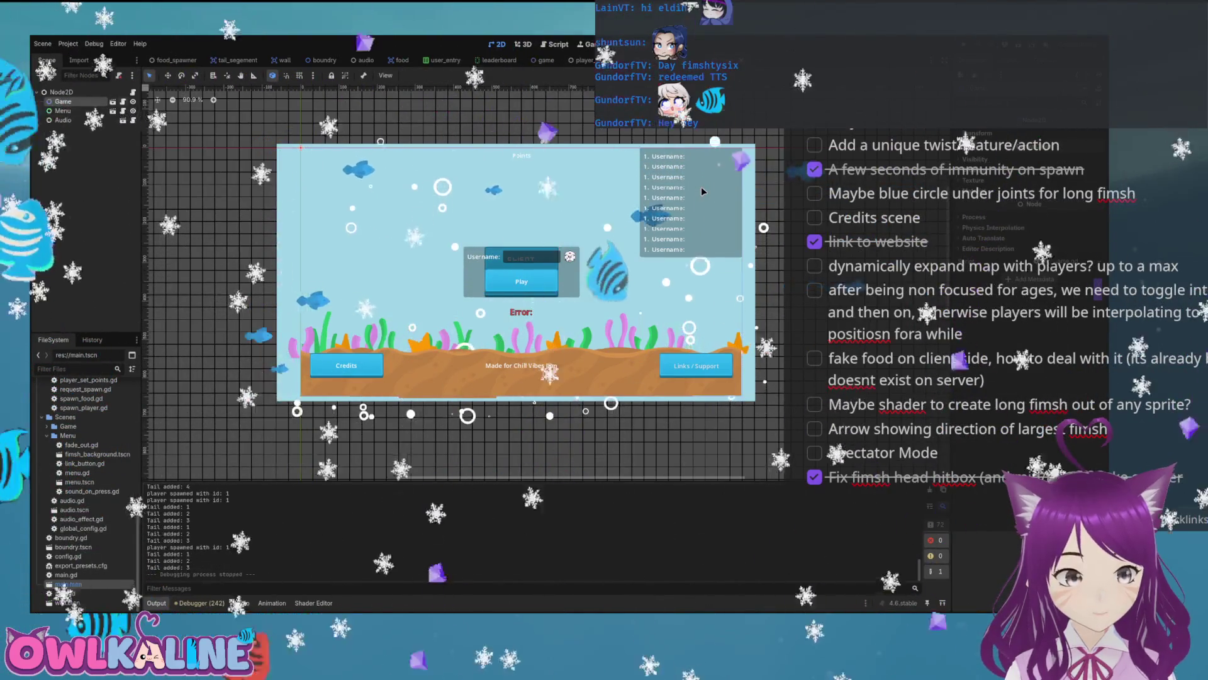
{"action": "key", "text": "ctrl+F3"}
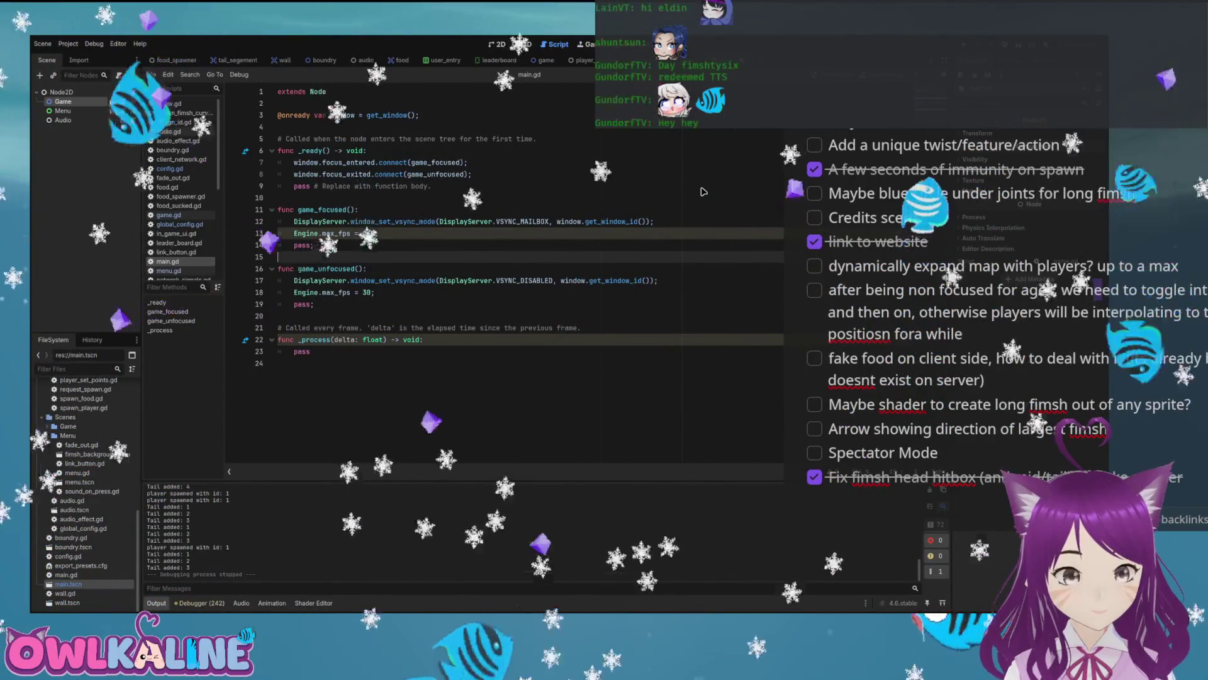
Step: Insert reset_physics_interpolation() on a new line after the vsync call on line 17
{"action": "key", "text": "Up"}
{"action": "key", "text": "Up"}
{"action": "key", "text": "Up"}
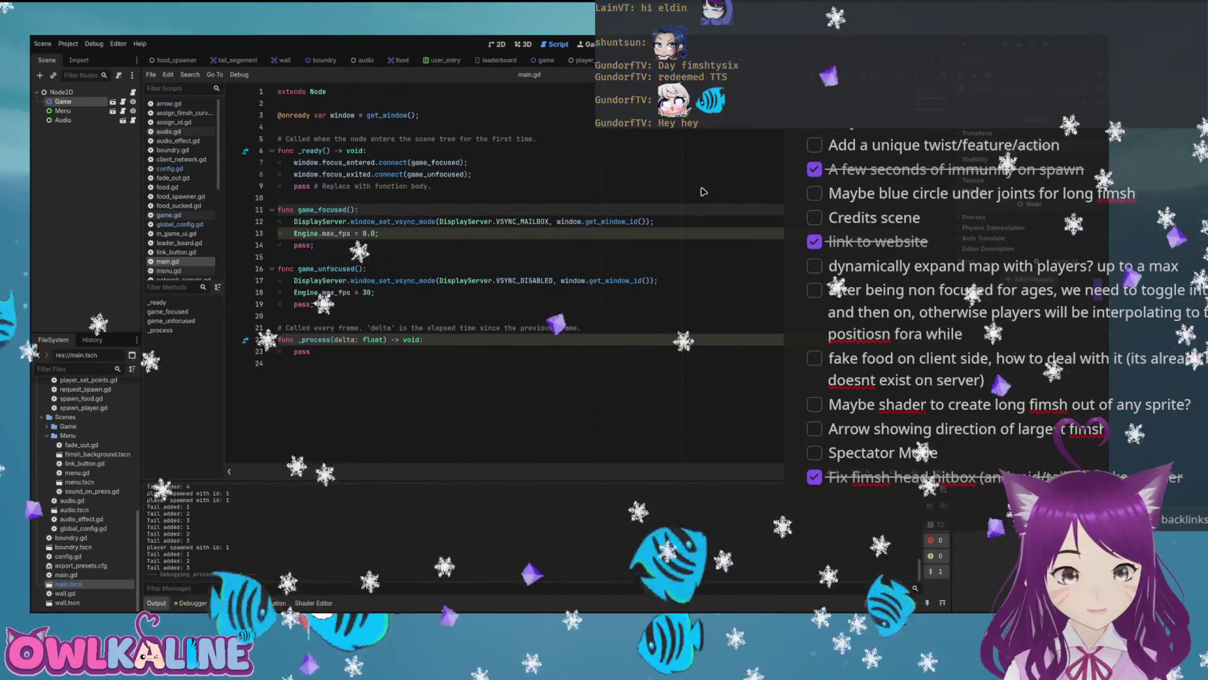
{"action": "key", "text": "Down"}
{"action": "key", "text": "End"}
{"action": "key", "text": "Down"}
{"action": "key", "text": "Down"}
{"action": "key", "text": "Down"}
{"action": "key", "text": "End"}
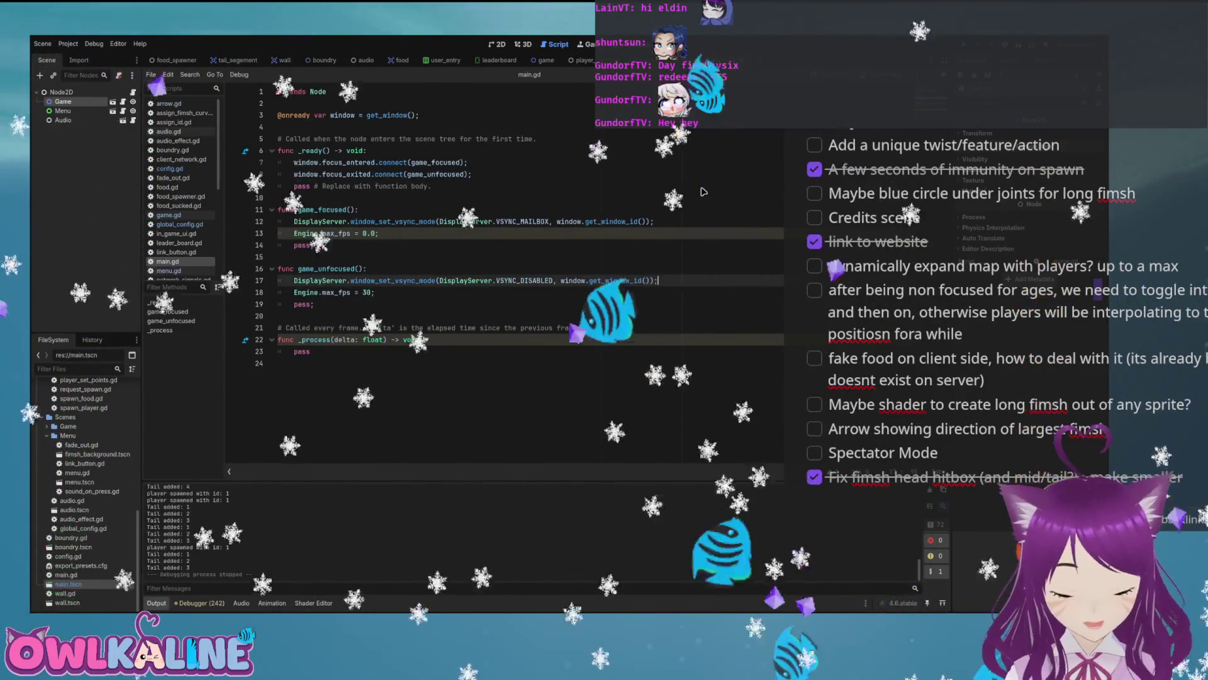
{"action": "key", "text": "Return"}
{"action": "type", "text": "set_in"}
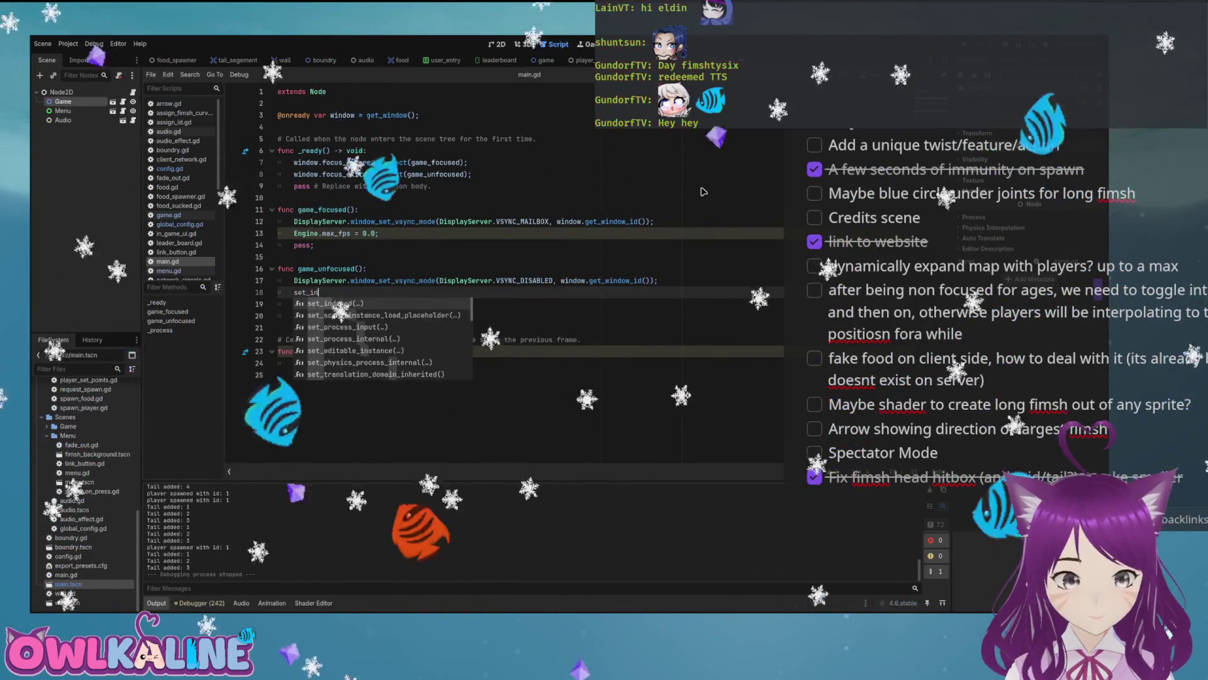
{"action": "type", "text": "te"}
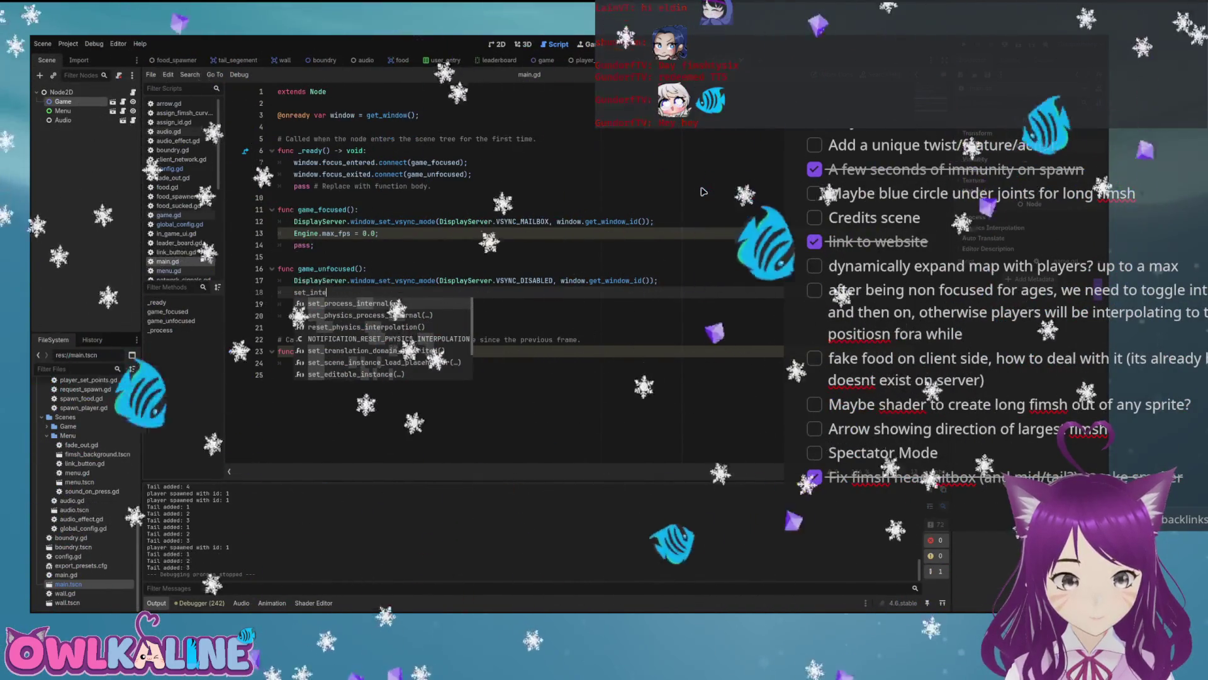
{"action": "type", "text": "rp"}
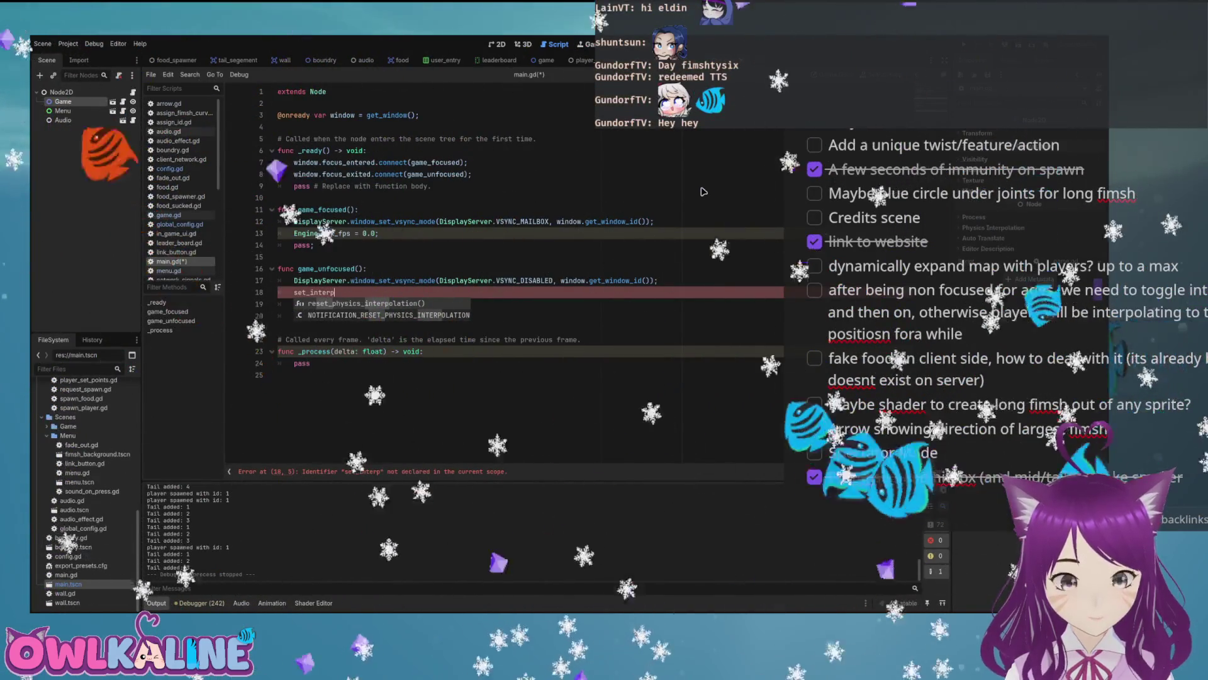
{"action": "key", "text": "Return"}
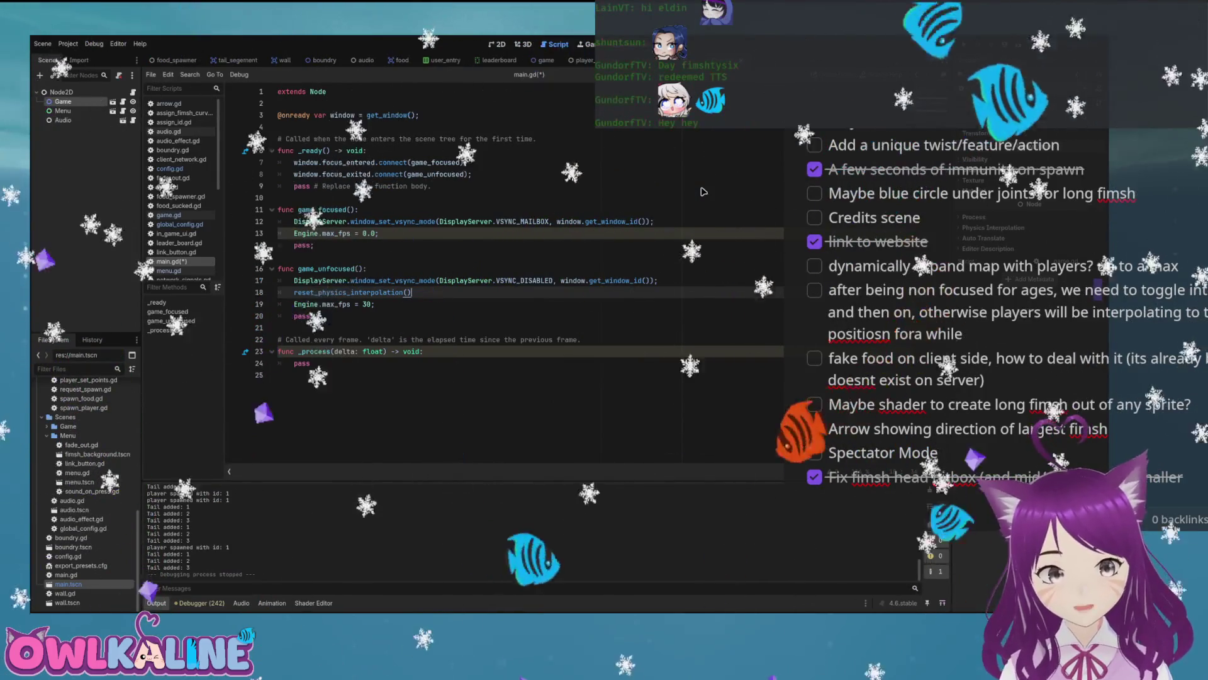
Step: Move reset_physics_interpolation() above Engine.max_fps in game_focused, remove the leftover blank line, and save
{"action": "key", "text": "shift+Home"}
{"action": "key", "text": "ctrl+c"}
{"action": "key", "text": "Up"}
{"action": "key", "text": "Up"}
{"action": "key", "text": "Up"}
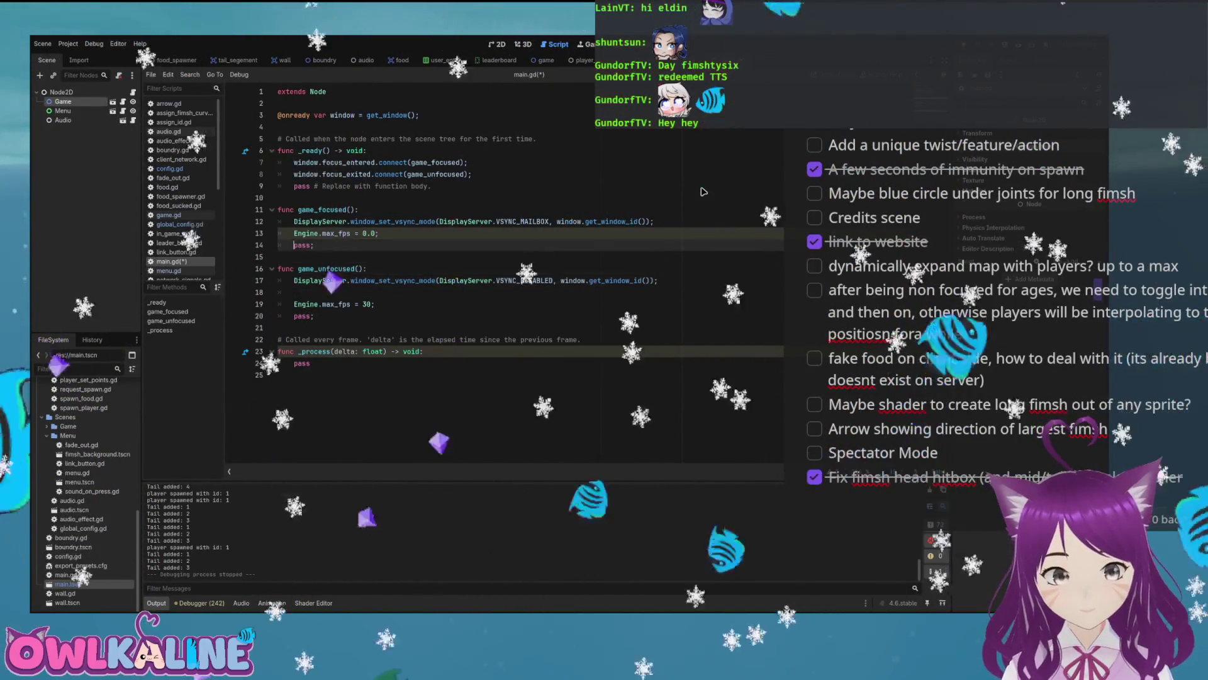
{"action": "key", "text": "End"}
{"action": "key", "text": "Return"}
{"action": "key", "text": "ctrl+v"}
{"action": "key", "text": "Down"}
{"action": "key", "text": "ctrl+s"}
{"action": "key", "text": "Down"}
{"action": "key", "text": "Down"}
{"action": "key", "text": "Down"}
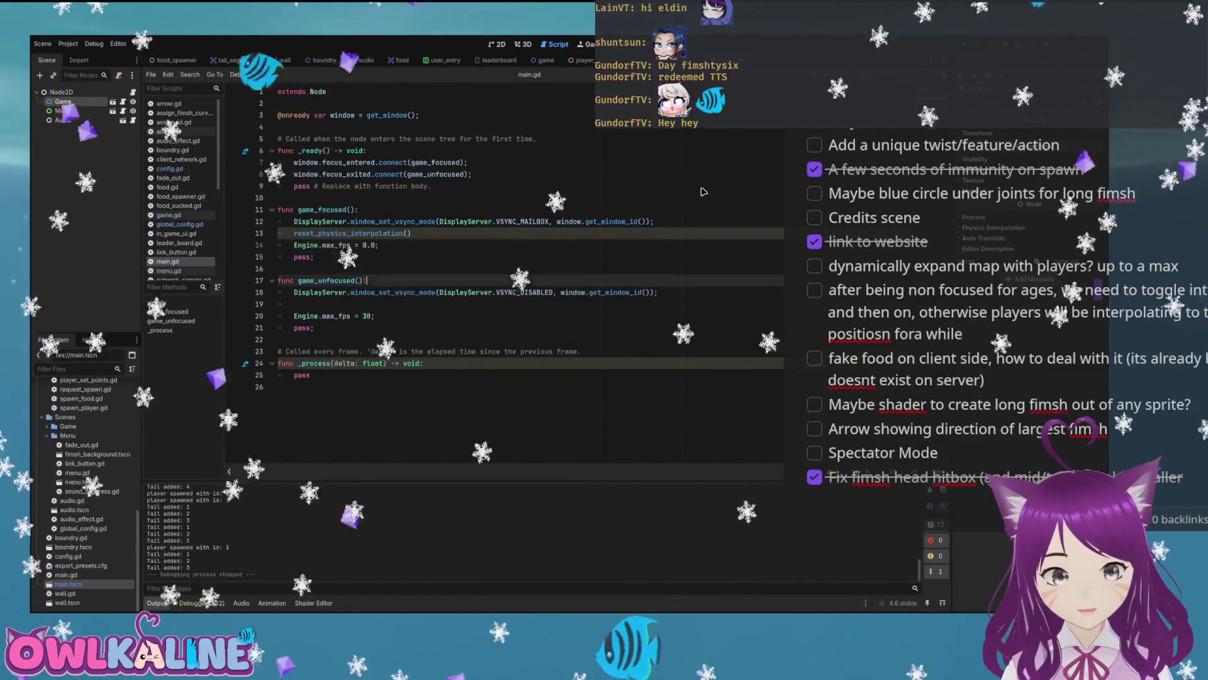
{"action": "key", "text": "BackSpace"}
{"action": "key", "text": "ctrl+s"}
Step: Browse Engine properties on a trial line after max_fps, discard it, and switch to menu.gd
{"action": "key", "text": "Up"}
{"action": "key", "text": "Up"}
{"action": "key", "text": "Up"}
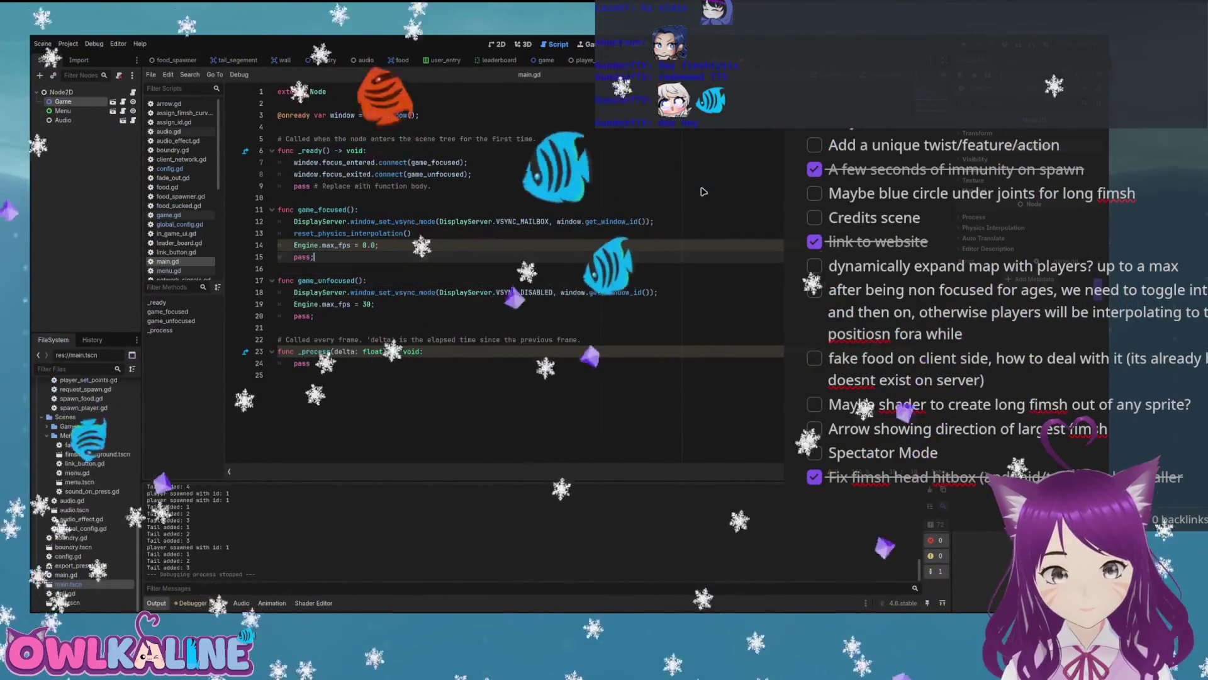
{"action": "key", "text": "Return"}
{"action": "type", "text": "E."}
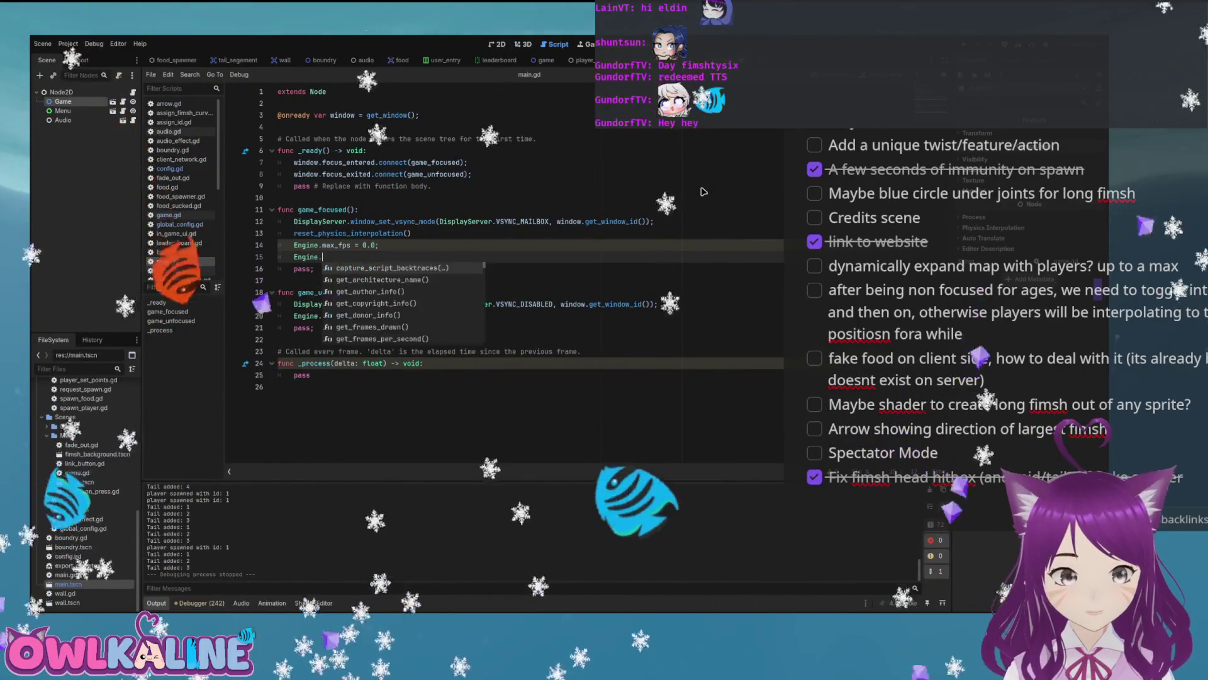
{"action": "key", "text": "Down"}
{"action": "key", "text": "Down"}
{"action": "key", "text": "Down"}
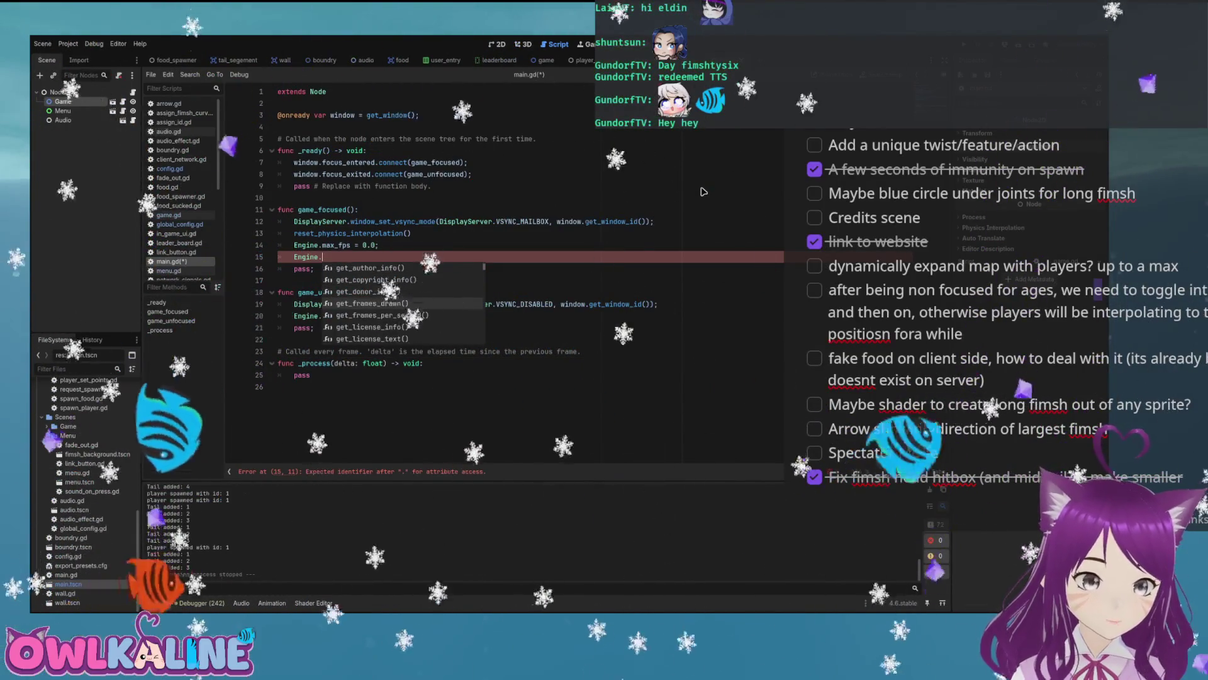
{"action": "key", "text": "Down"}
{"action": "key", "text": "Down"}
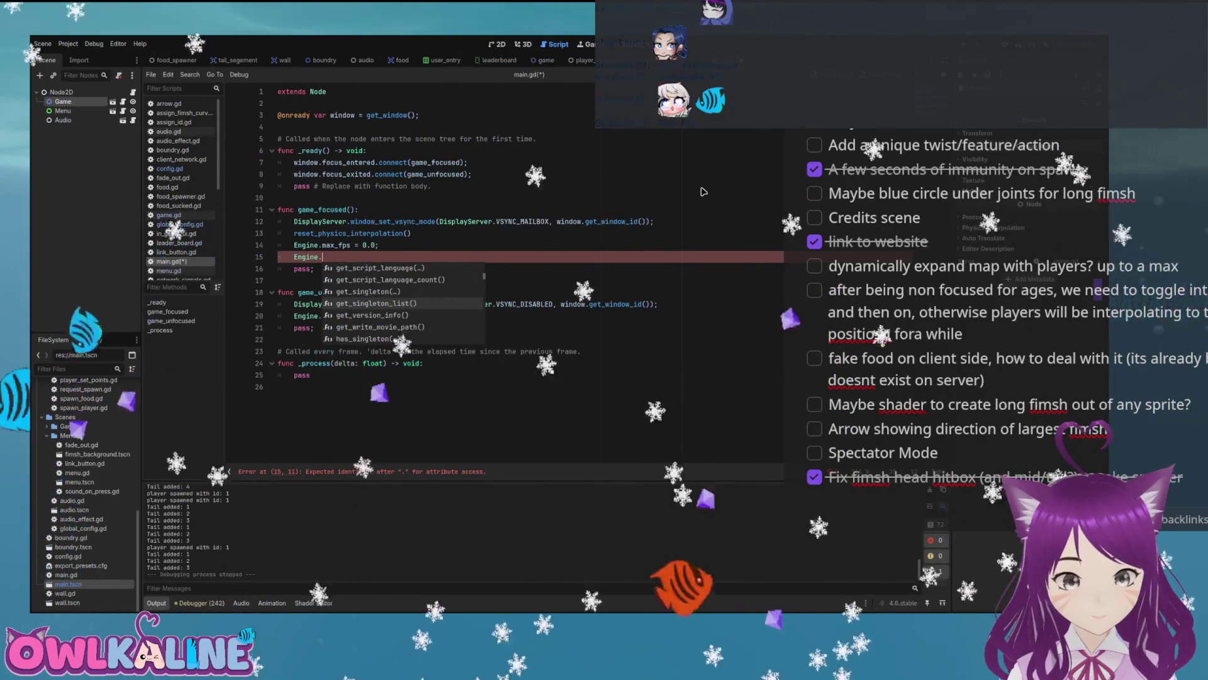
{"action": "key", "text": "Down"}
{"action": "key", "text": "Down"}
{"action": "key", "text": "Down"}
{"action": "key", "text": "Down"}
{"action": "key", "text": "Down"}
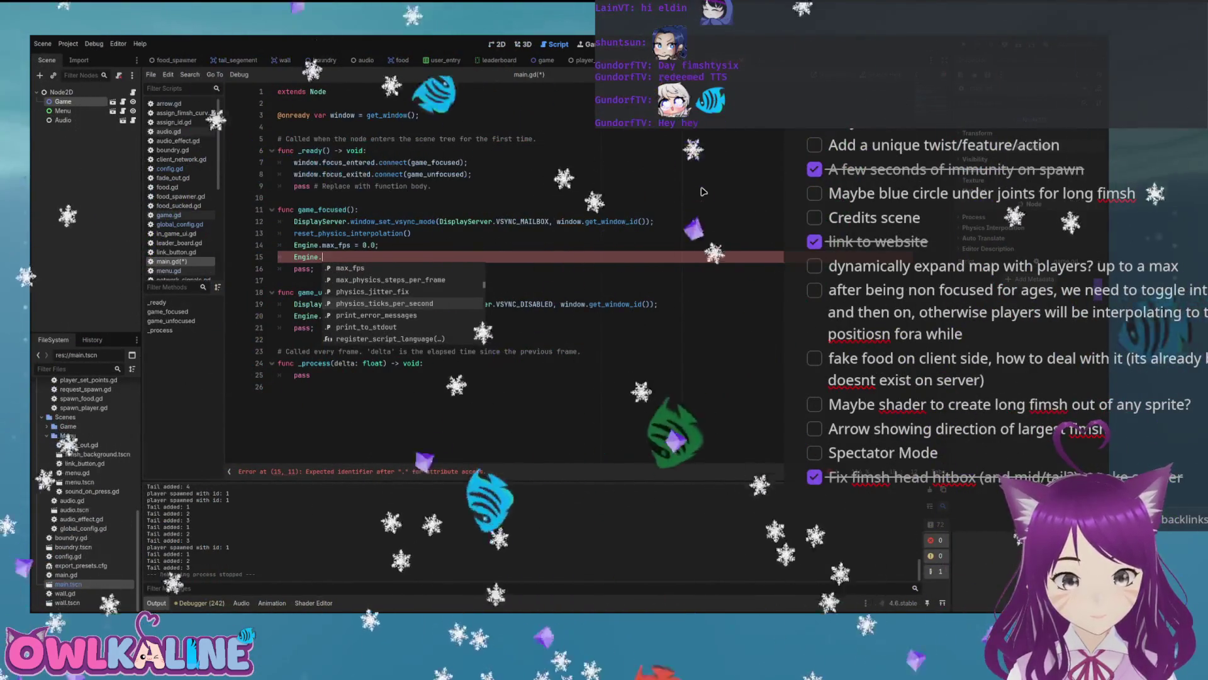
{"action": "key", "text": "Down"}
{"action": "key", "text": "Down"}
{"action": "key", "text": "Down"}
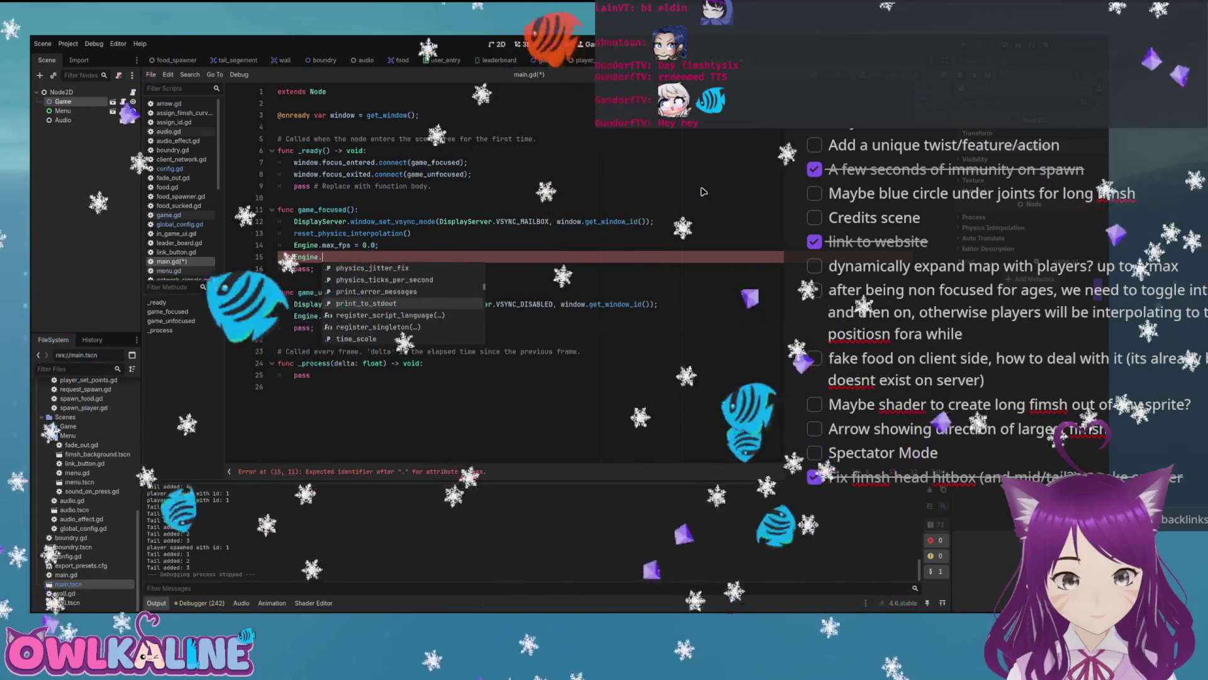
{"action": "key", "text": "Down"}
{"action": "key", "text": "Down"}
{"action": "key", "text": "Down"}
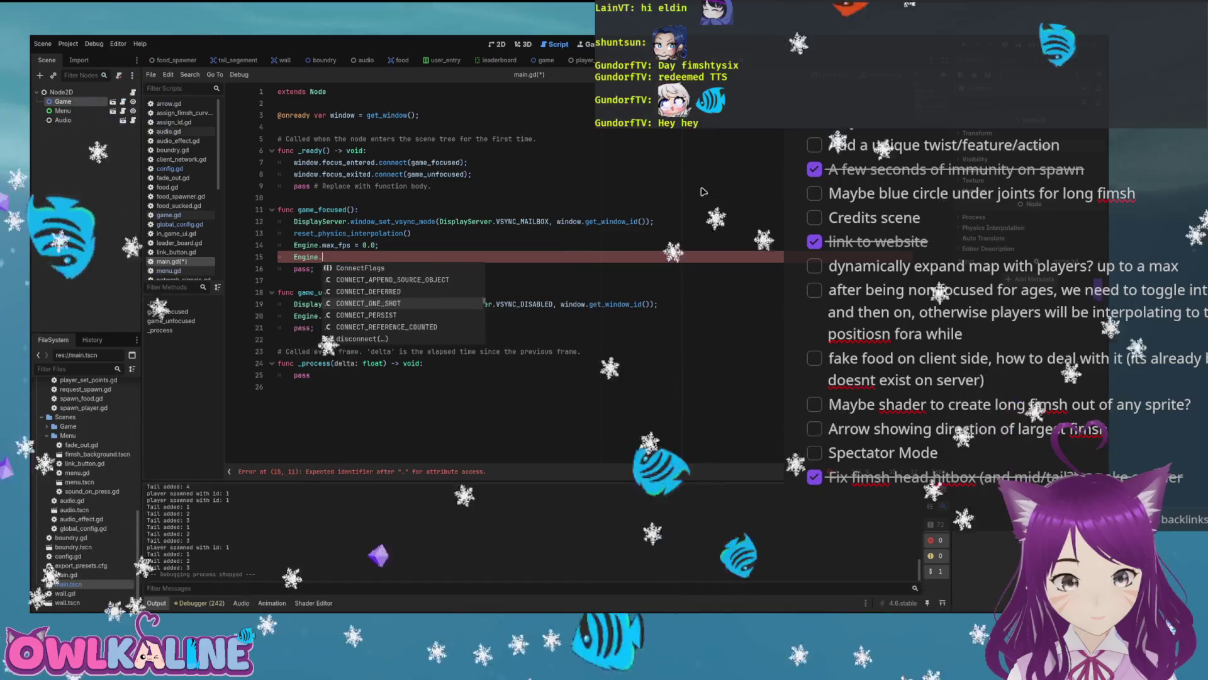
{"action": "key", "text": "Down"}
{"action": "key", "text": "Down"}
{"action": "key", "text": "Down"}
{"action": "key", "text": "Down"}
{"action": "key", "text": "Down"}
{"action": "key", "text": "Down"}
{"action": "key", "text": "Down"}
{"action": "key", "text": "Down"}
{"action": "key", "text": "Down"}
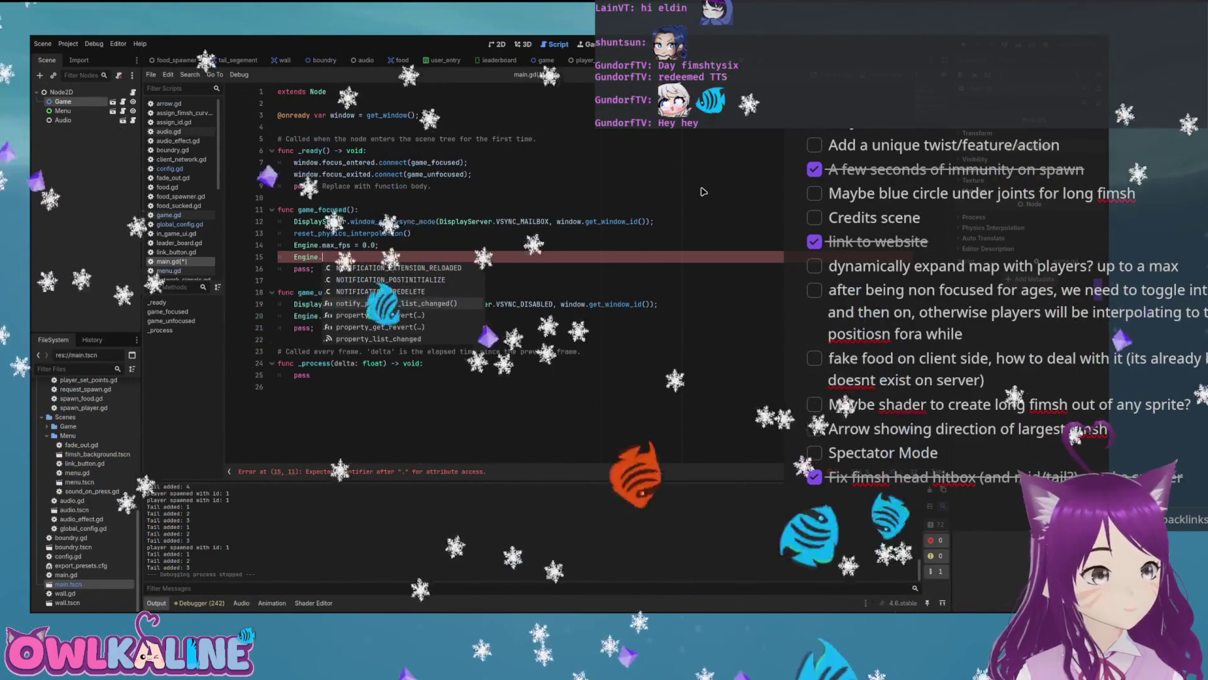
{"action": "key", "text": "Down"}
{"action": "key", "text": "Down"}
{"action": "key", "text": "Down"}
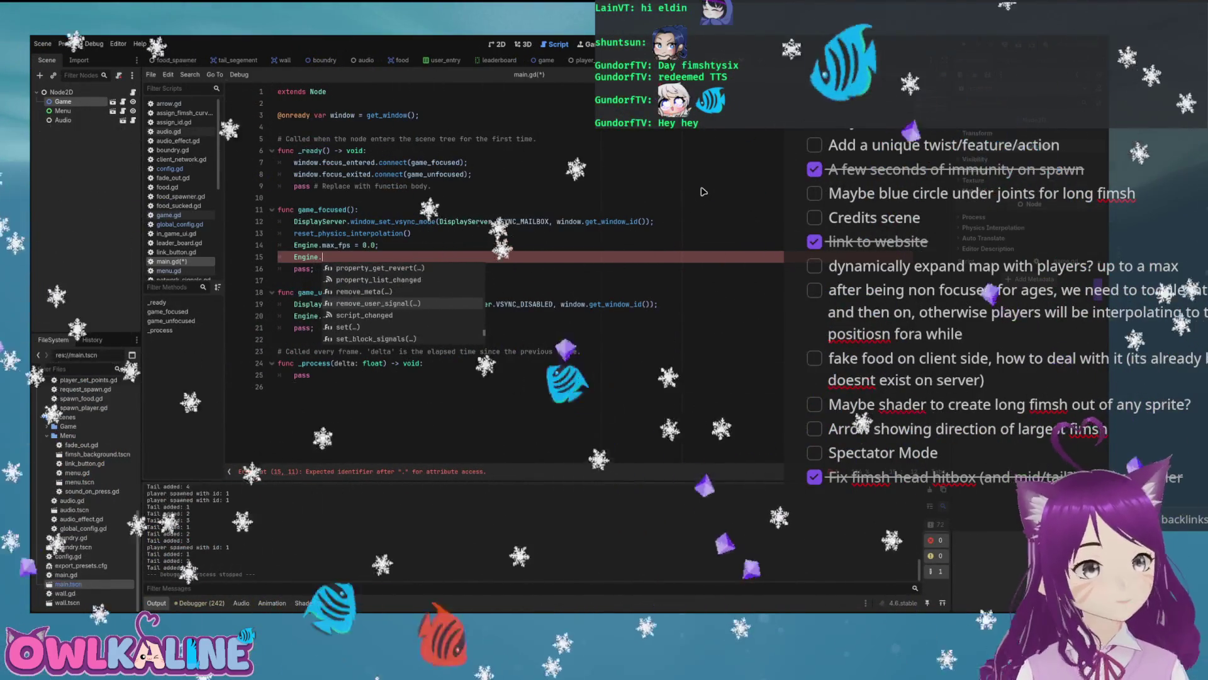
{"action": "key", "text": "ctrl+z"}
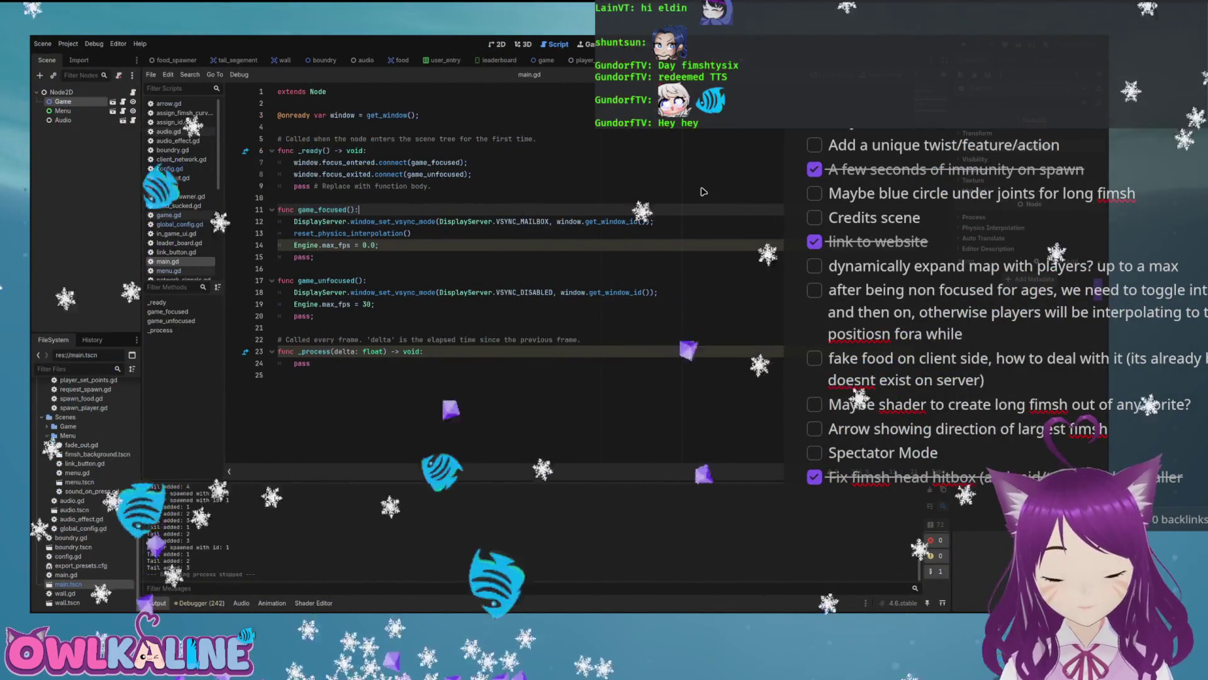
{"action": "key", "text": "Up"}
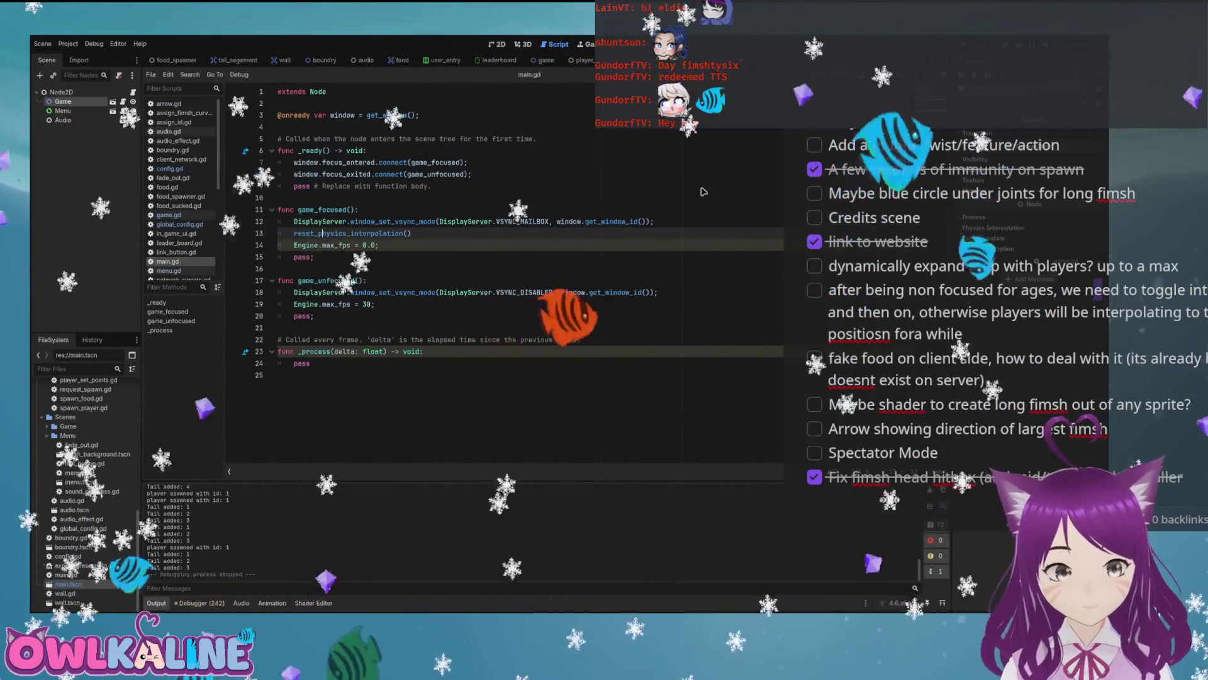
{"action": "key", "text": "ctrl+shift+period"}
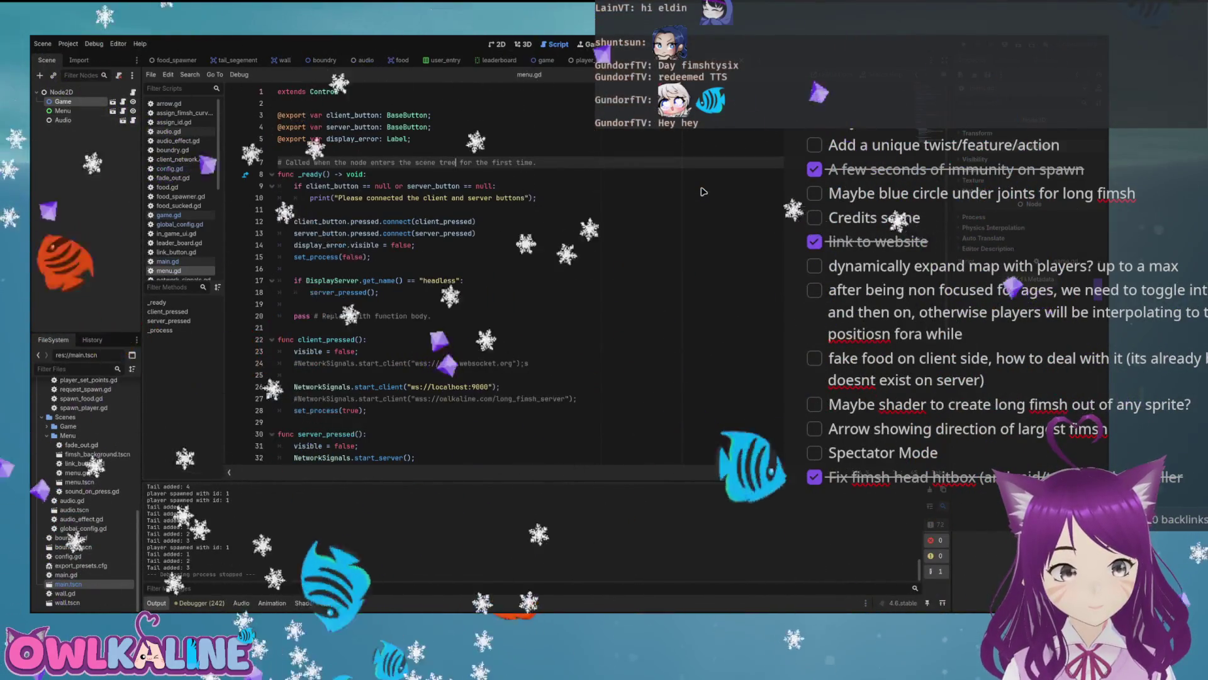
Step: Step back through audio.gd to main.gd, then show main.tscn zoomed in the 2D editor
{"action": "key", "text": "alt+Left"}
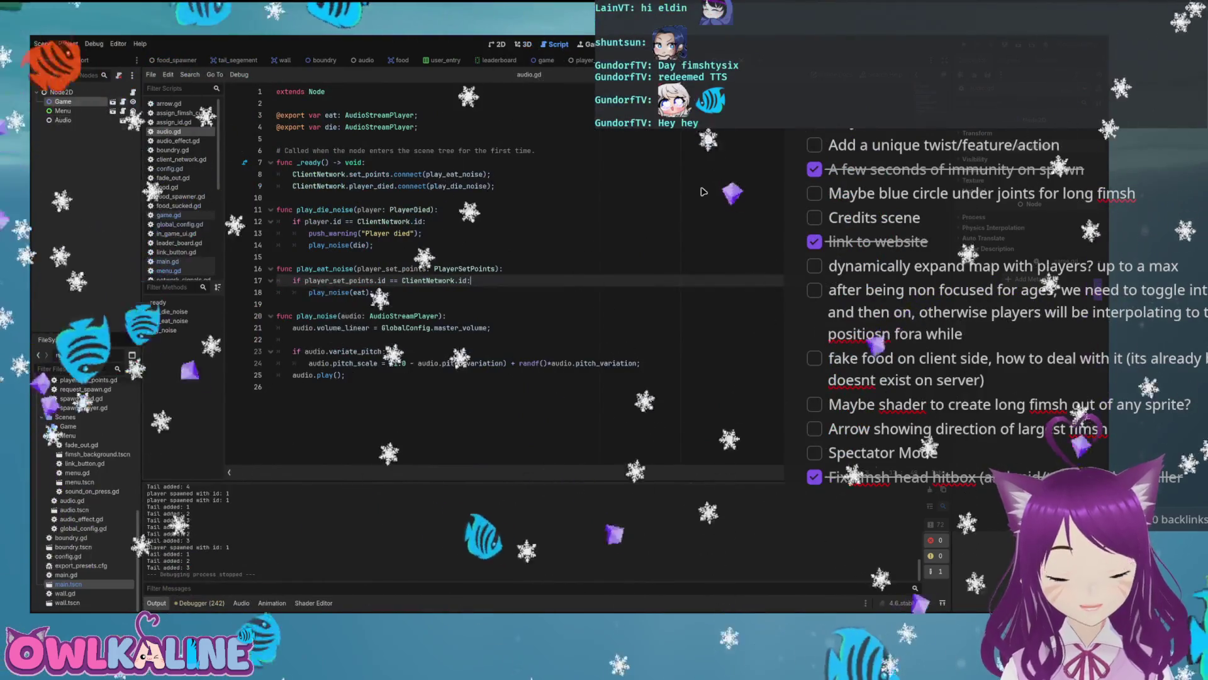
{"action": "key", "text": "alt+Left"}
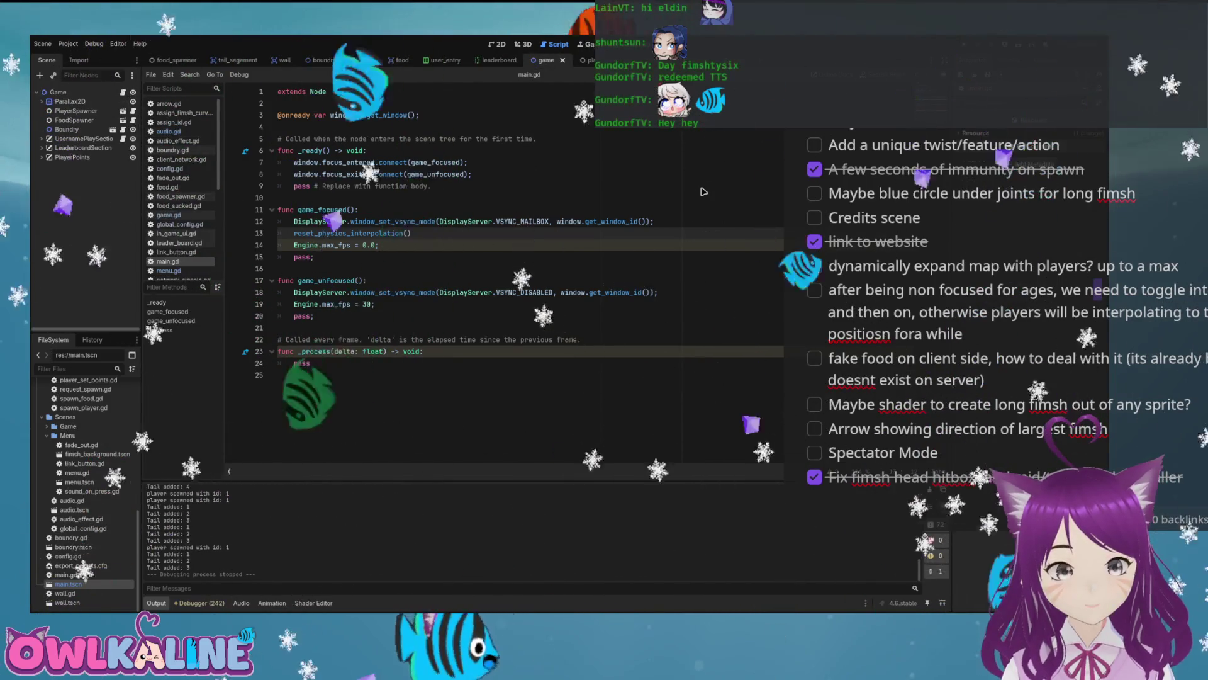
{"action": "key", "text": "ctrl+F1"}
{"action": "scroll", "coordinate": [702, 191], "scroll_direction": "down", "scroll_amount": 4}
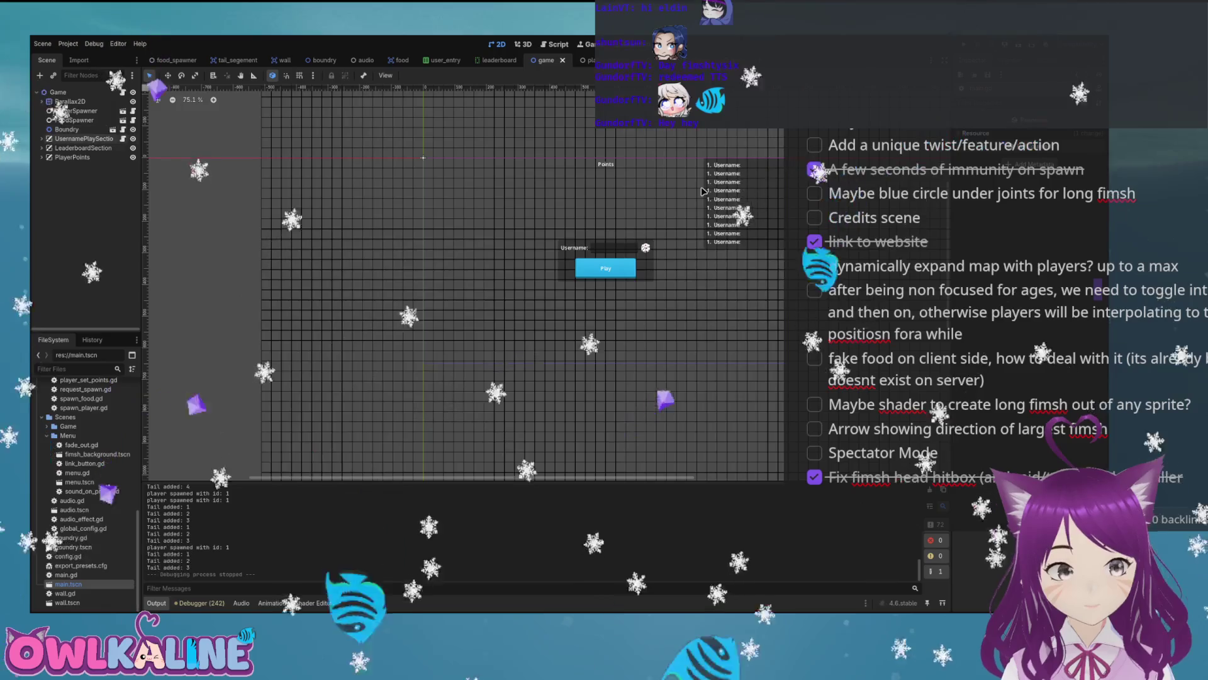
{"action": "scroll", "coordinate": [703, 191], "scroll_direction": "up", "scroll_amount": 2}
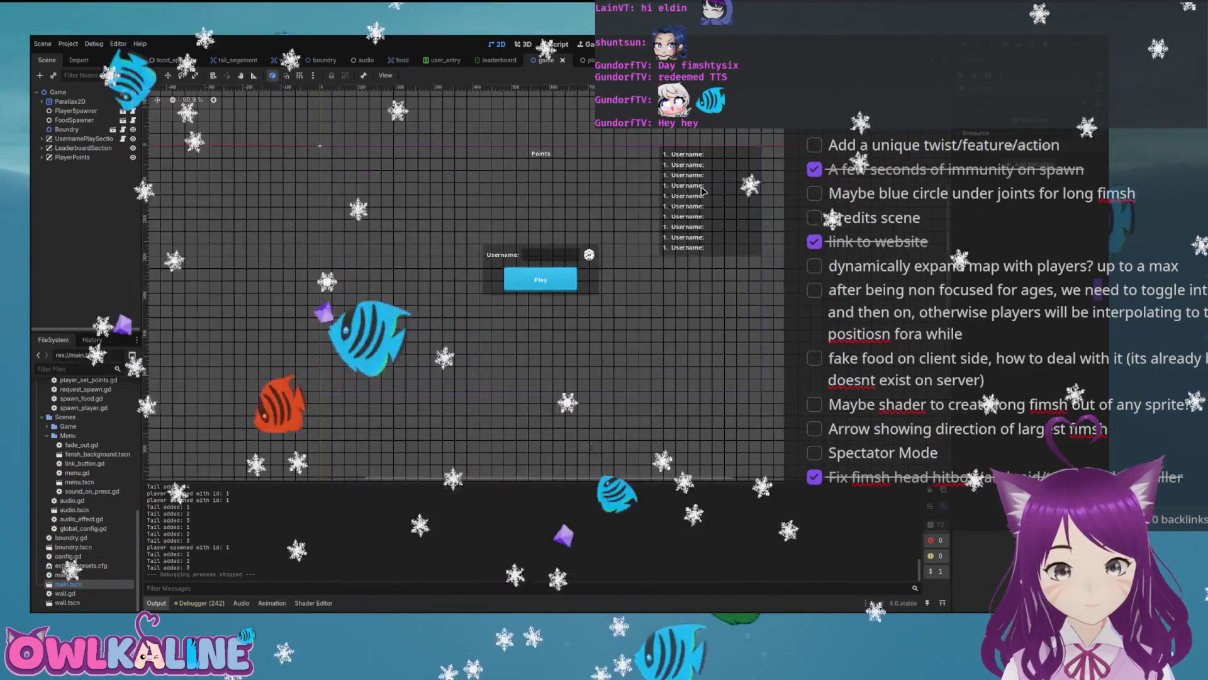
{"action": "scroll", "coordinate": [703, 191], "scroll_direction": "up", "scroll_amount": 2}
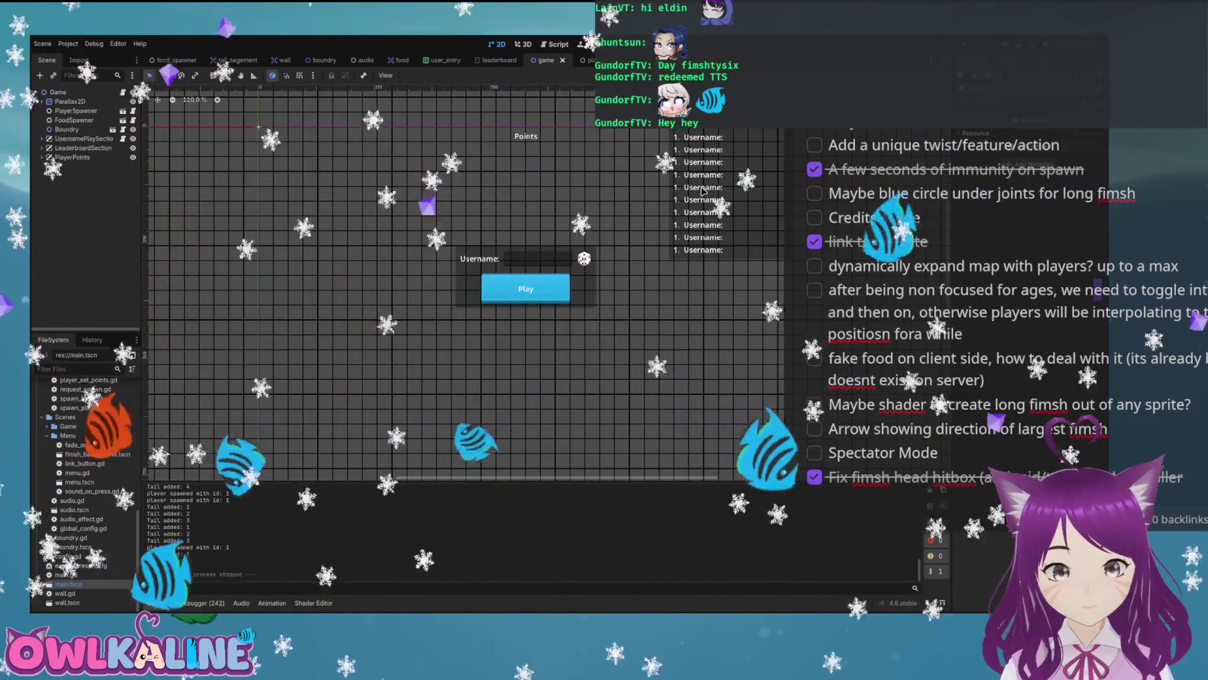
Step: Check 'Spectator' in the to-do notes and add a CanvasLayer child under Game
{"action": "left_click", "coordinate": [981, 358]}
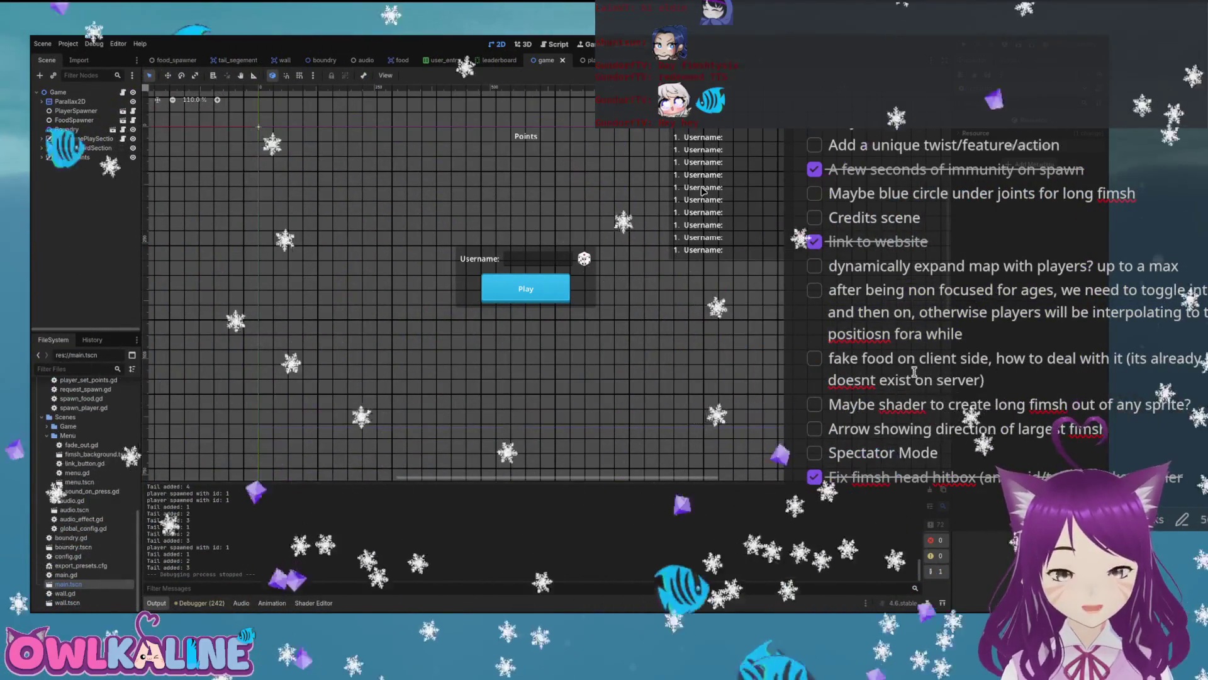
{"action": "left_click", "coordinate": [896, 362]}
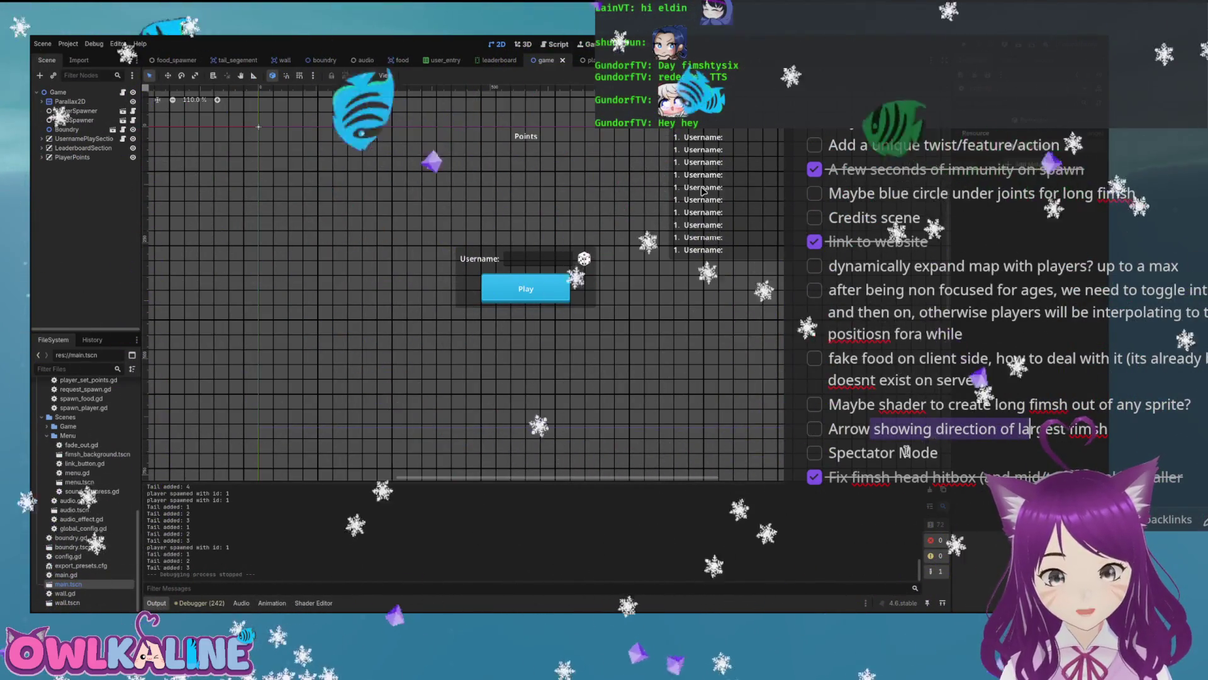
{"action": "scroll", "coordinate": [900, 446], "scroll_direction": "up", "scroll_amount": 4}
{"action": "scroll", "coordinate": [893, 441], "scroll_direction": "down", "scroll_amount": 5}
{"action": "double_click", "coordinate": [862, 326]}
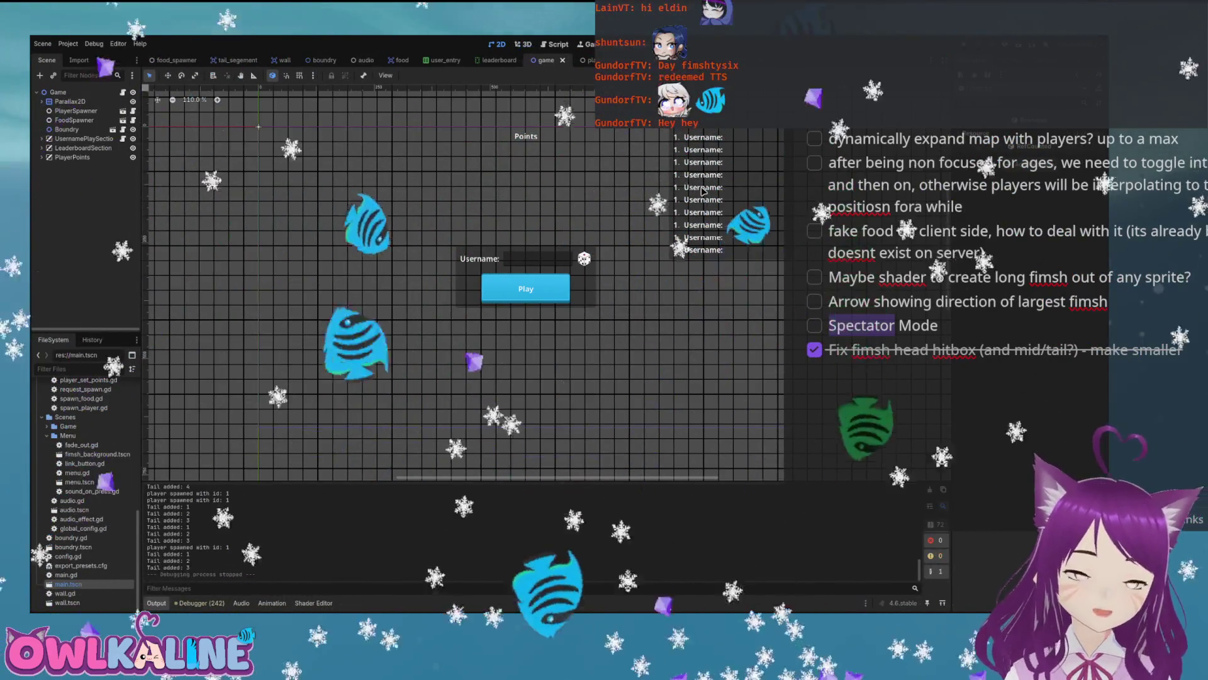
{"action": "scroll", "coordinate": [703, 190], "scroll_direction": "up", "scroll_amount": 1}
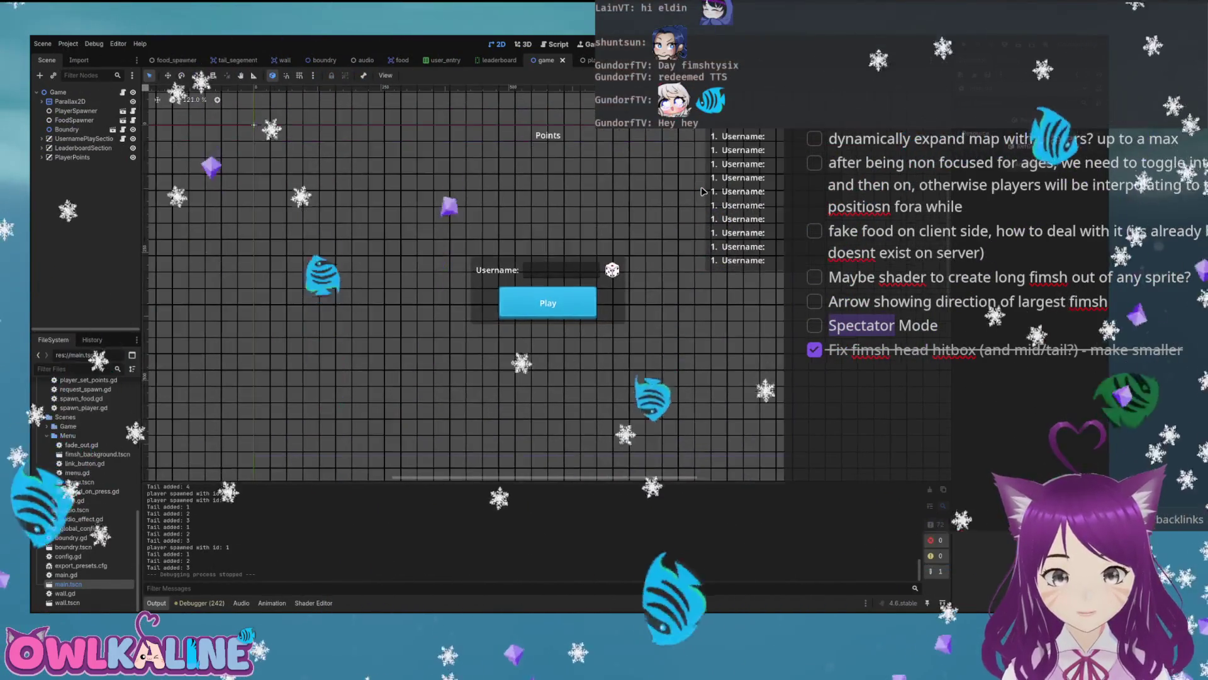
{"action": "scroll", "coordinate": [703, 190], "scroll_direction": "right", "scroll_amount": 1}
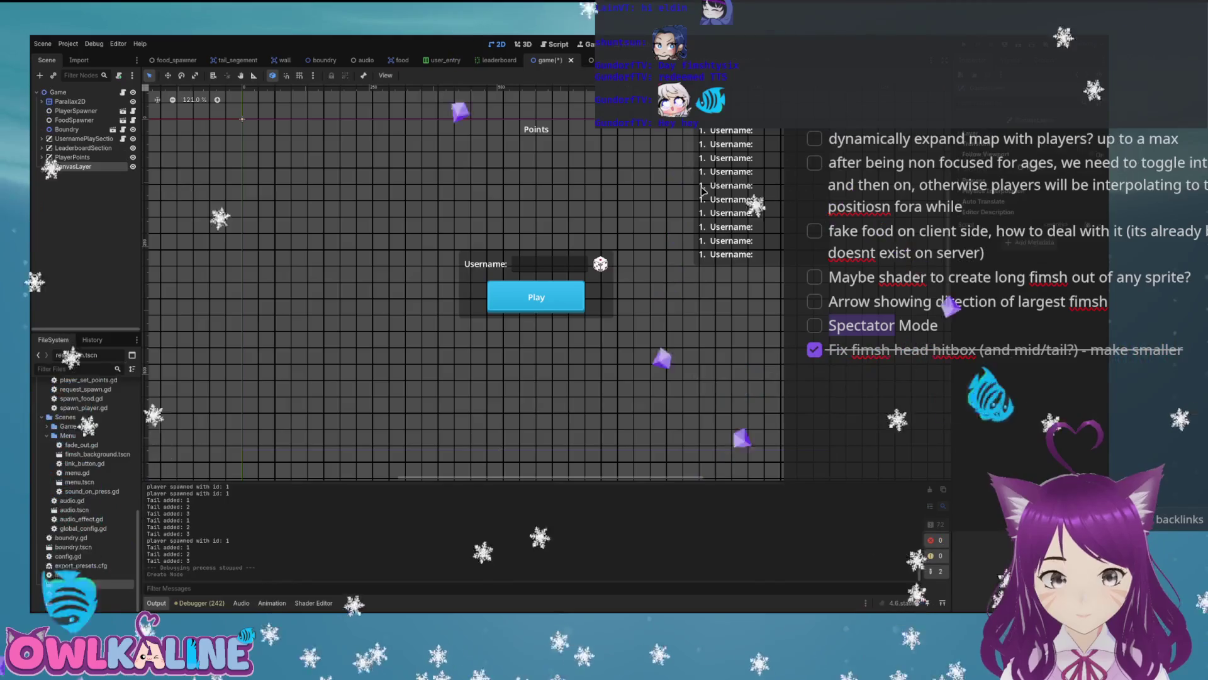
{"action": "key", "text": "Down"}
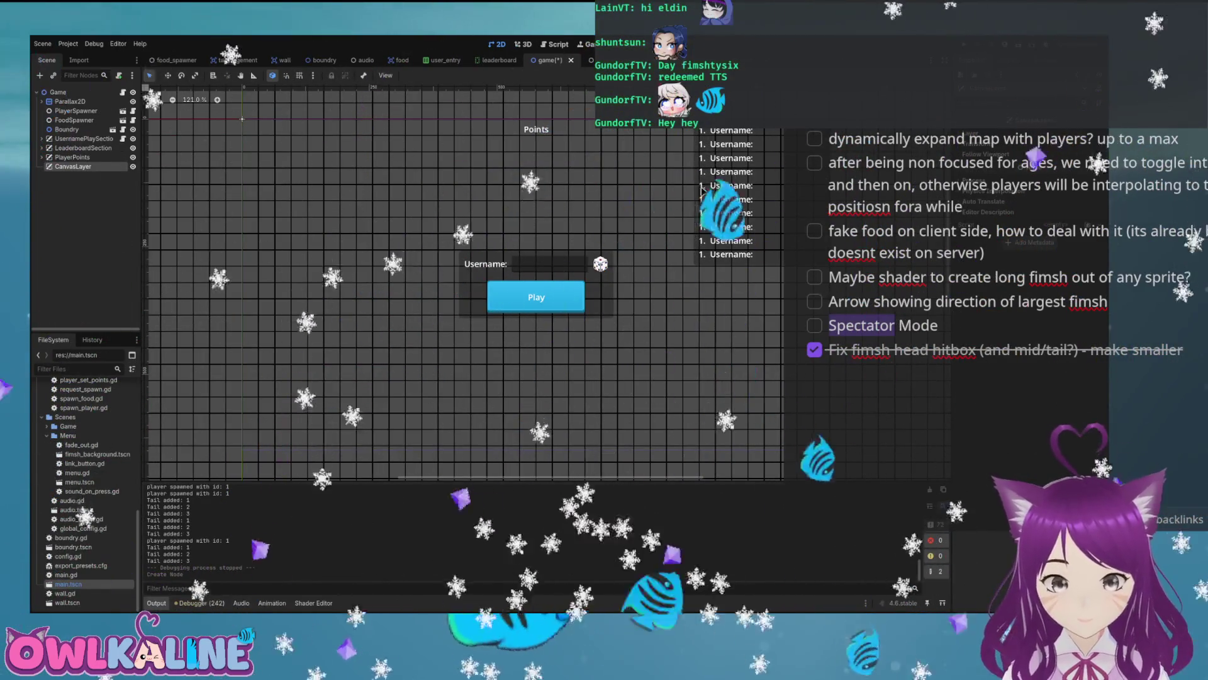
Step: Add an AspectRatioContainer under CanvasLayer and put a copy of PlayButton inside it
{"action": "key", "text": "ctrl+shift+z"}
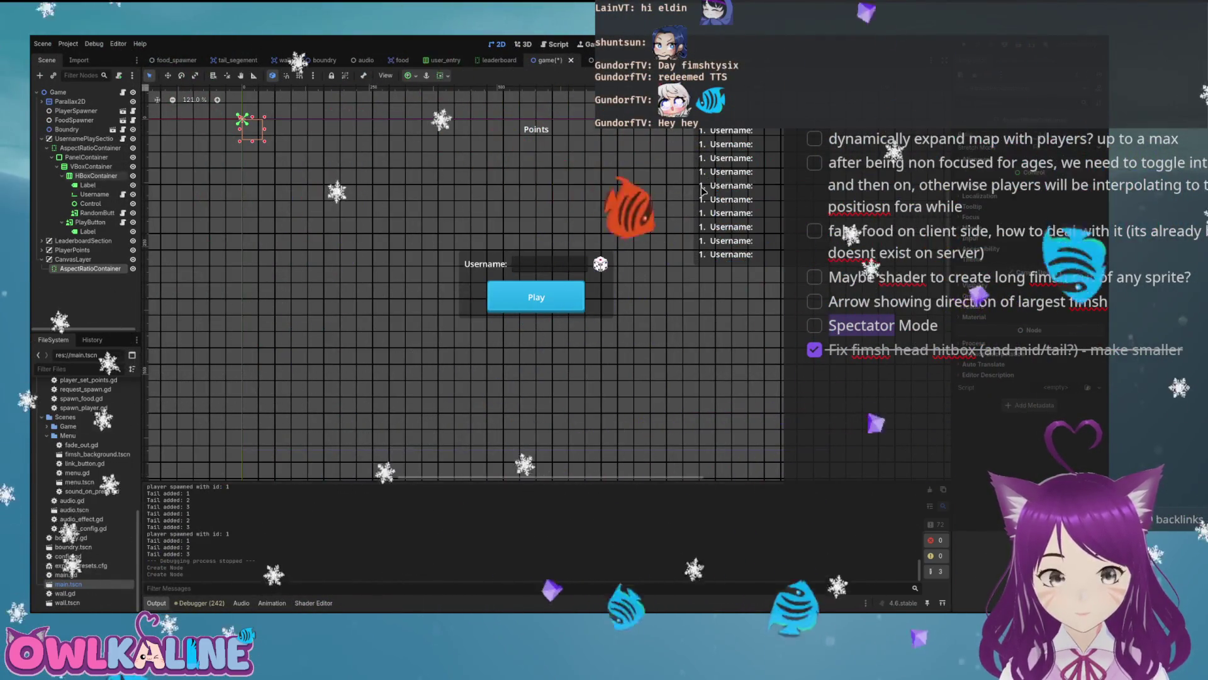
{"action": "left_click", "coordinate": [90, 222]}
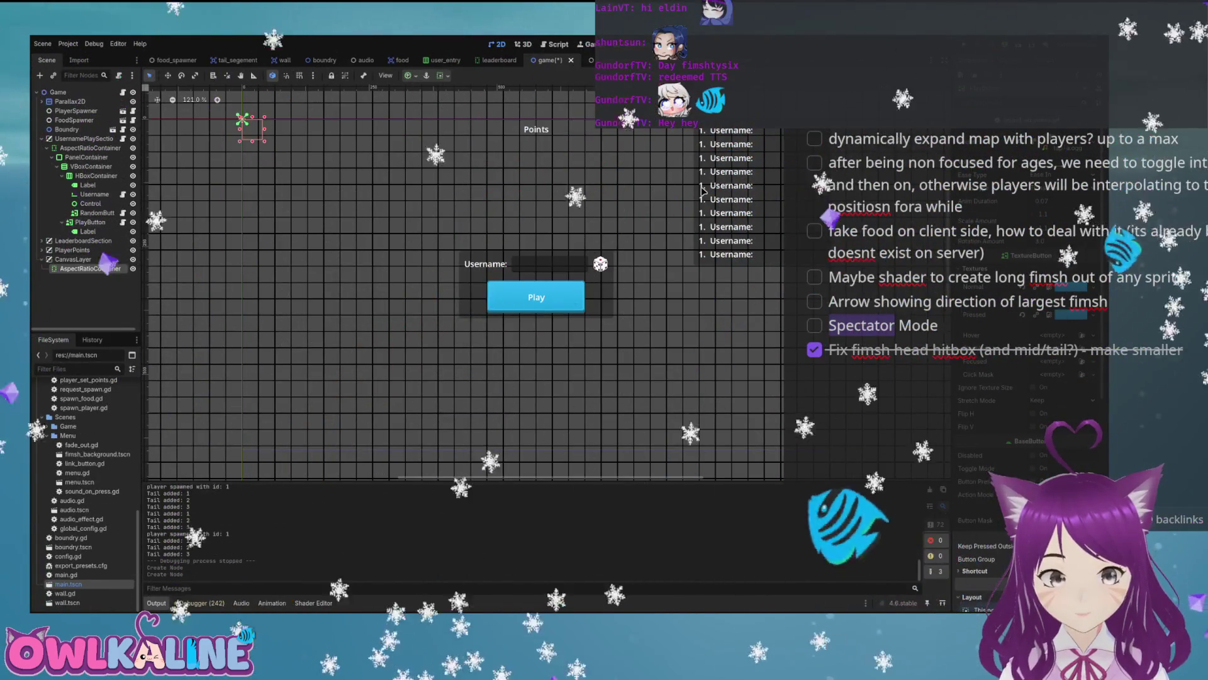
{"action": "left_click", "coordinate": [90, 268]}
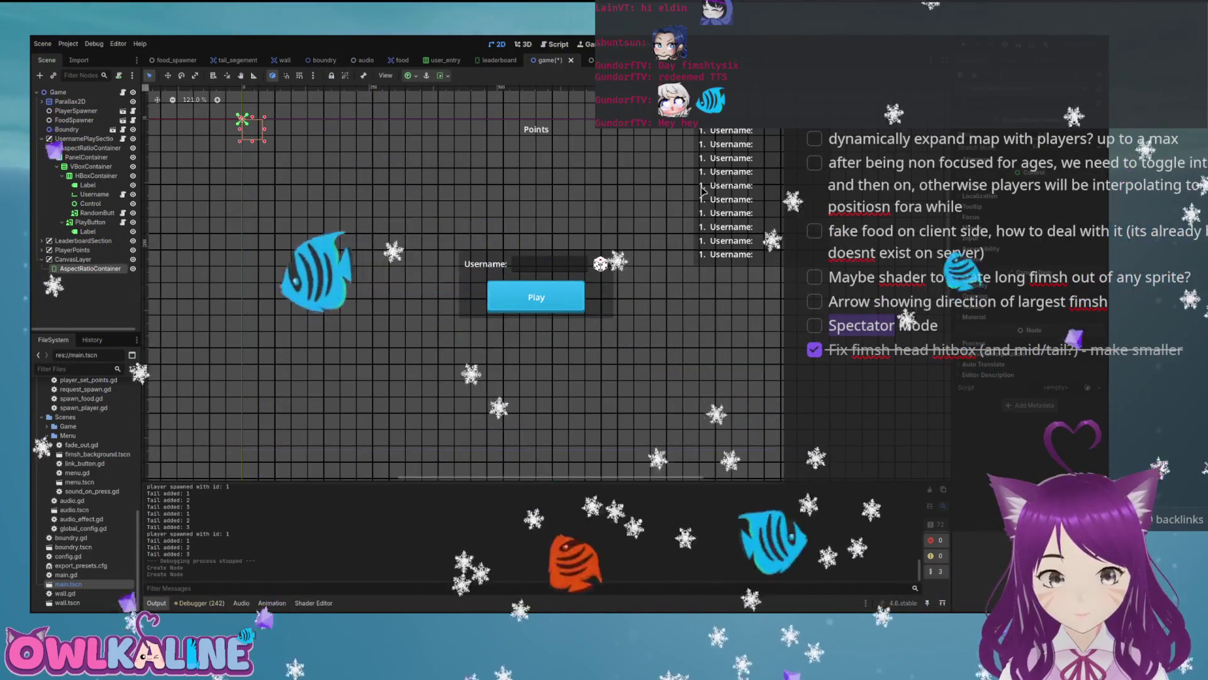
{"action": "key", "text": "ctrl+shift+v"}
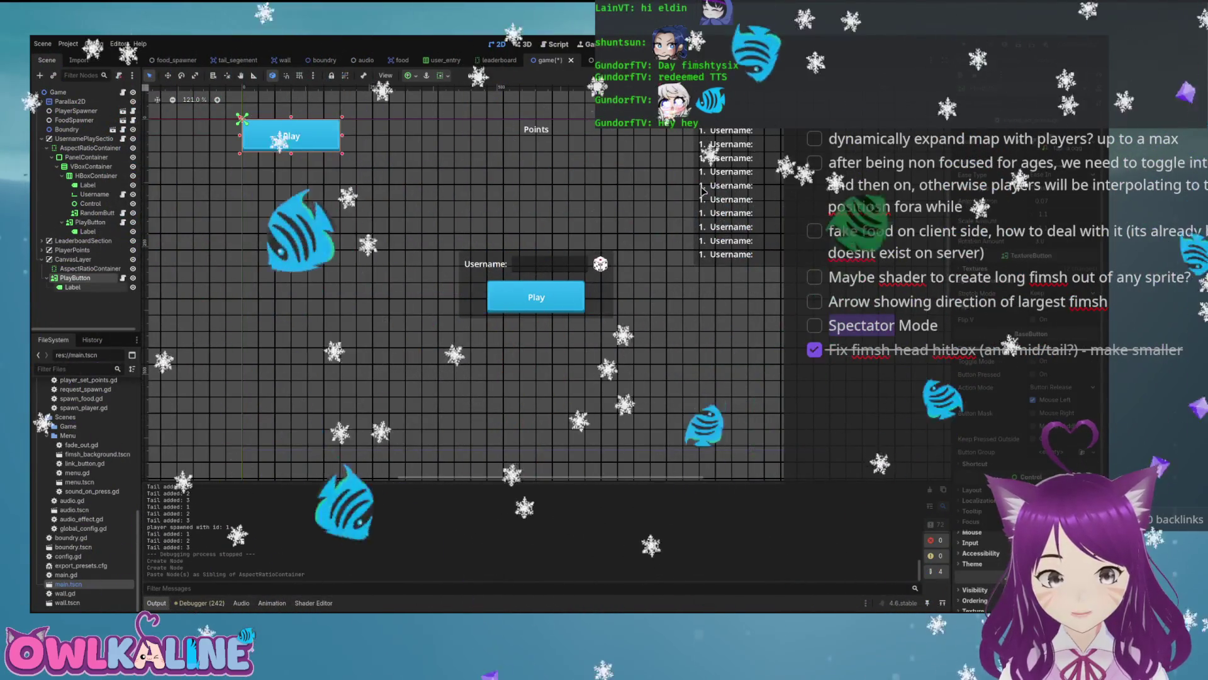
{"action": "left_click_drag", "start_coordinate": [75, 277], "coordinate": [88, 272]}
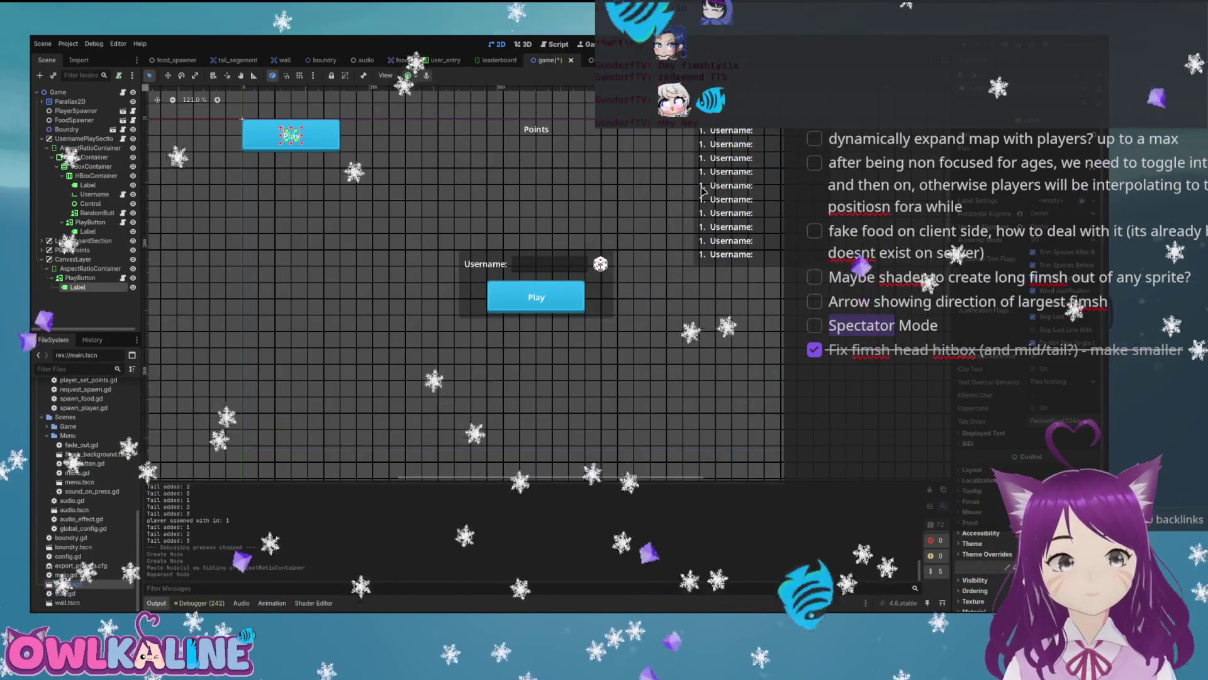
Step: Relabel the copied button 'Spectate' and save the game scene
{"action": "left_click", "coordinate": [77, 287]}
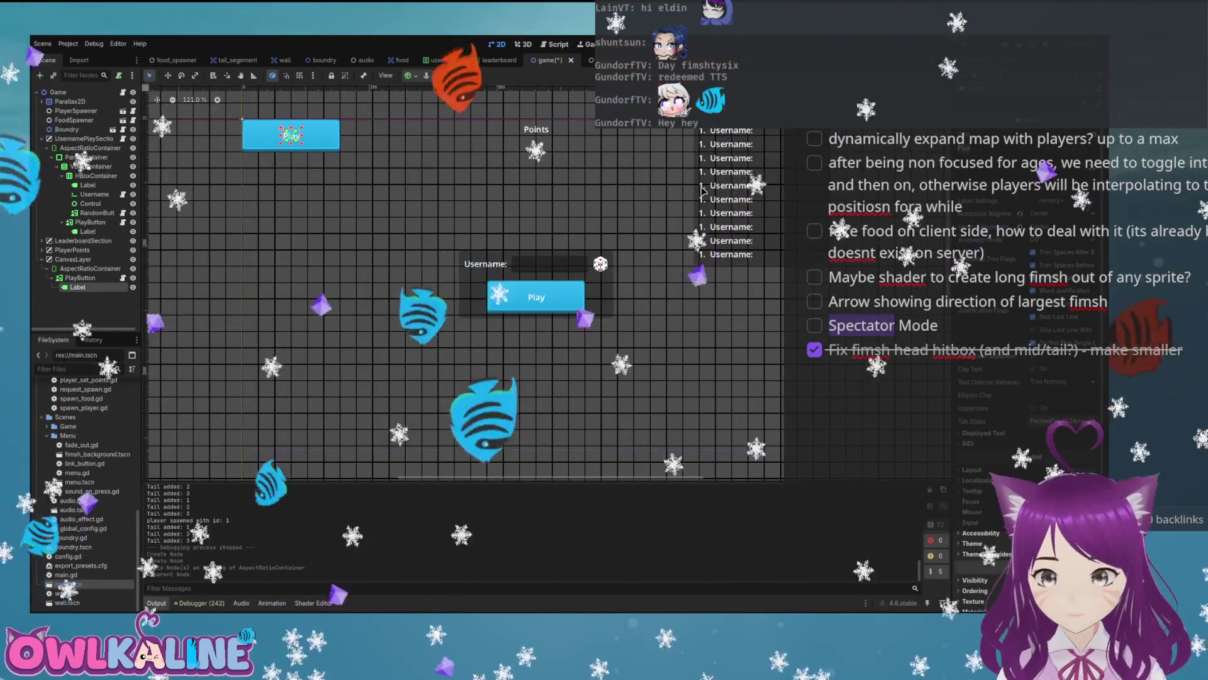
{"action": "type", "text": "Spectate"}
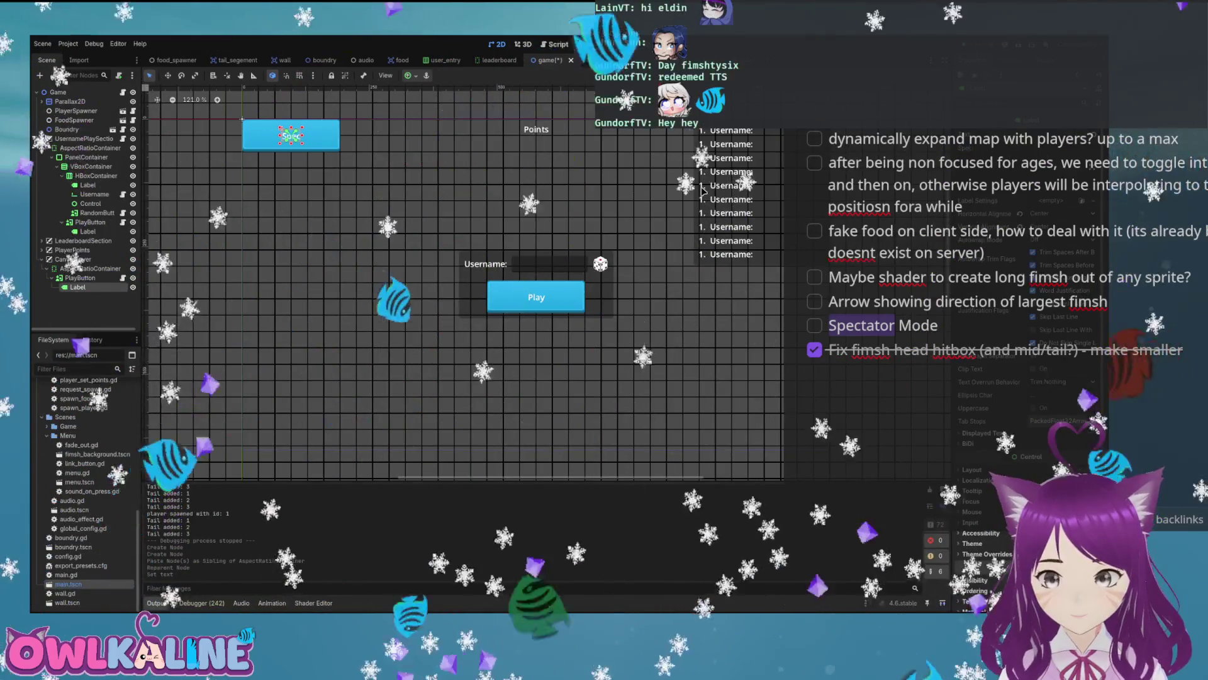
{"action": "key", "text": "ctrl+s"}
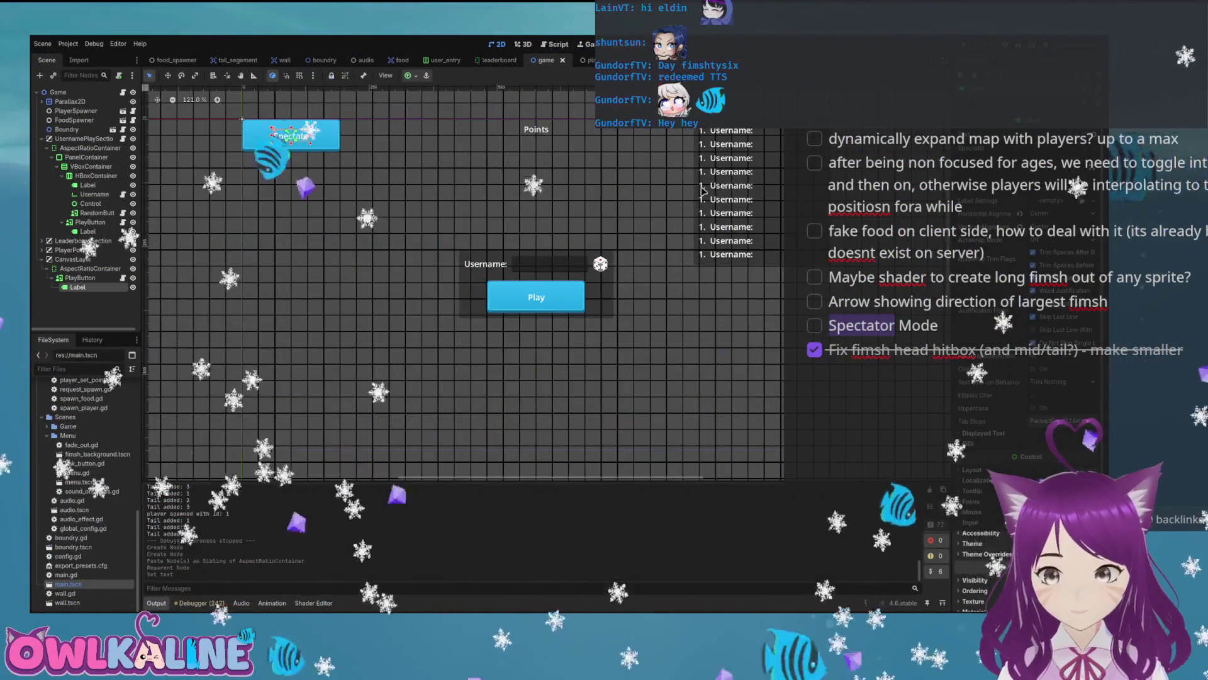
{"action": "left_click", "coordinate": [90, 268]}
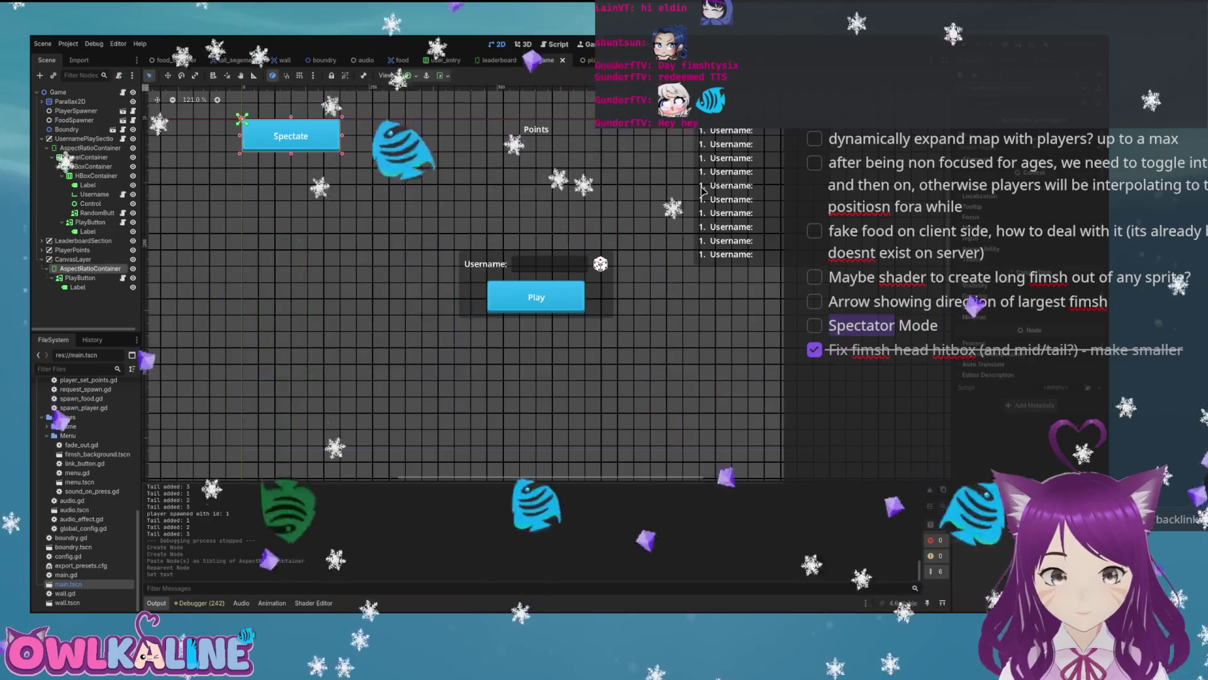
{"action": "left_click", "coordinate": [78, 287]}
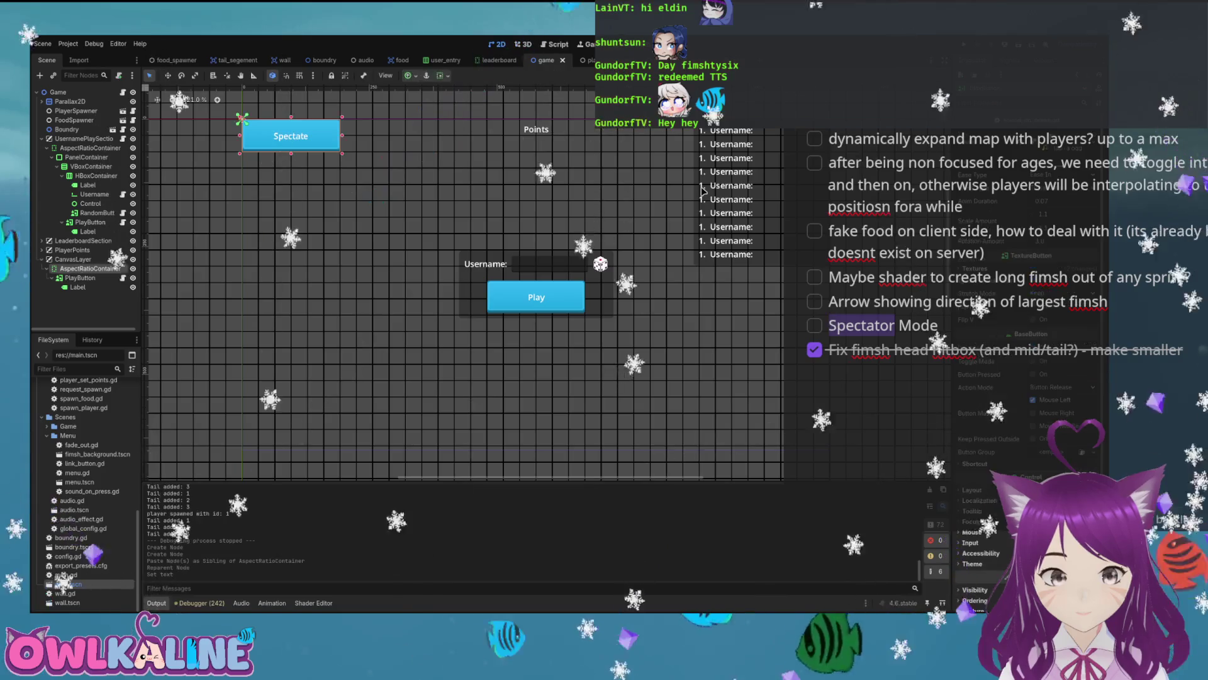
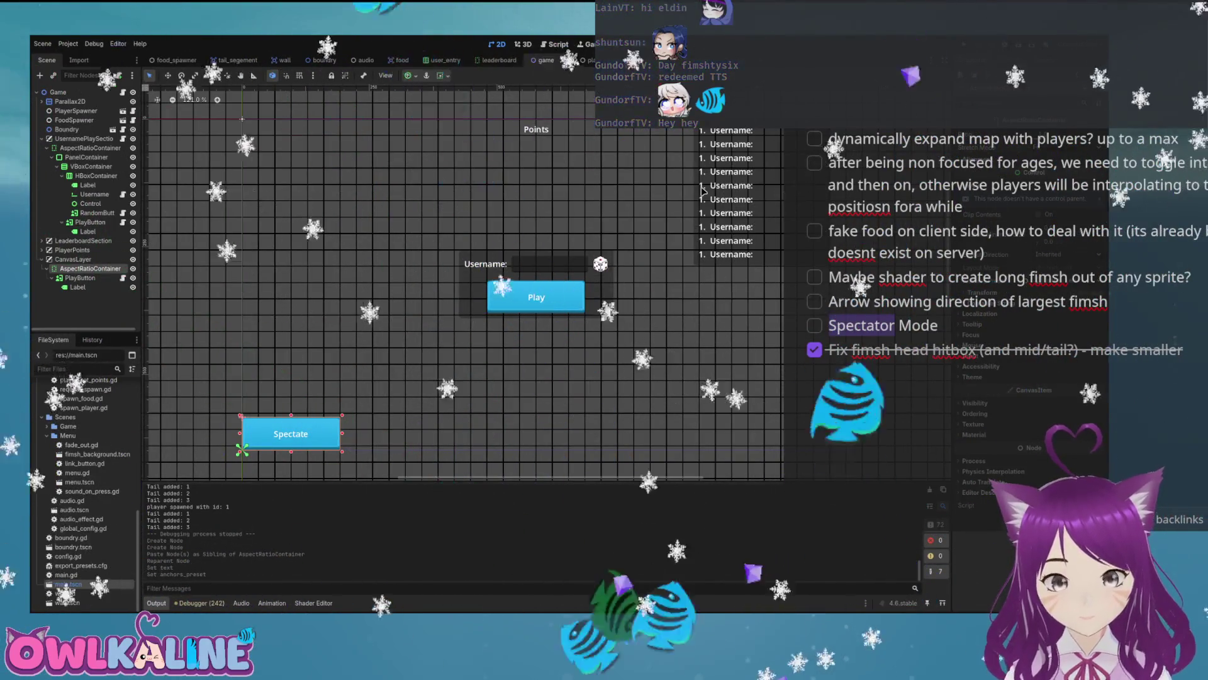
Step: Rename the PlayButton node under AspectRatioContainer to SpectateButton, then switch to the MainMenu scene
{"action": "key", "text": "Down"}
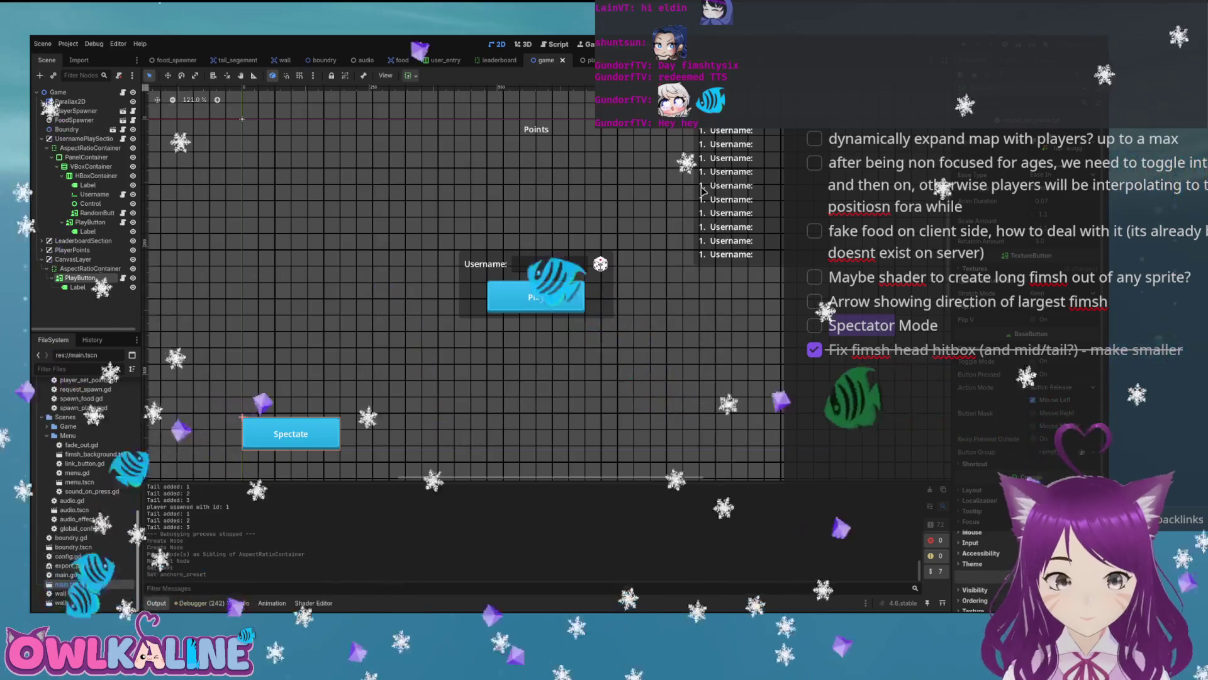
{"action": "key", "text": "F2"}
{"action": "type", "text": "SpectateButton"}
{"action": "key", "text": "Return"}
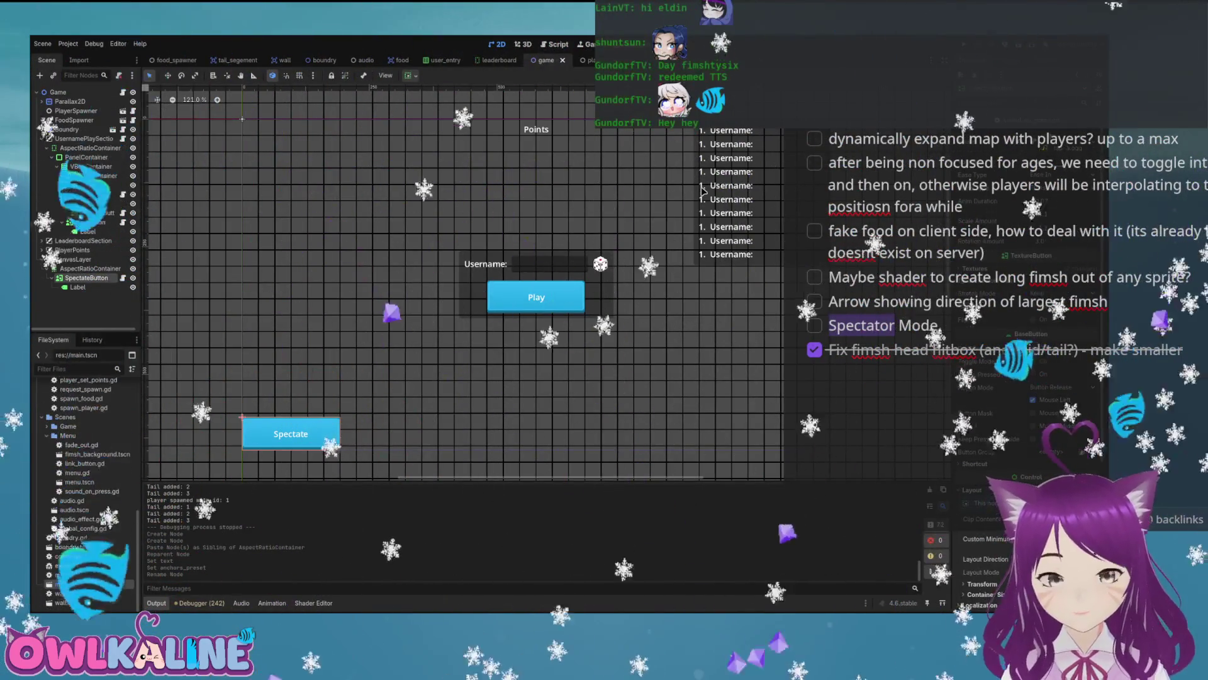
{"action": "key", "text": "Up"}
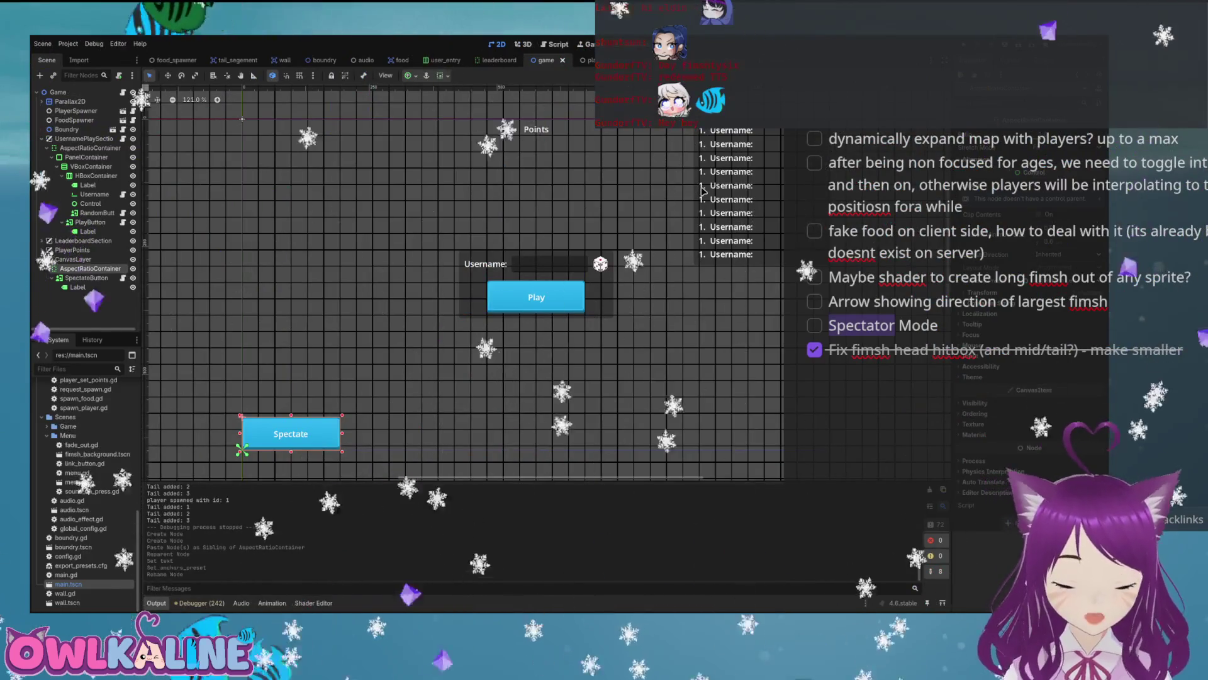
{"action": "key", "text": "ctrl+Tab"}
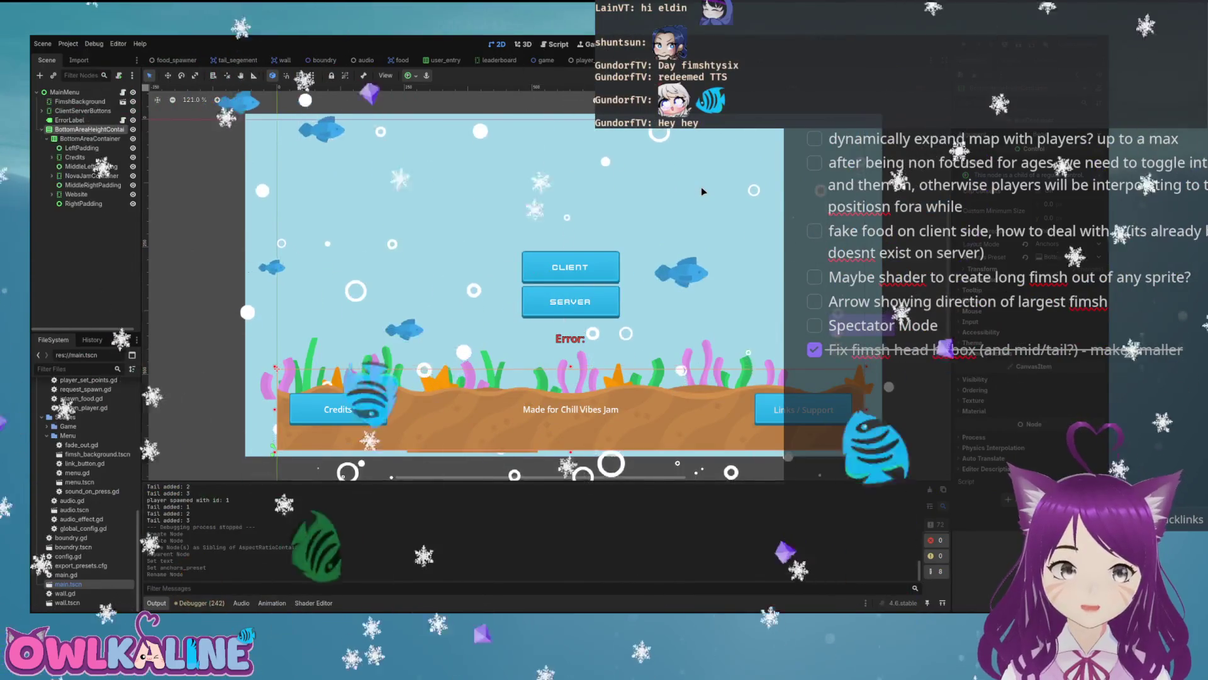
Step: Inspect the BottomAreaContainer and its height container anchors in MainMenu, then return to the game scene
{"action": "key", "text": "Down"}
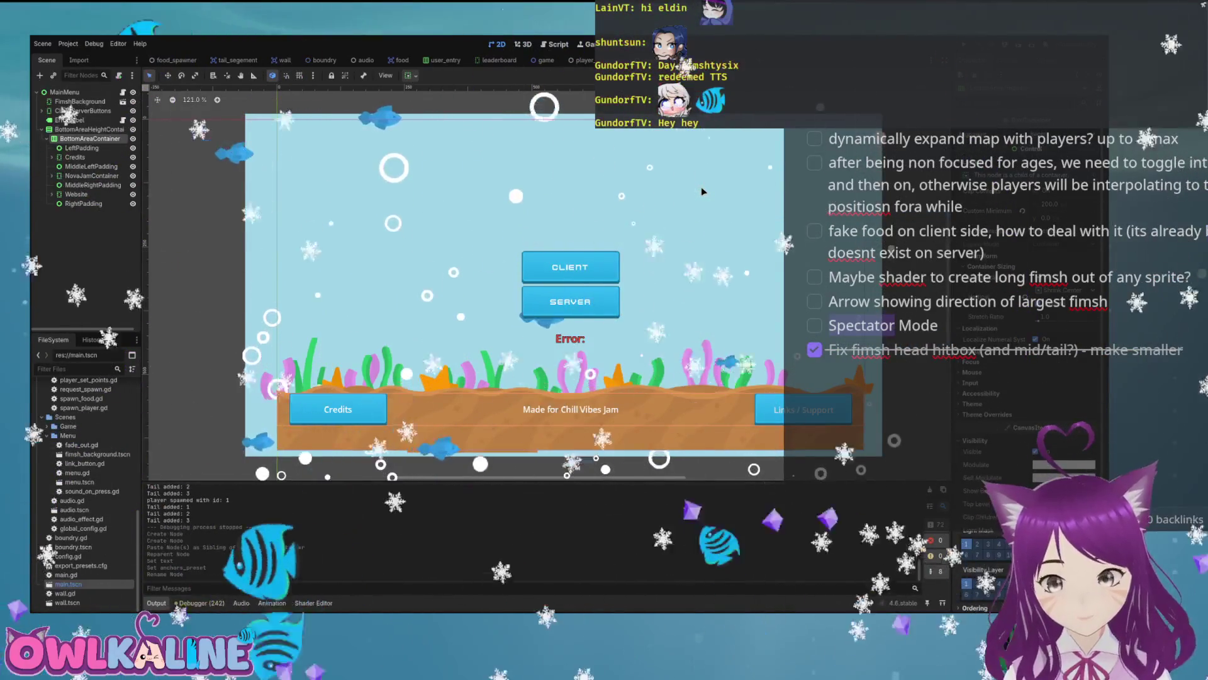
{"action": "key", "text": "Up"}
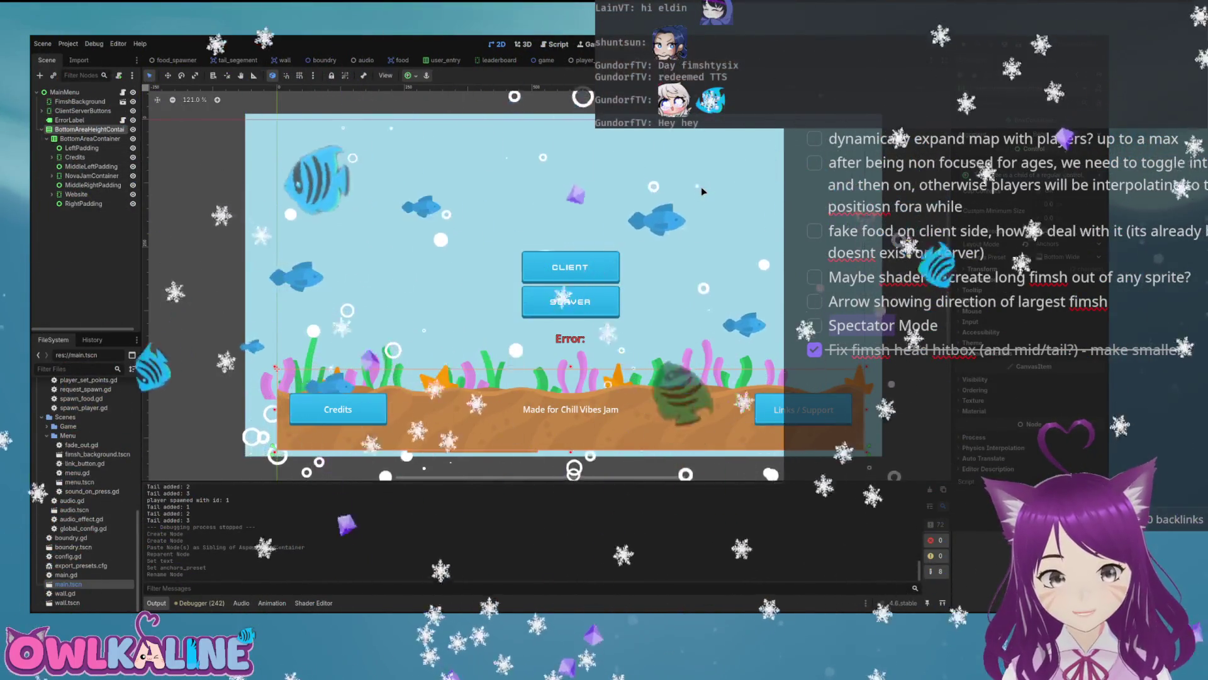
{"action": "key", "text": "Left"}
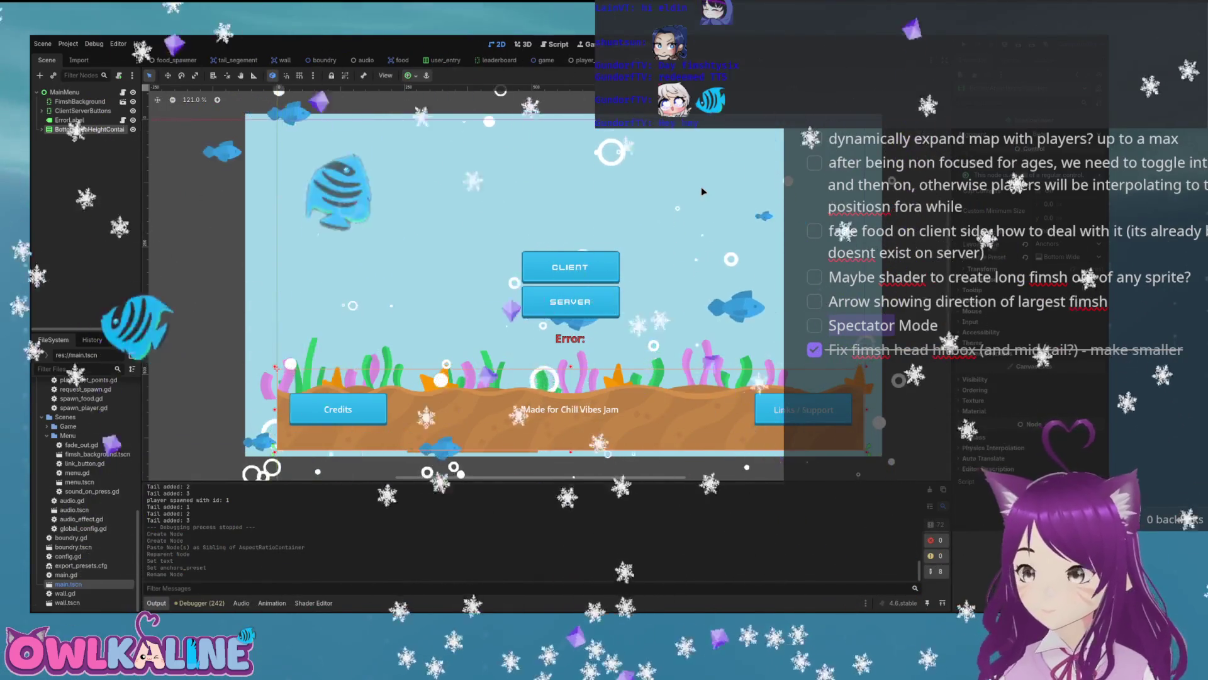
{"action": "key", "text": "ctrl+Tab"}
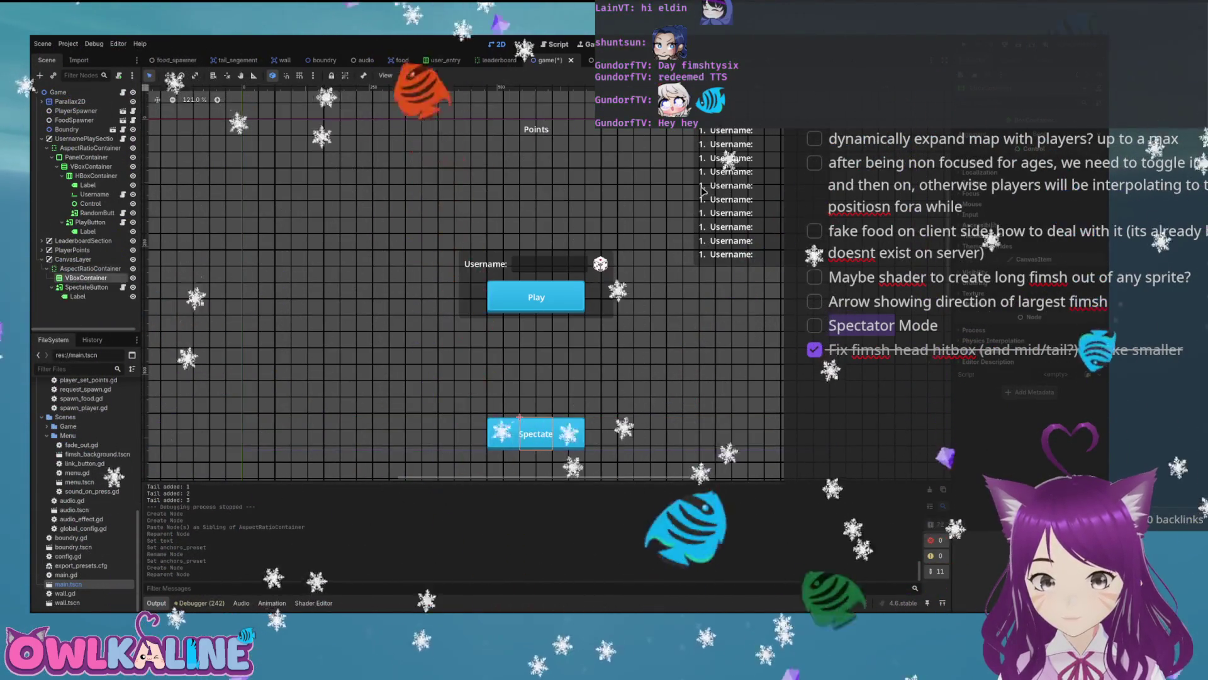
Step: Nest SpectateButton inside a new HBoxContainer within the VBoxContainer
{"action": "left_click_drag", "start_coordinate": [85, 282], "coordinate": [85, 278]}
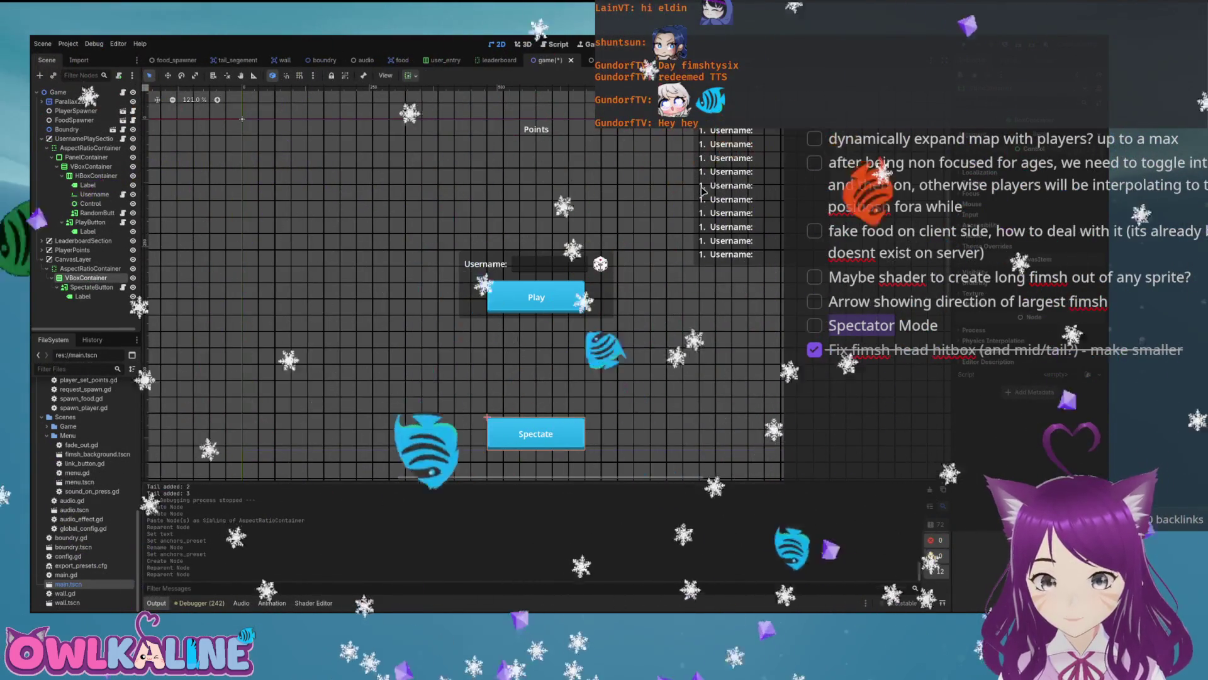
{"action": "key", "text": "Return"}
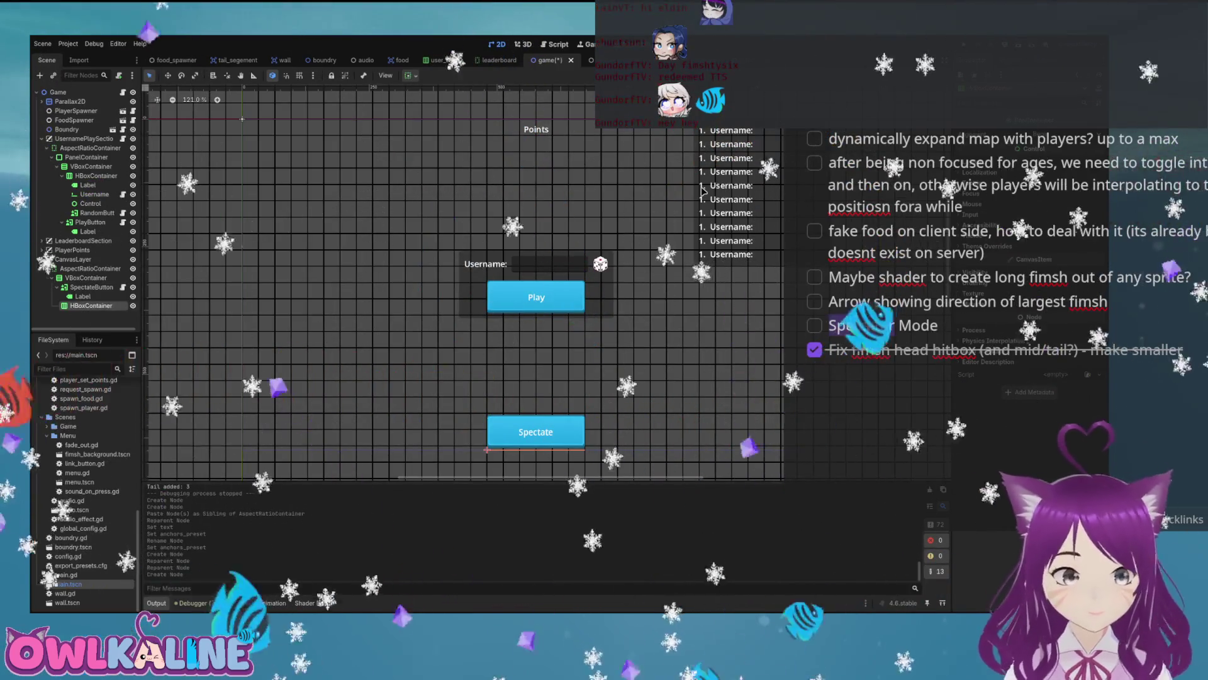
{"action": "left_click_drag", "start_coordinate": [92, 296], "coordinate": [91, 287]}
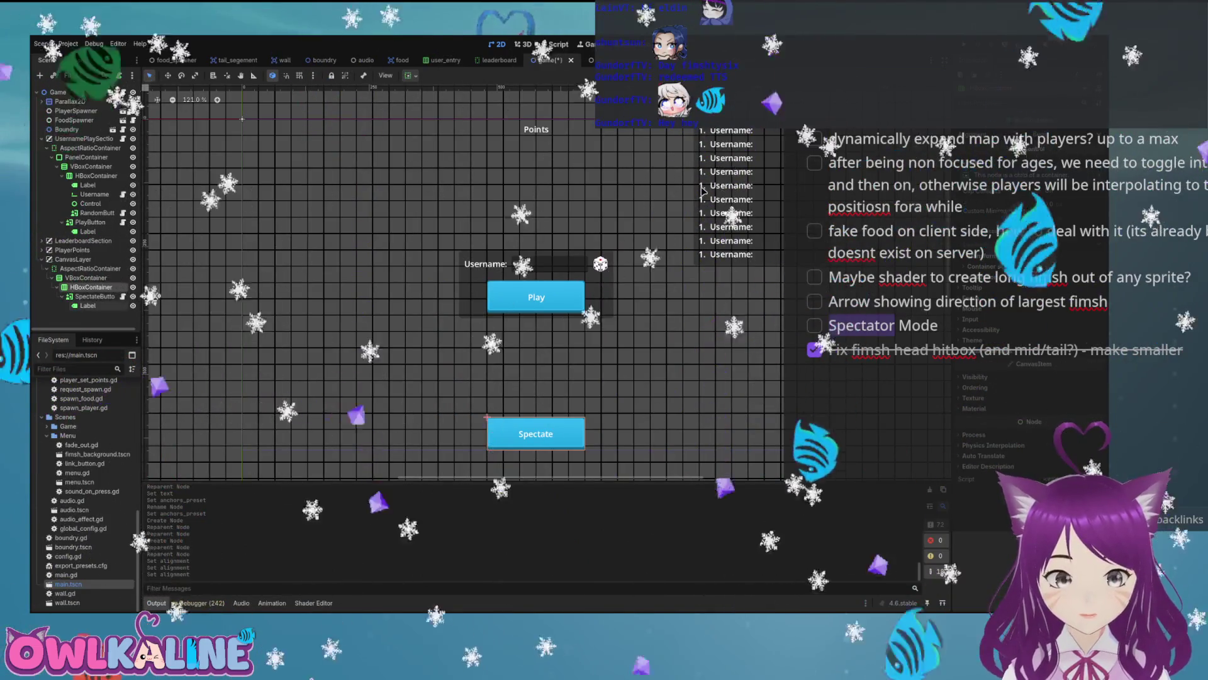
Step: Try a left-to-right layout direction on SpectateButton, then revert it to inherited
{"action": "key", "text": "Down"}
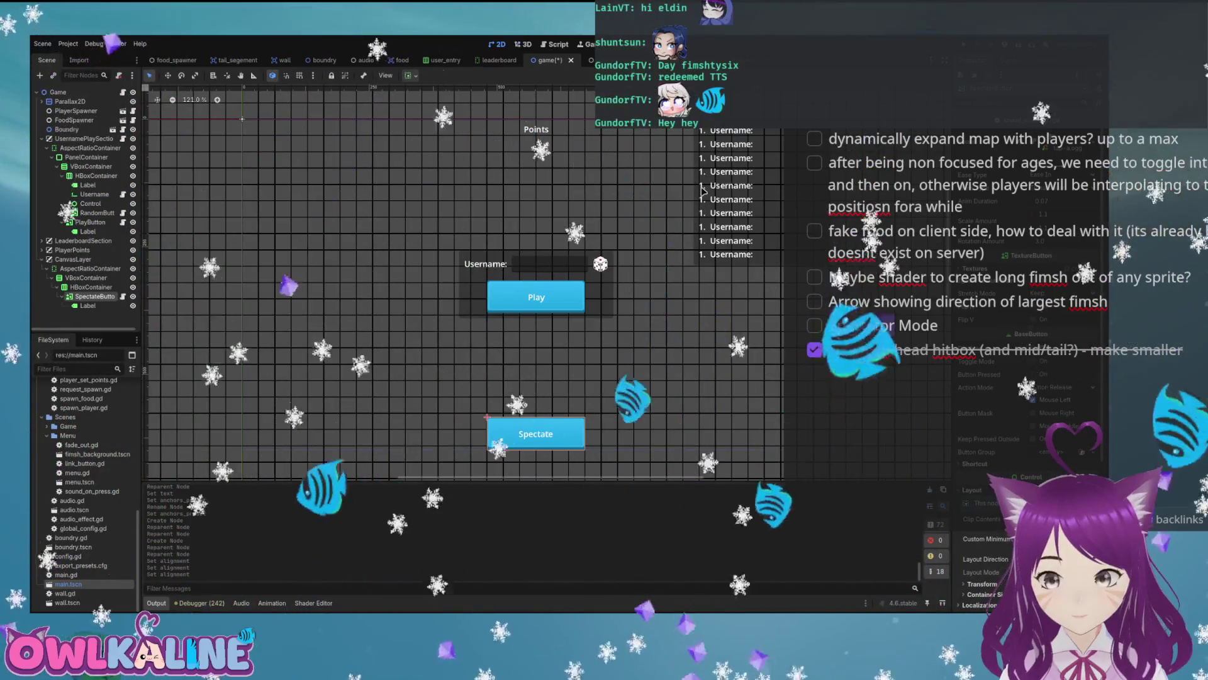
{"action": "scroll", "coordinate": [1032, 441], "scroll_direction": "down", "scroll_amount": 5}
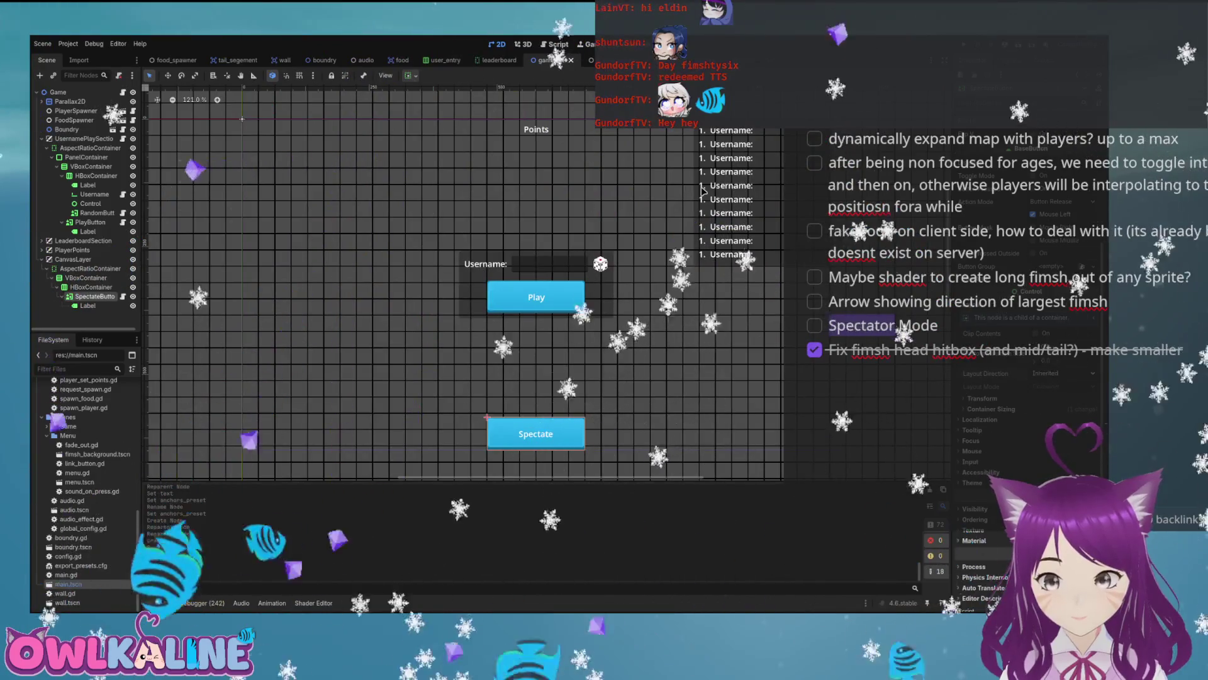
{"action": "left_click", "coordinate": [1061, 373]}
{"action": "left_click", "coordinate": [1057, 397]}
{"action": "left_click", "coordinate": [92, 287]}
{"action": "left_click", "coordinate": [1060, 373]}
{"action": "left_click", "coordinate": [1048, 384]}
Step: Move the VBoxContainer out above AspectRatioContainer, directly under CanvasLayer
{"action": "key", "text": "Up"}
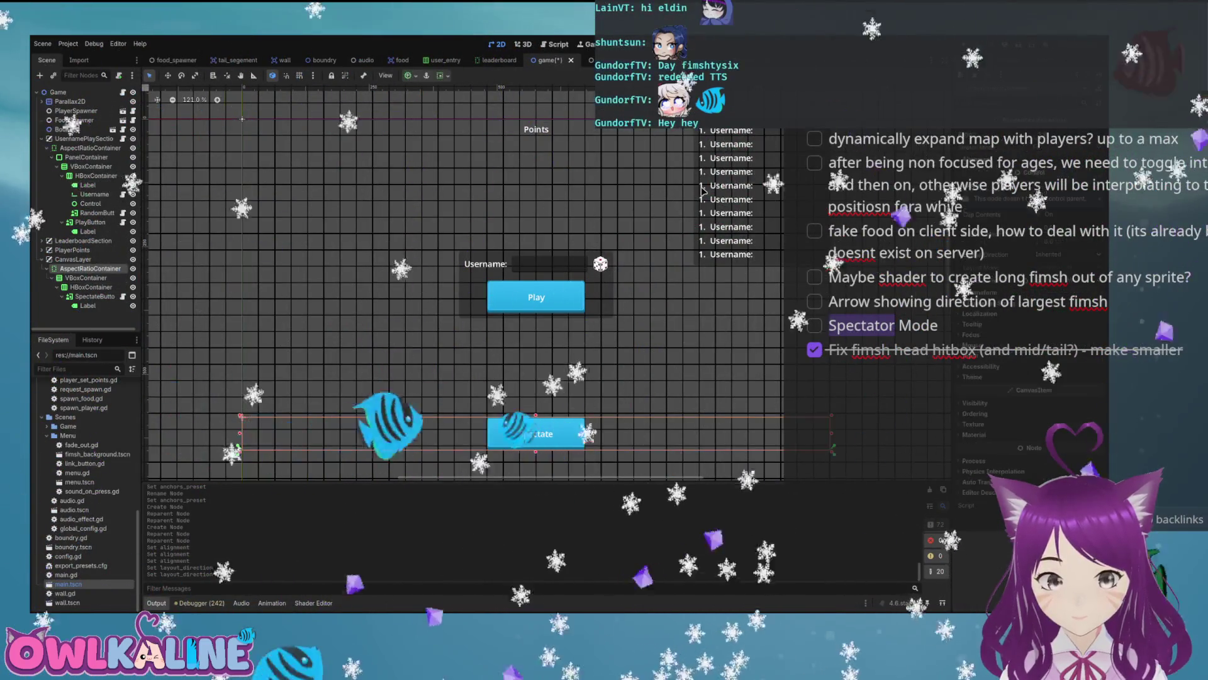
{"action": "key", "text": "Down"}
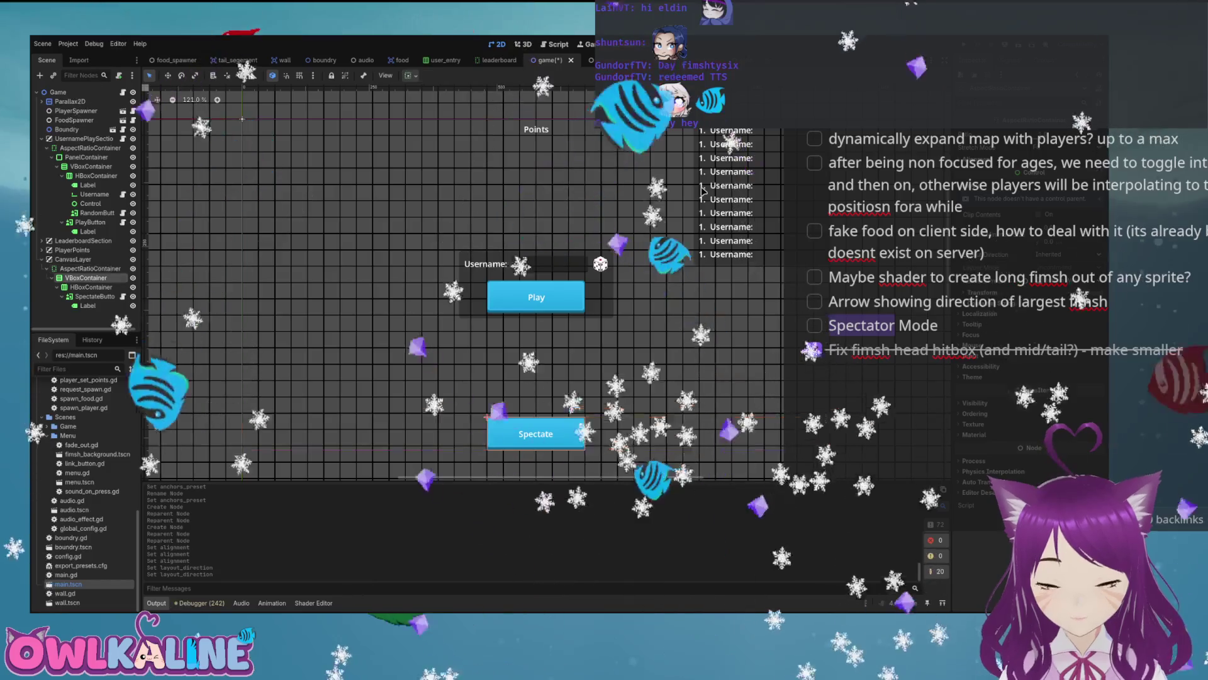
{"action": "key", "text": "Left"}
{"action": "key", "text": "ctrl+Up"}
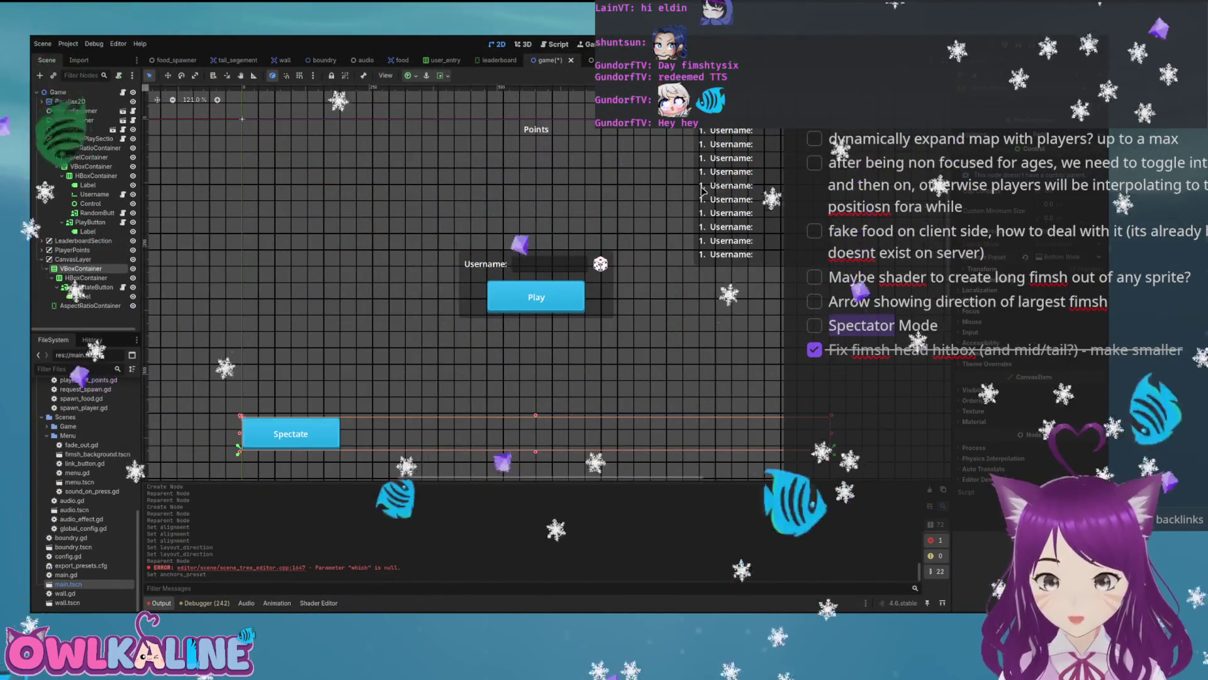
Step: Select the VBoxContainer, reset canvas zoom to 100%, save the game scene and run the project
{"action": "scroll", "coordinate": [703, 190], "scroll_direction": "down", "scroll_amount": 3}
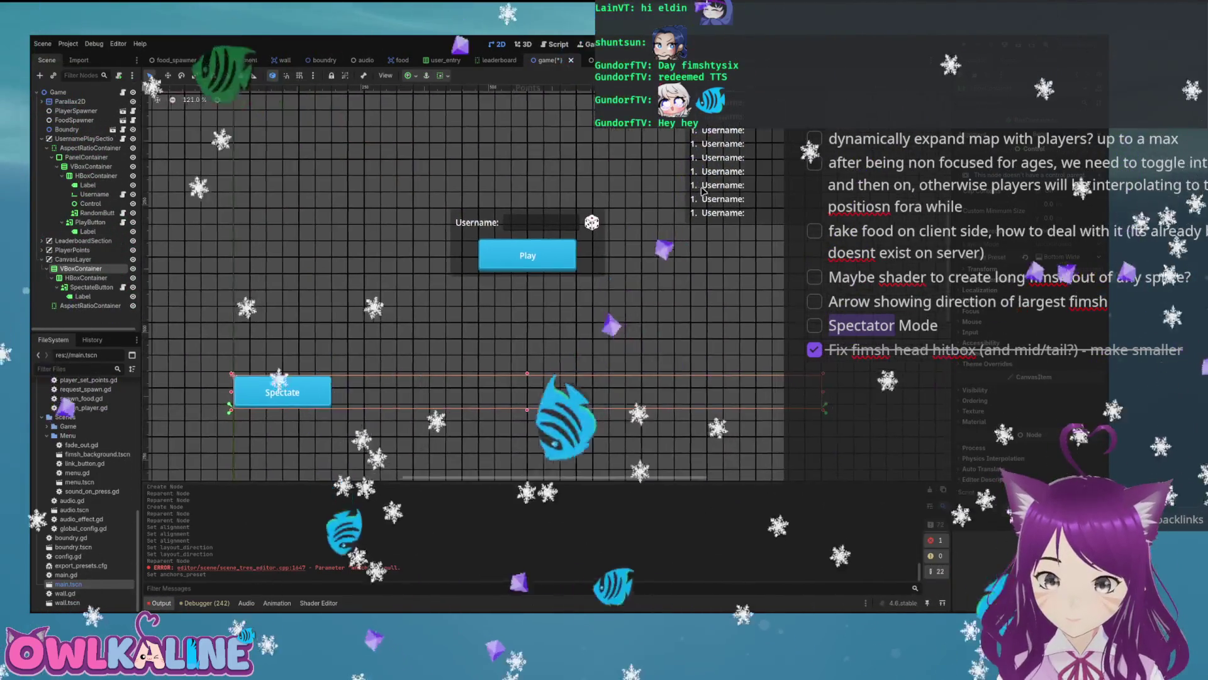
{"action": "scroll", "coordinate": [703, 190], "scroll_direction": "right", "scroll_amount": 1}
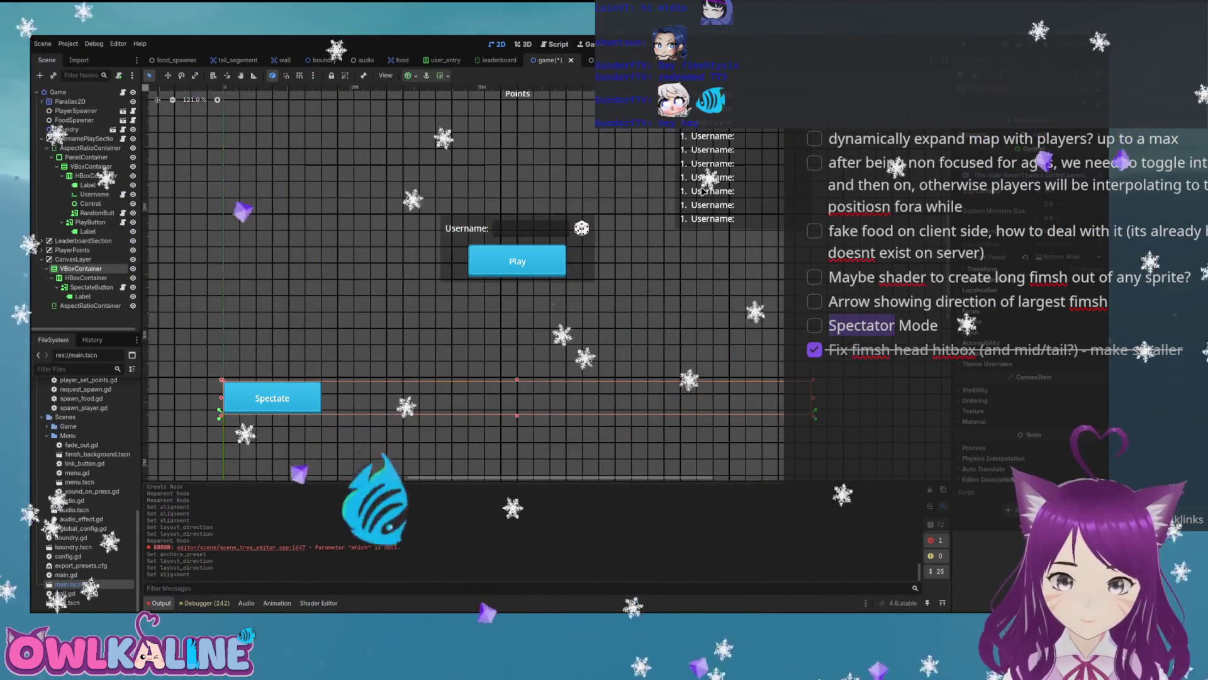
{"action": "key", "text": "Up"}
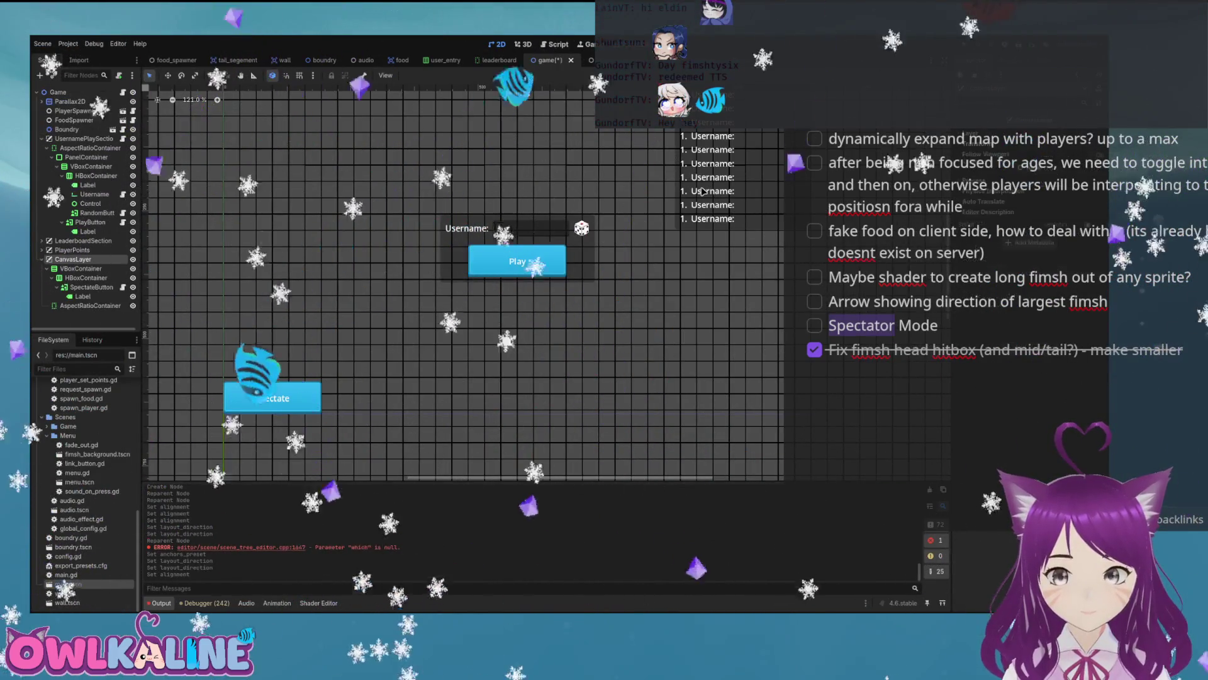
{"action": "scroll", "coordinate": [703, 191], "scroll_direction": "down", "scroll_amount": 3}
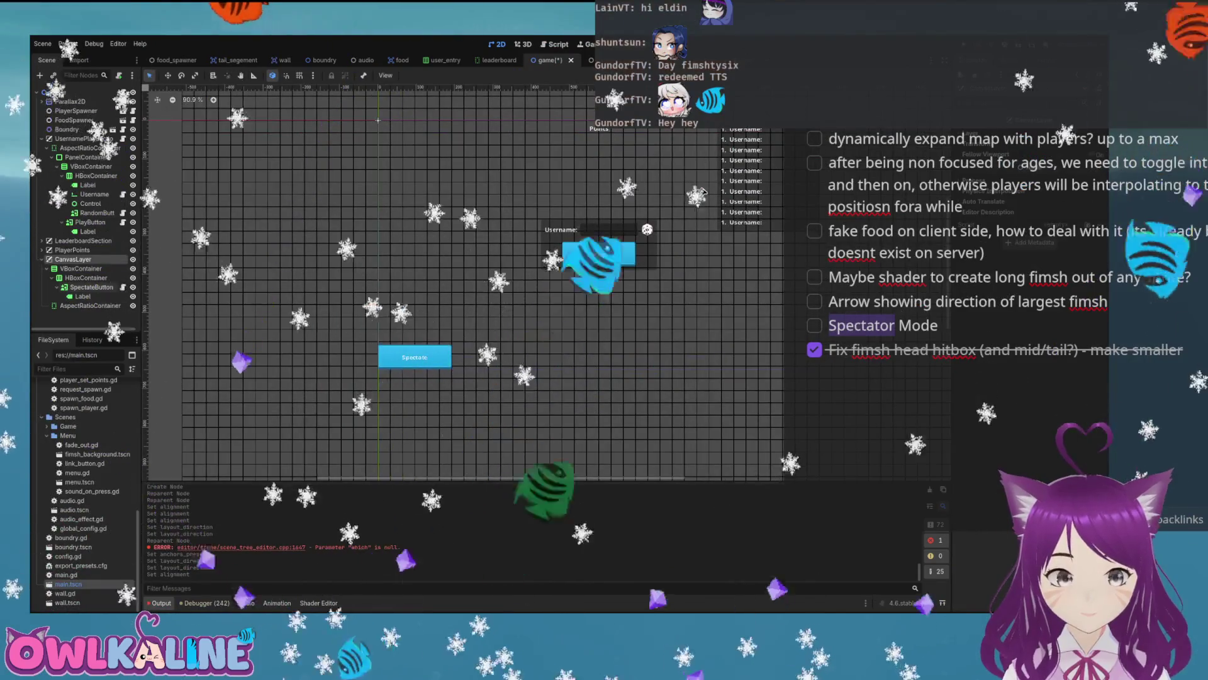
{"action": "key", "text": "Down"}
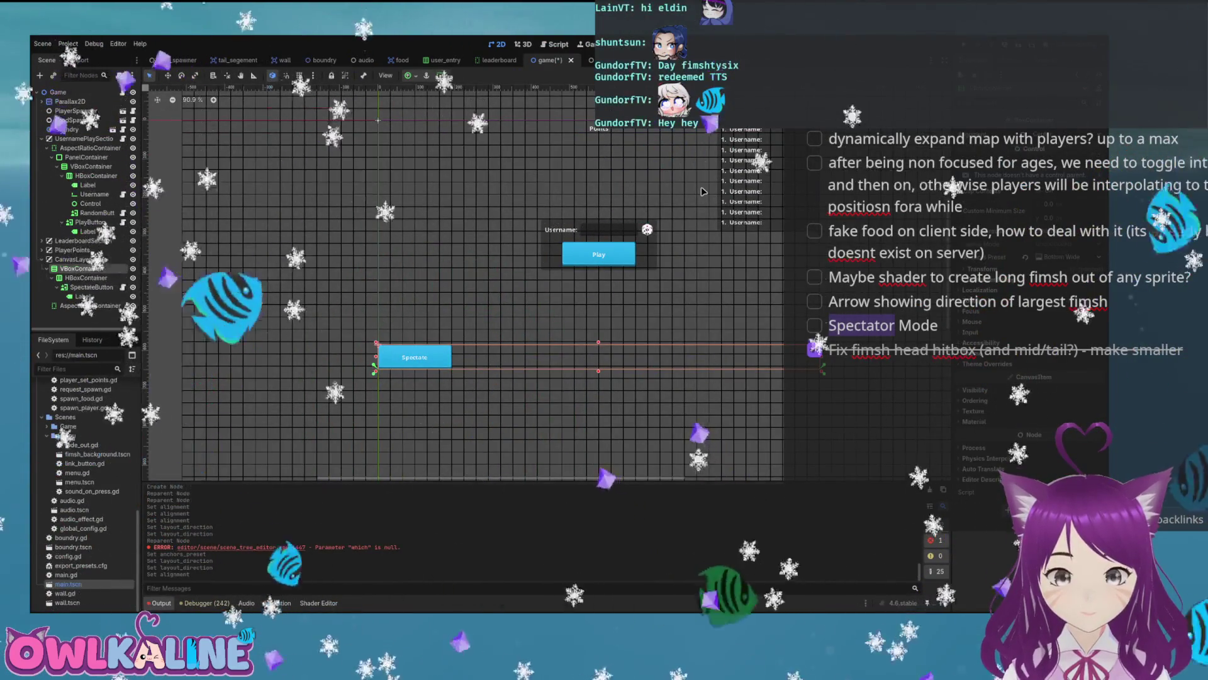
{"action": "key", "text": "ctrl+0"}
{"action": "key", "text": "ctrl+s"}
{"action": "key", "text": "F5"}
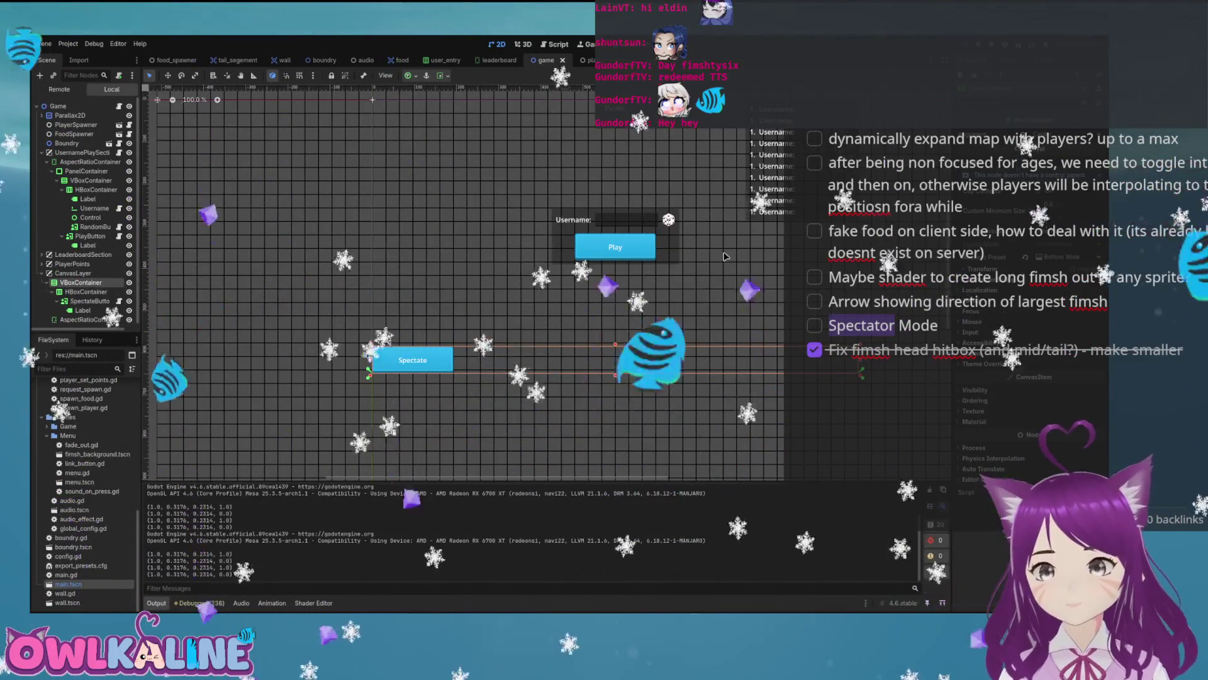
Step: Stop the test run, check MainMenu's bottom containers, then add a Control node under CanvasLayer
{"action": "key", "text": "F8"}
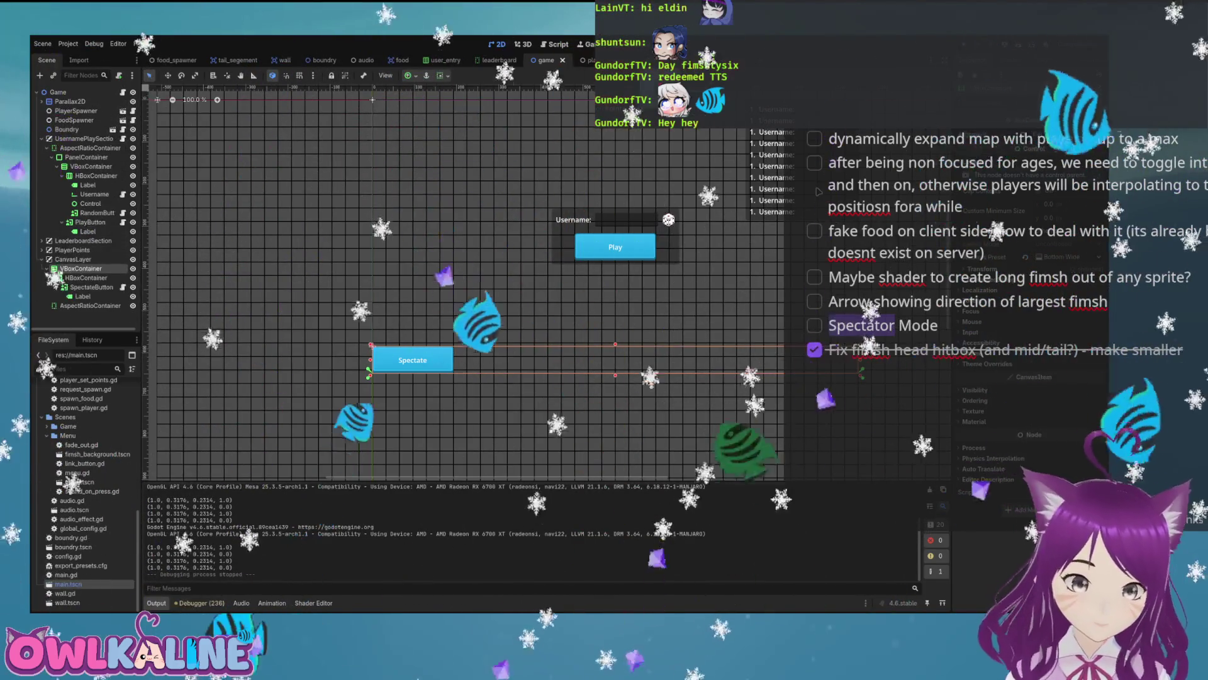
{"action": "key", "text": "ctrl+Tab"}
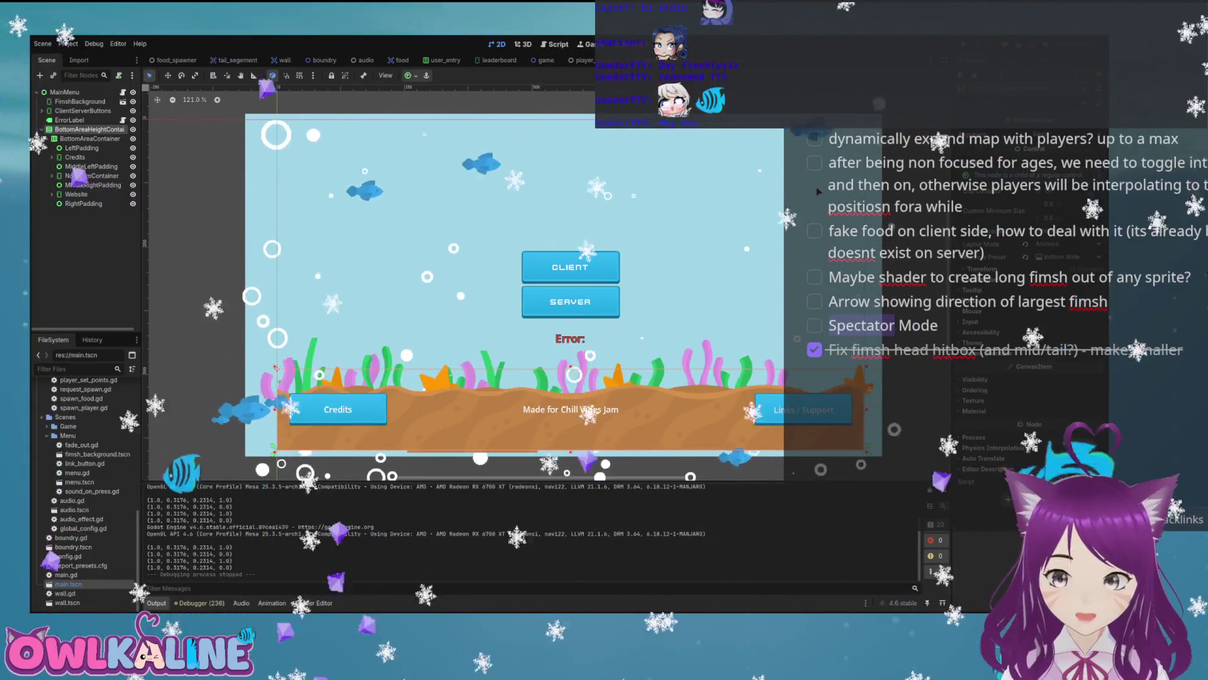
{"action": "key", "text": "Down"}
{"action": "key", "text": "Up"}
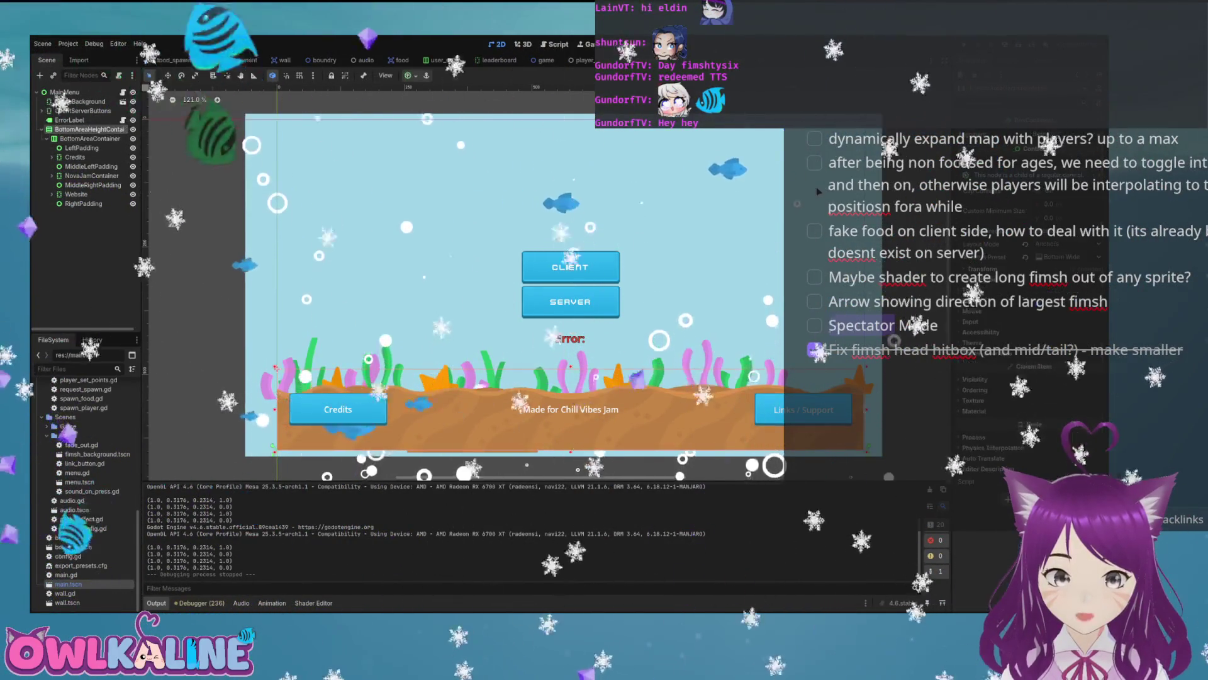
{"action": "key", "text": "ctrl+Tab"}
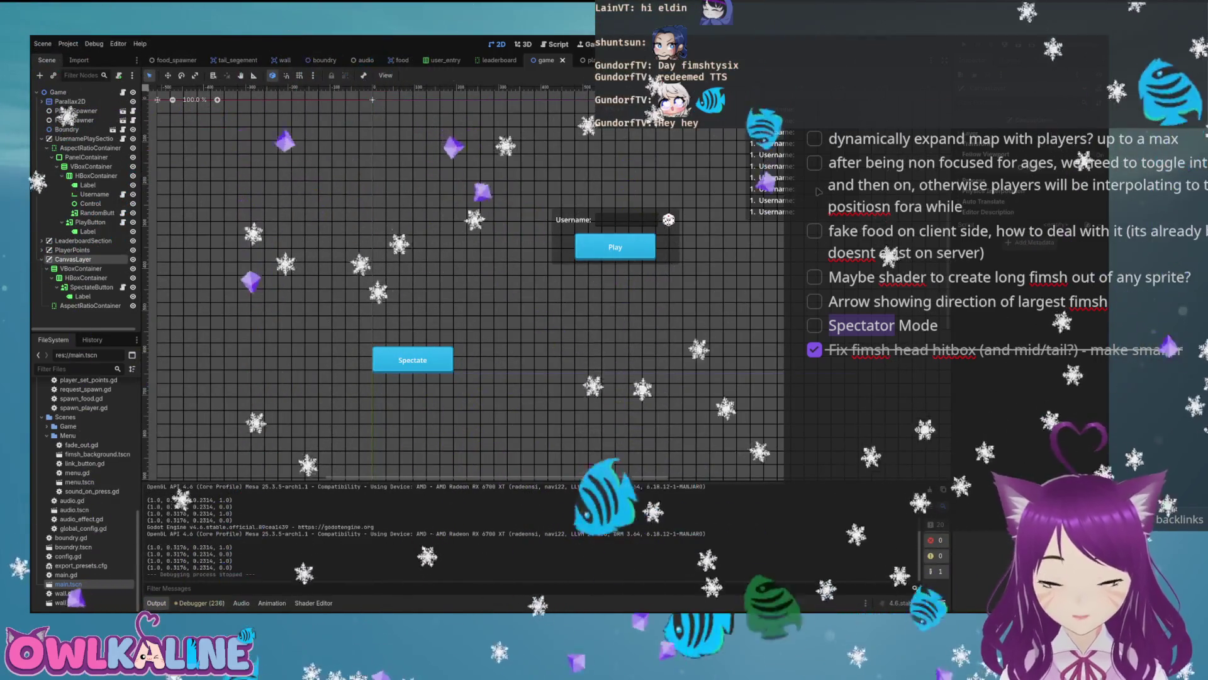
{"action": "key", "text": "ctrl+a"}
{"action": "key", "text": "Return"}
Step: Move the VBoxContainer into the new Control node, then compare with MainMenu's BottomAreaContainer
{"action": "left_click_drag", "start_coordinate": [78, 277], "coordinate": [71, 314]}
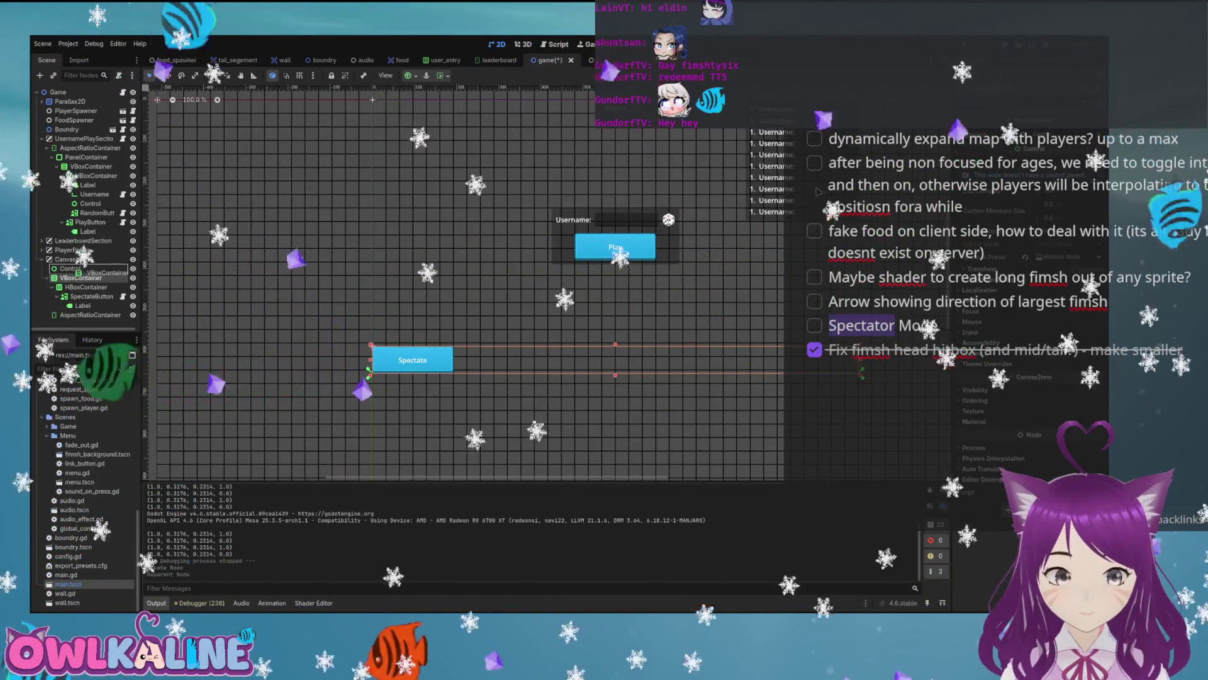
{"action": "left_click_drag", "start_coordinate": [78, 269], "coordinate": [76, 270]}
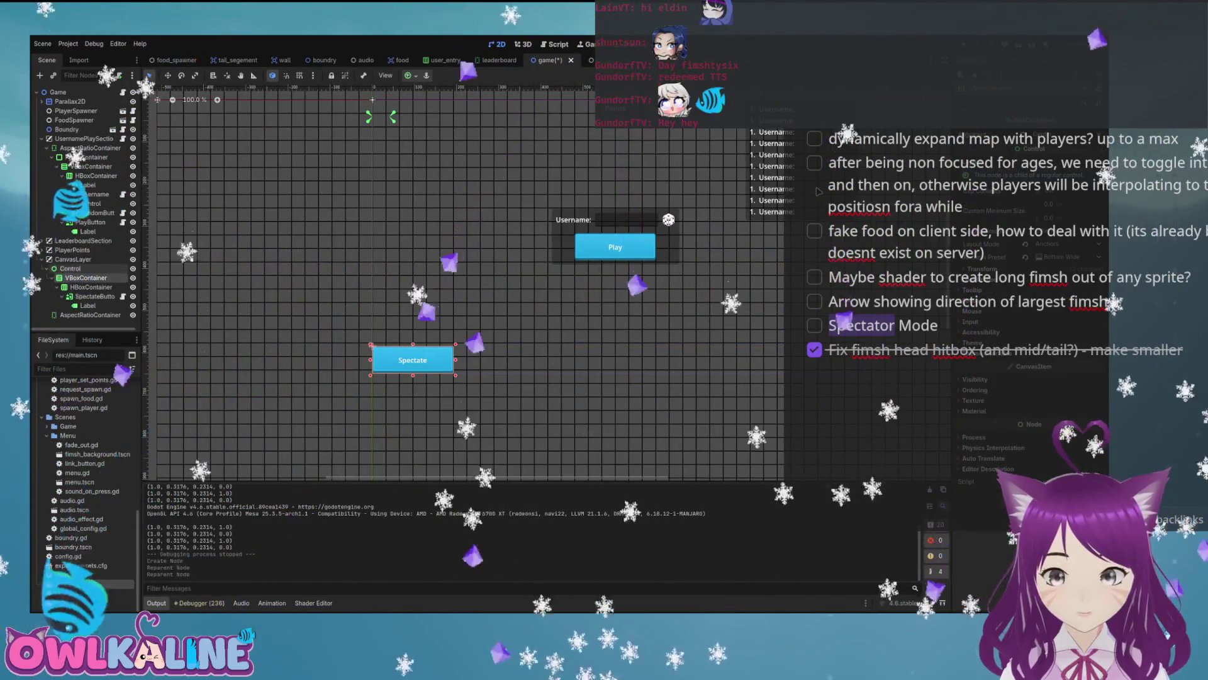
{"action": "left_click", "coordinate": [91, 287]}
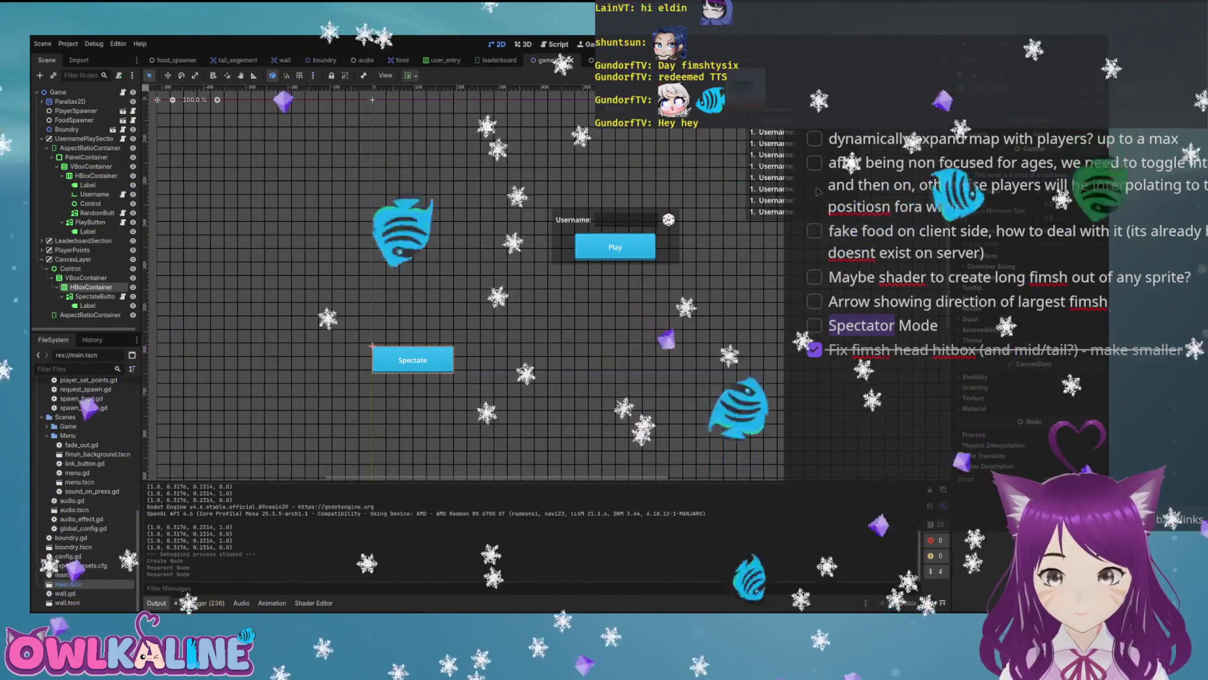
{"action": "double_click", "coordinate": [68, 584]}
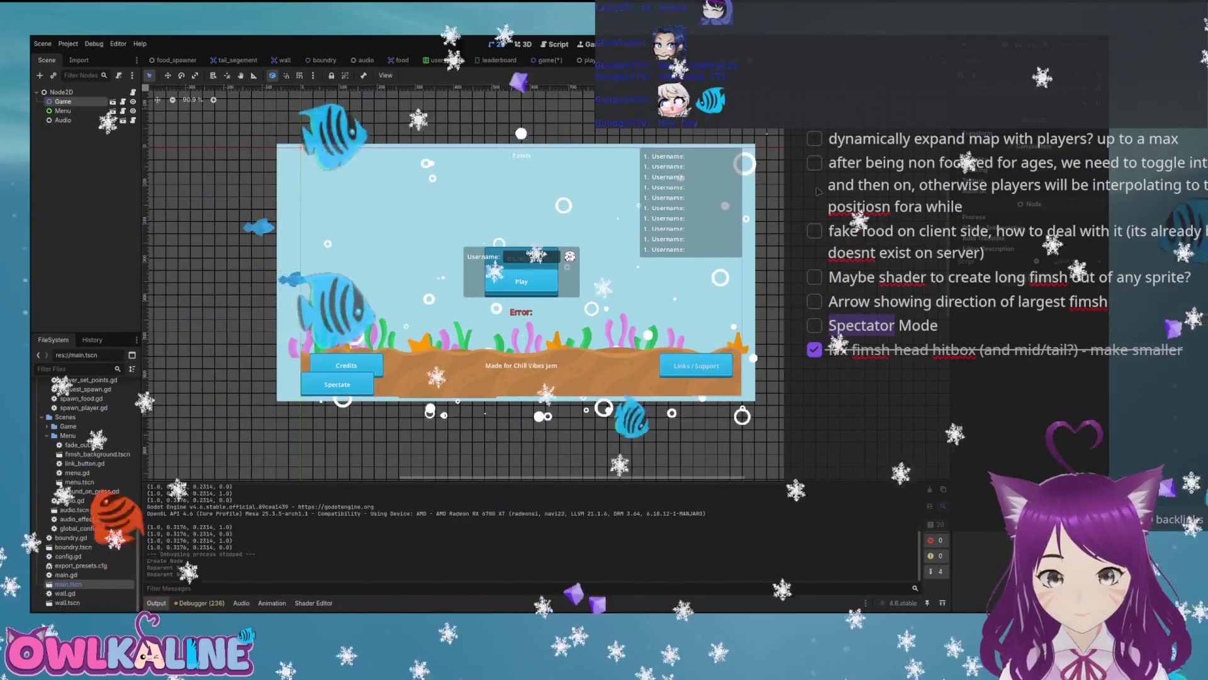
{"action": "key", "text": "ctrl+Tab"}
{"action": "key", "text": "Down"}
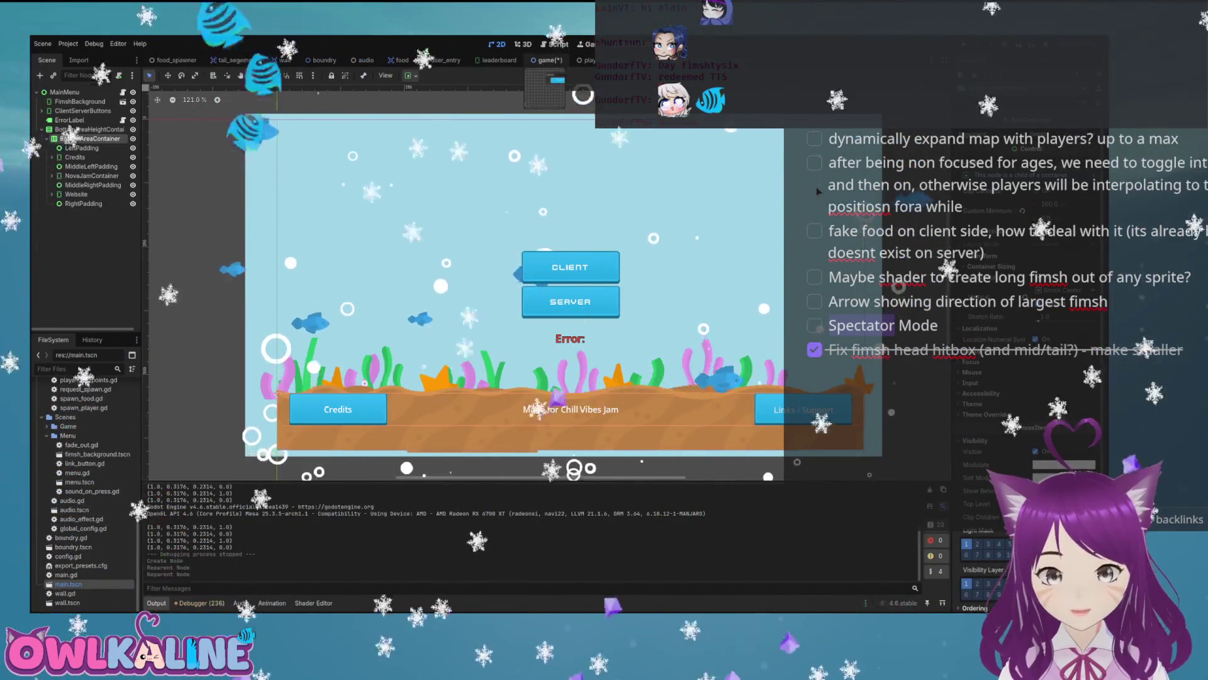
{"action": "key", "text": "ctrl+shift+Tab"}
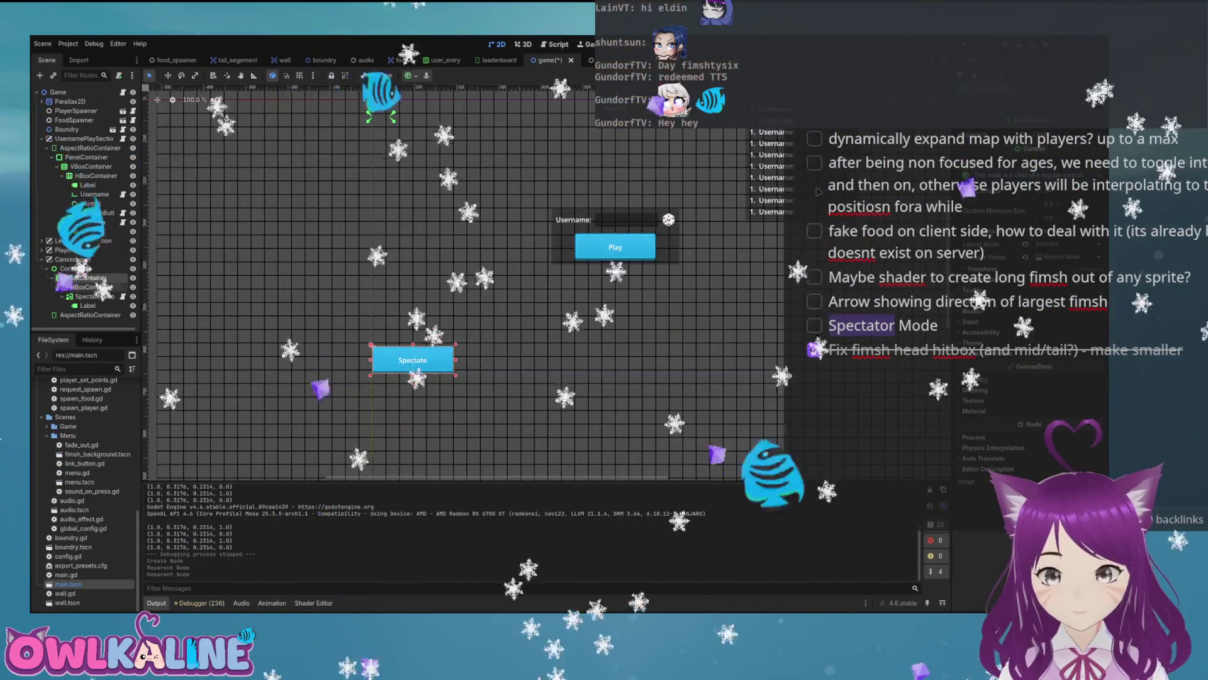
Step: Try the HBoxContainer's vertical size flags: Shrink Center, Shrink End, then Shrink Begin
{"action": "left_click", "coordinate": [91, 286]}
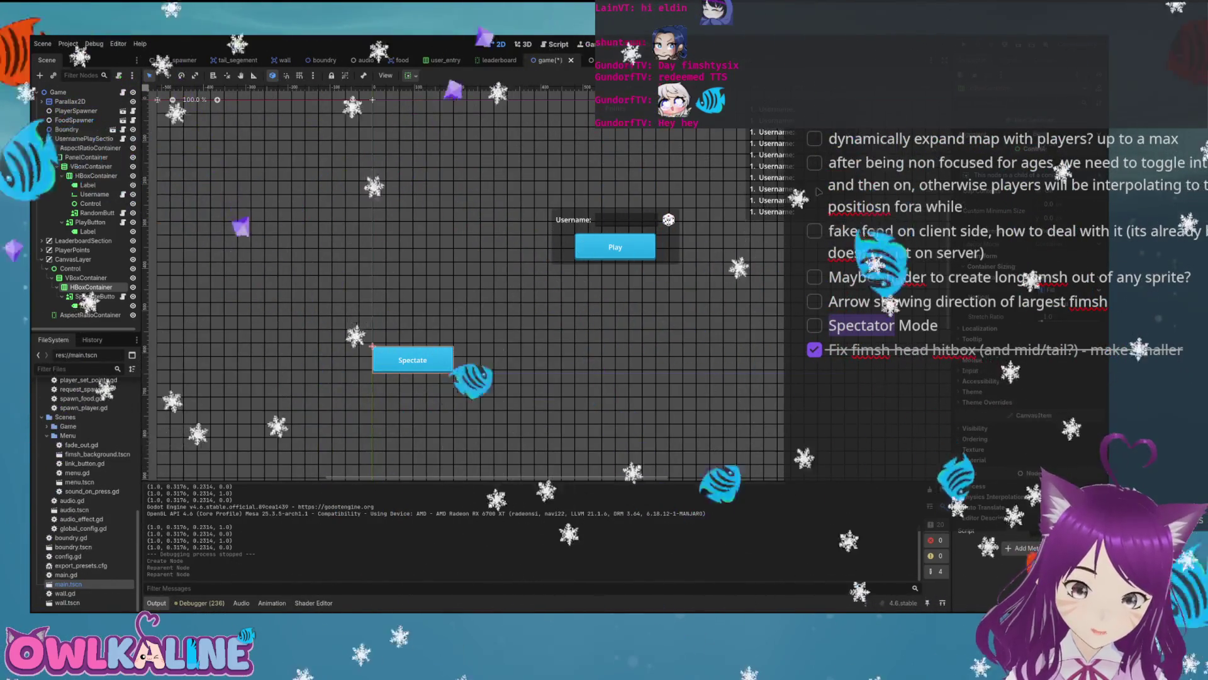
{"action": "left_click", "coordinate": [1044, 289]}
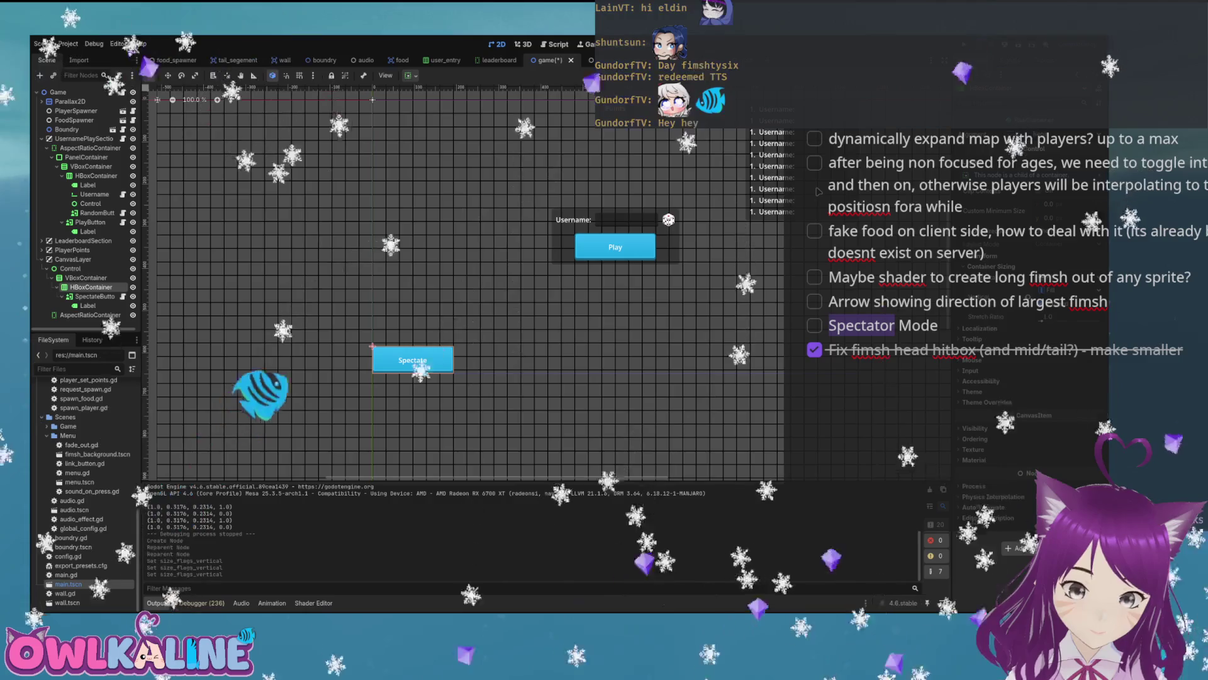
{"action": "left_click", "coordinate": [1049, 290]}
{"action": "left_click", "coordinate": [1049, 290]}
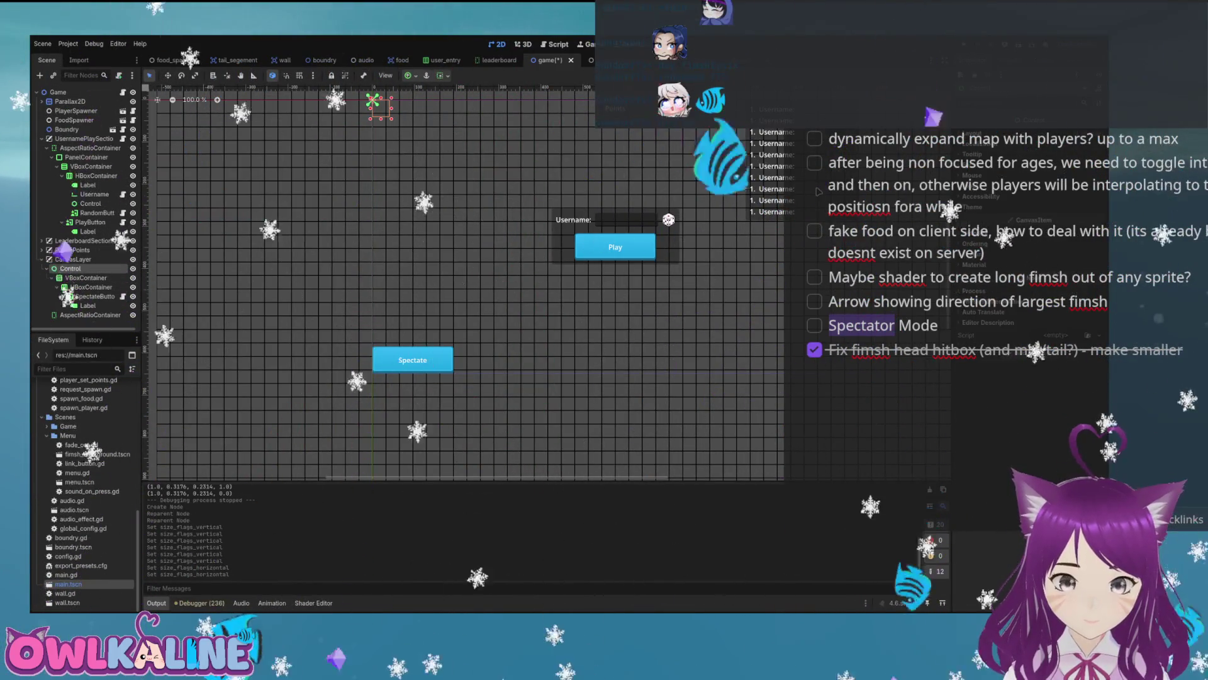
Step: Apply Top Left, then Full Rect anchor presets to the VBoxContainer and centre on the button
{"action": "left_click", "coordinate": [85, 278]}
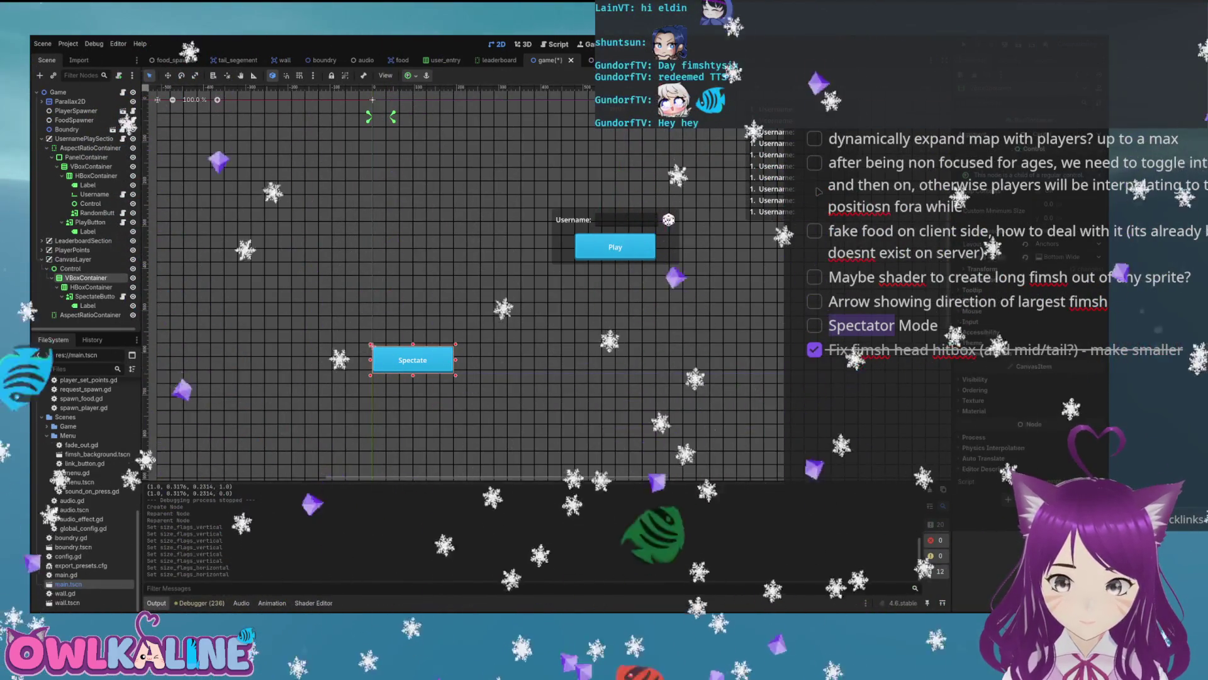
{"action": "left_click", "coordinate": [1070, 257]}
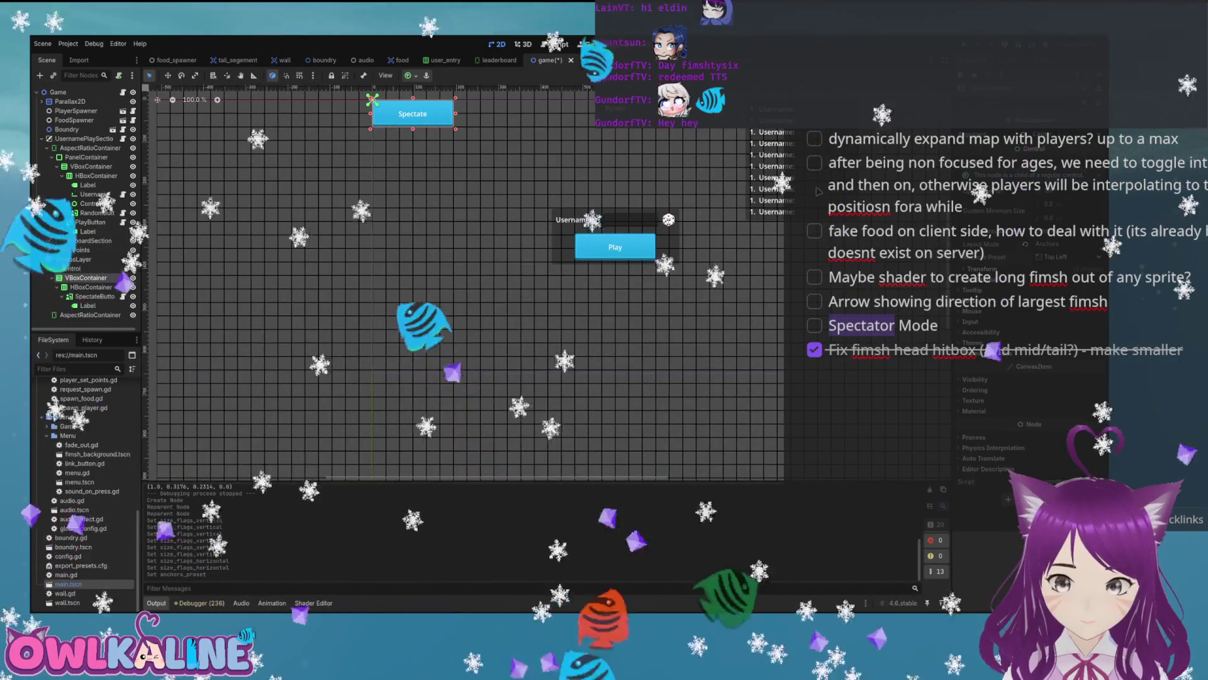
{"action": "left_click", "coordinate": [1064, 256]}
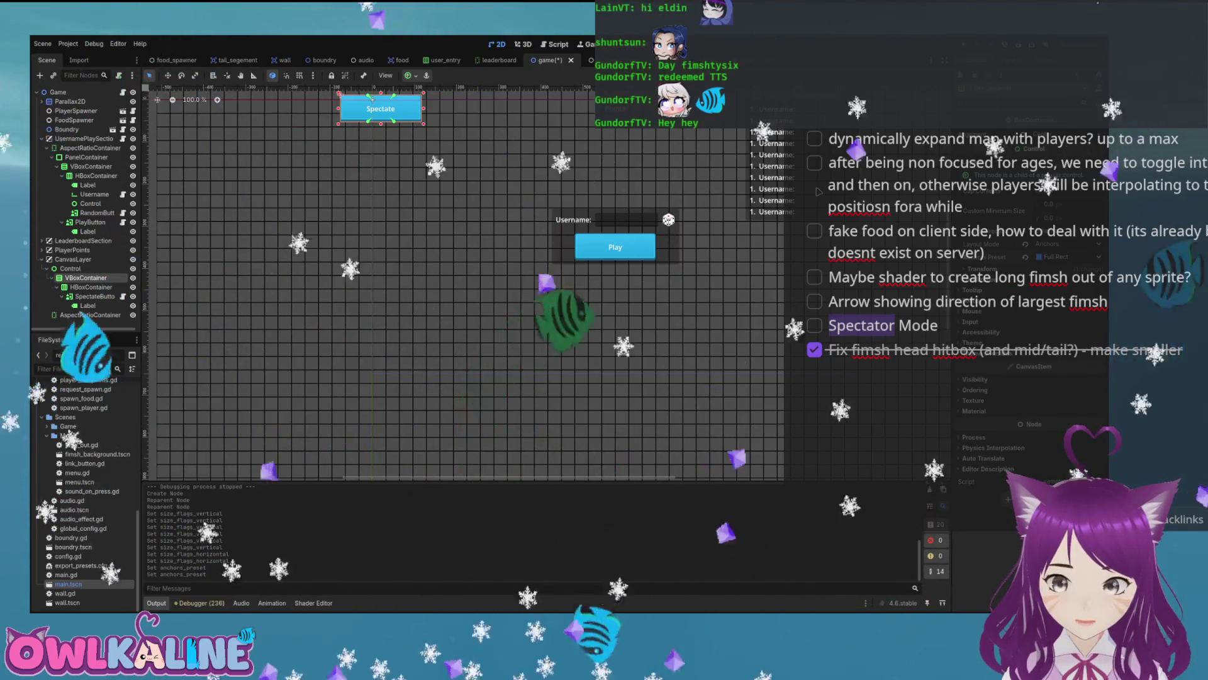
{"action": "scroll", "coordinate": [466, 283], "scroll_direction": "down", "scroll_amount": 2}
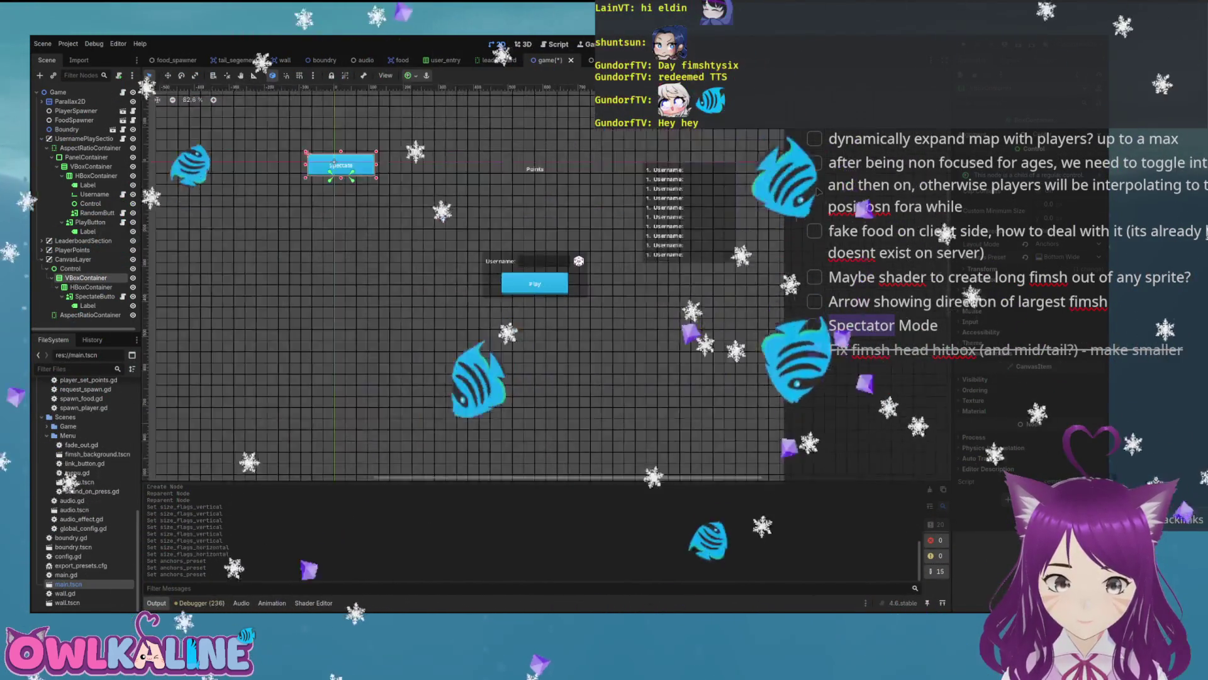
{"action": "scroll", "coordinate": [577, 315], "scroll_direction": "up", "scroll_amount": 3}
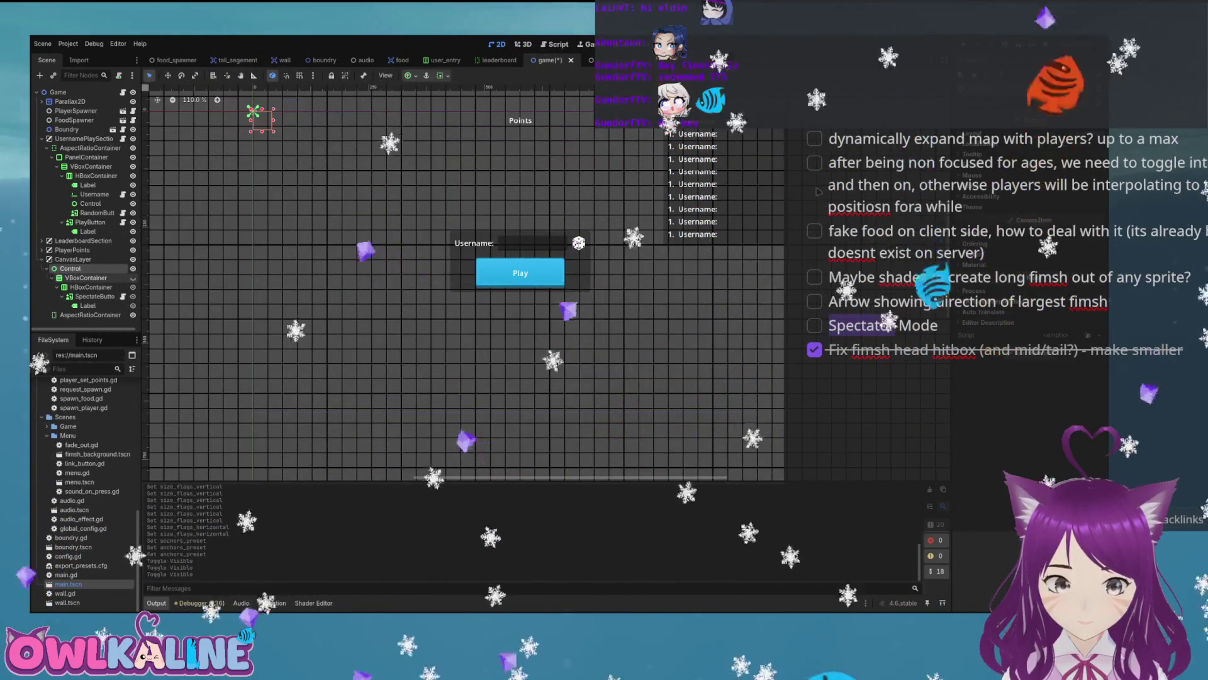
{"action": "key", "text": "f"}
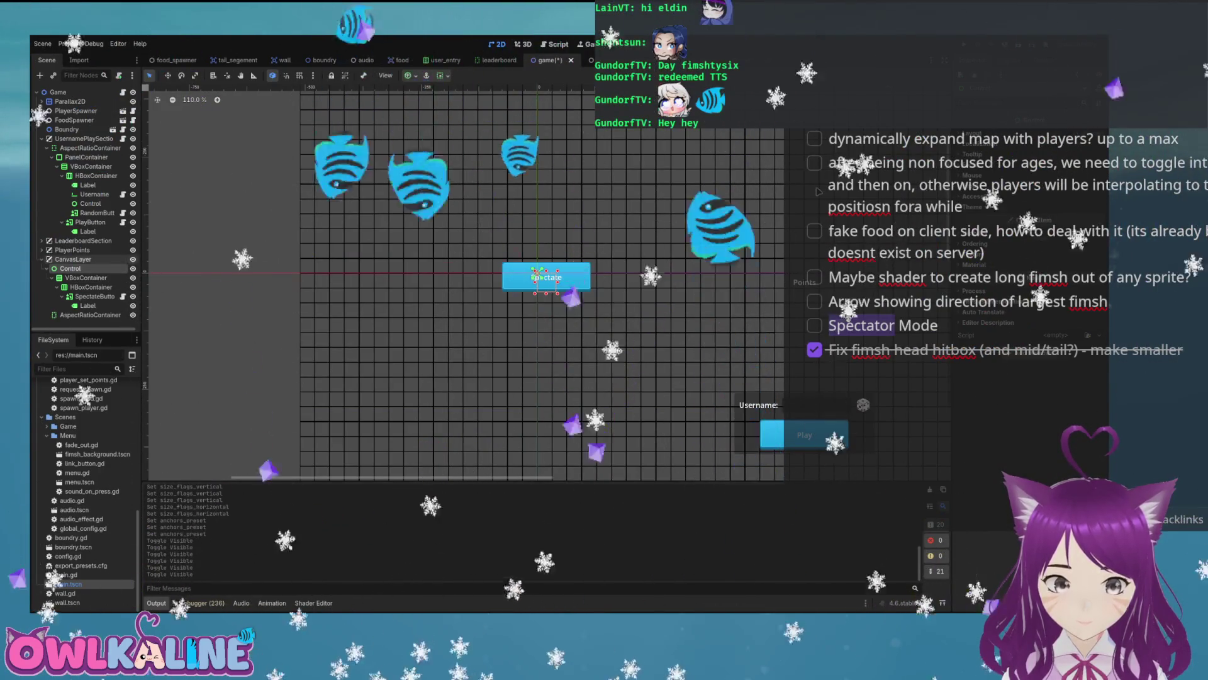
{"action": "scroll", "coordinate": [594, 259], "scroll_direction": "down", "scroll_amount": 3}
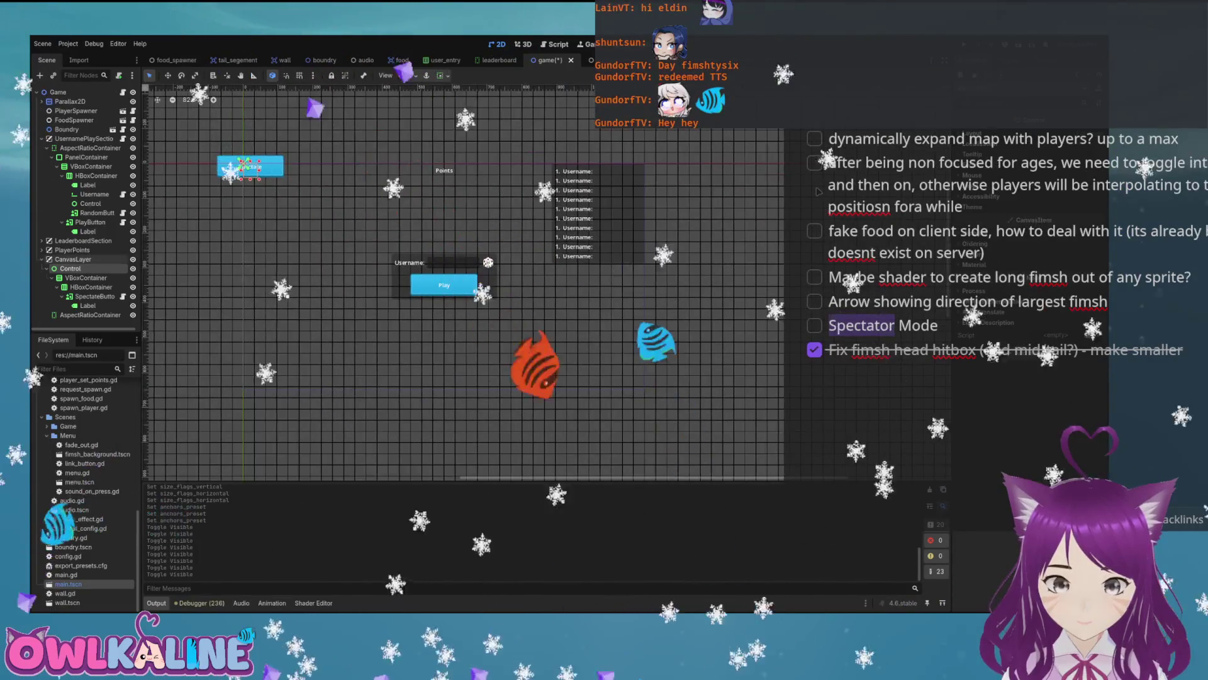
Step: Delete the Control, VBoxContainer and HBoxContainer wrappers, leaving SpectateButton under CanvasLayer
{"action": "left_click", "coordinate": [244, 165]}
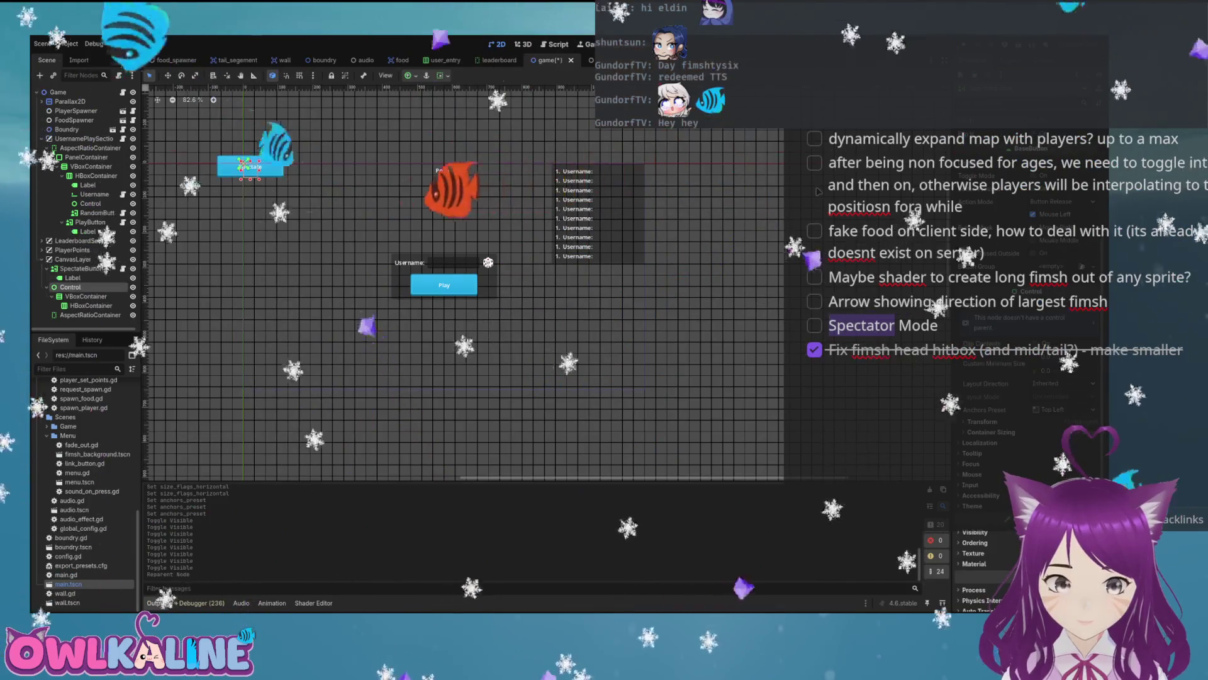
{"action": "left_click", "coordinate": [244, 165]}
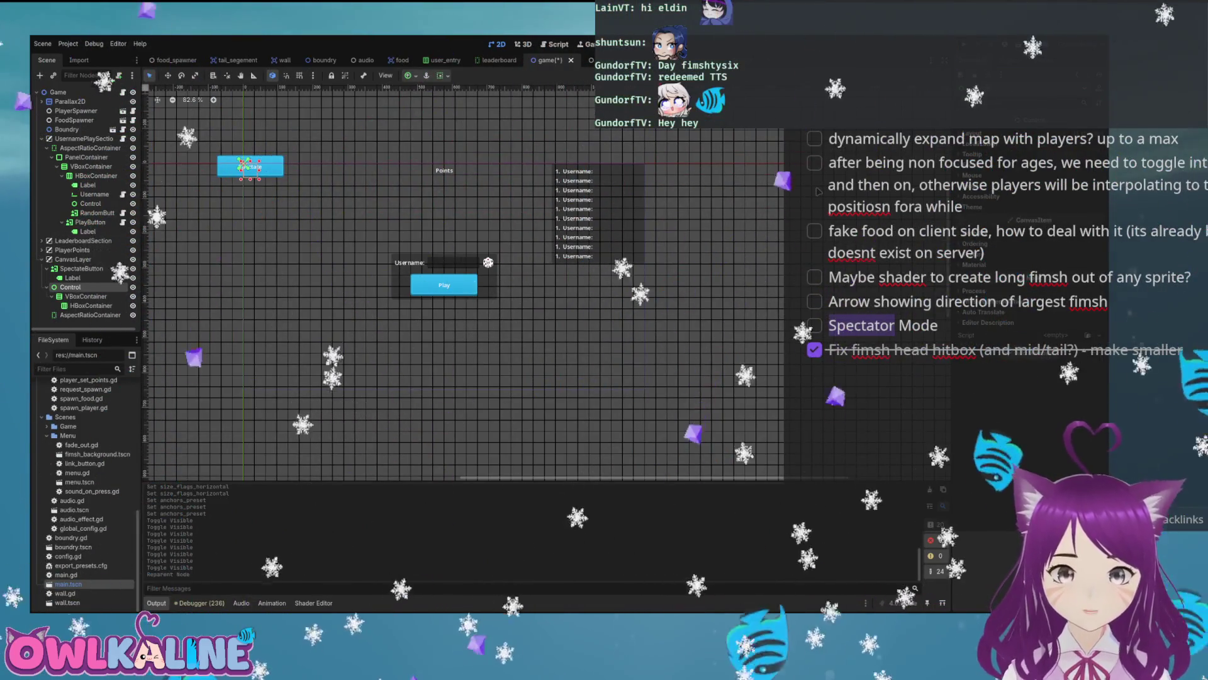
{"action": "key", "text": "ctrl+Up"}
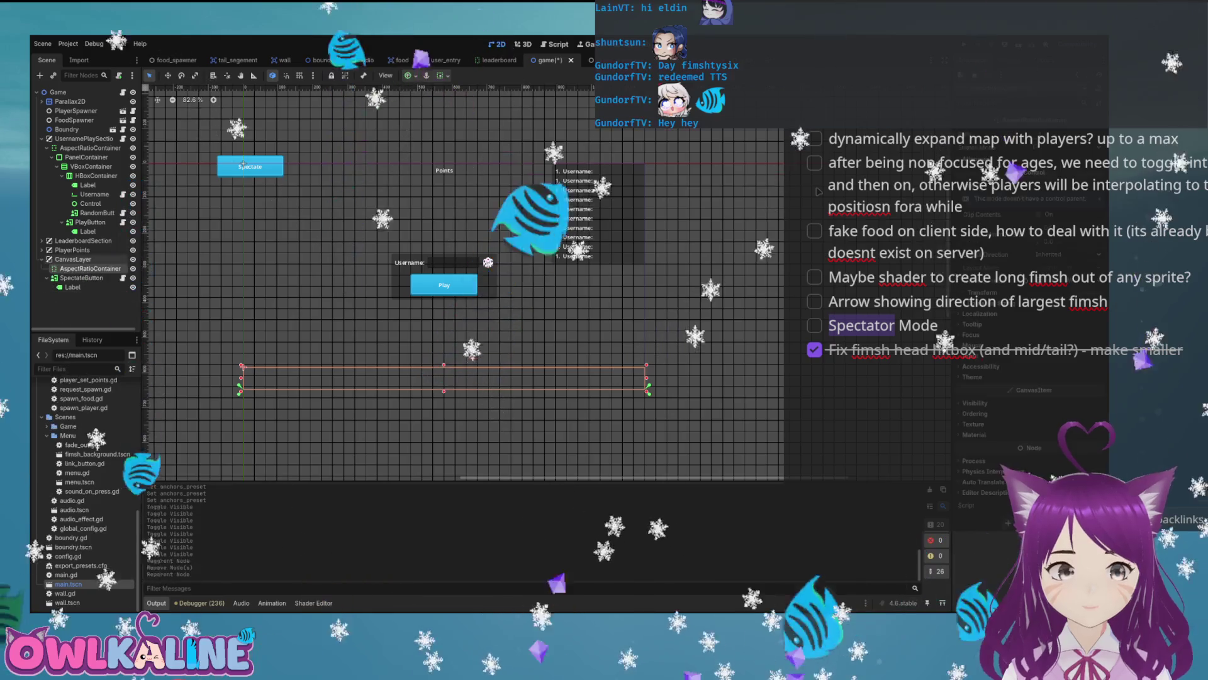
Step: Put SpectateButton inside the AspectRatioContainer with vertical Shrink End and horizontal Expand
{"action": "left_click_drag", "start_coordinate": [89, 271], "coordinate": [89, 269]}
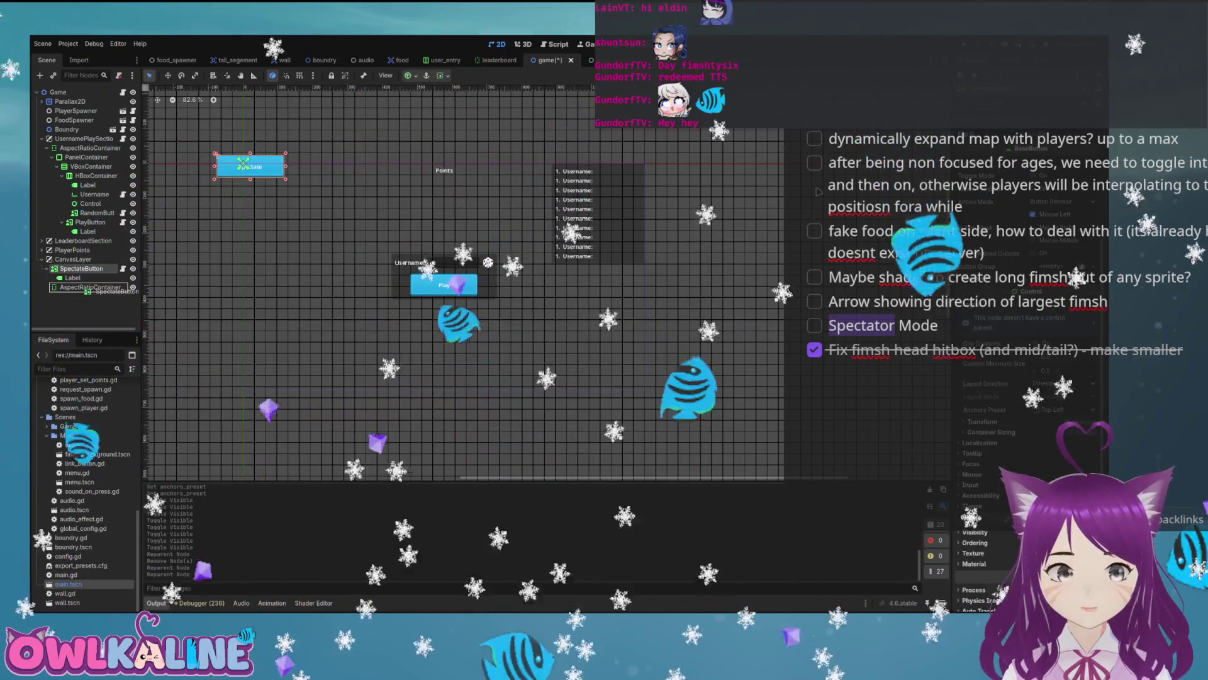
{"action": "scroll", "coordinate": [383, 311], "scroll_direction": "up", "scroll_amount": 1}
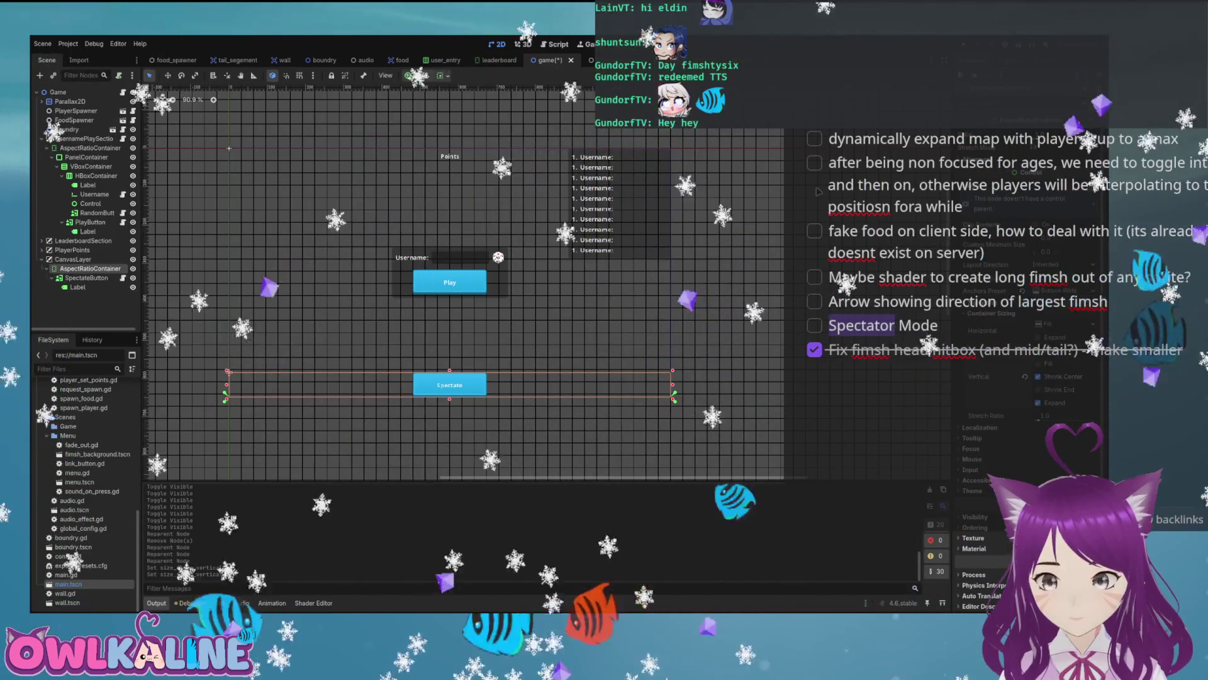
{"action": "left_click", "coordinate": [1037, 389]}
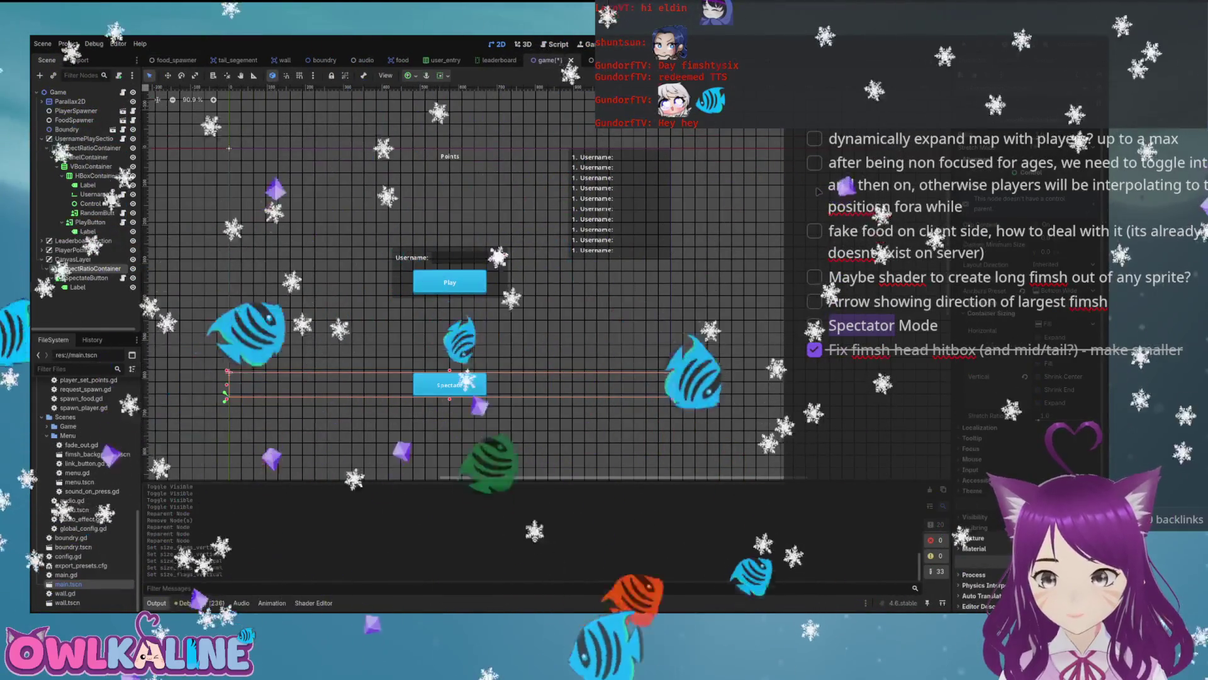
{"action": "left_click", "coordinate": [1041, 326]}
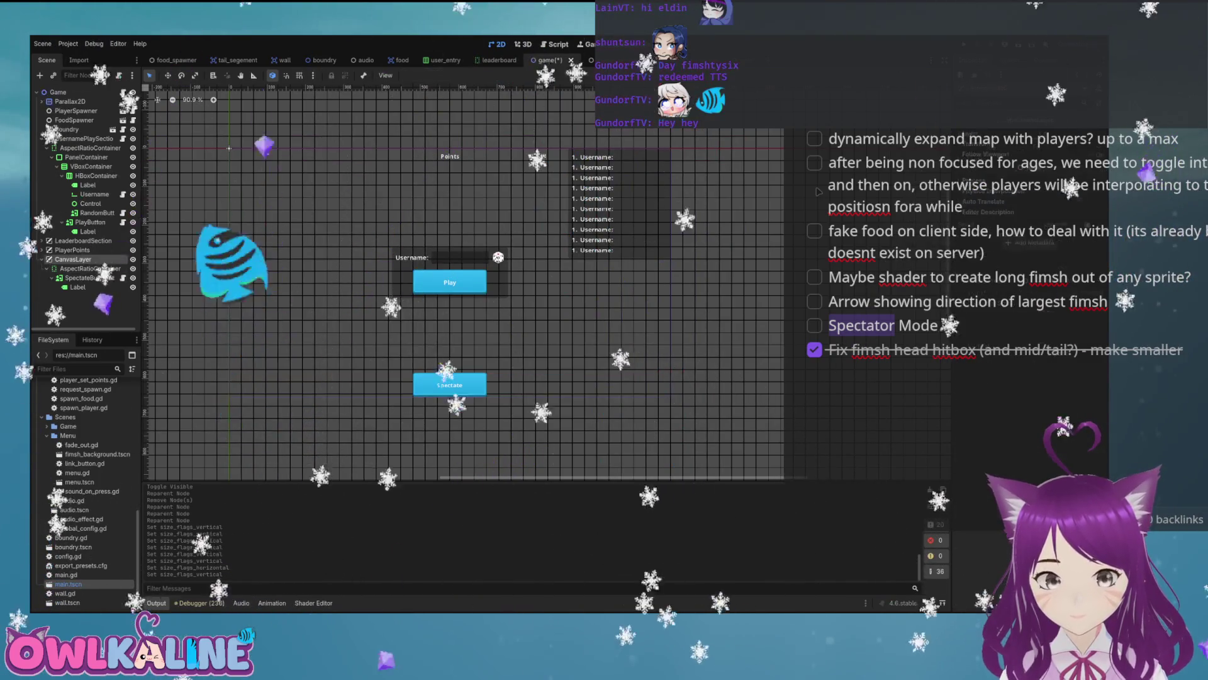
{"action": "left_click", "coordinate": [88, 268]}
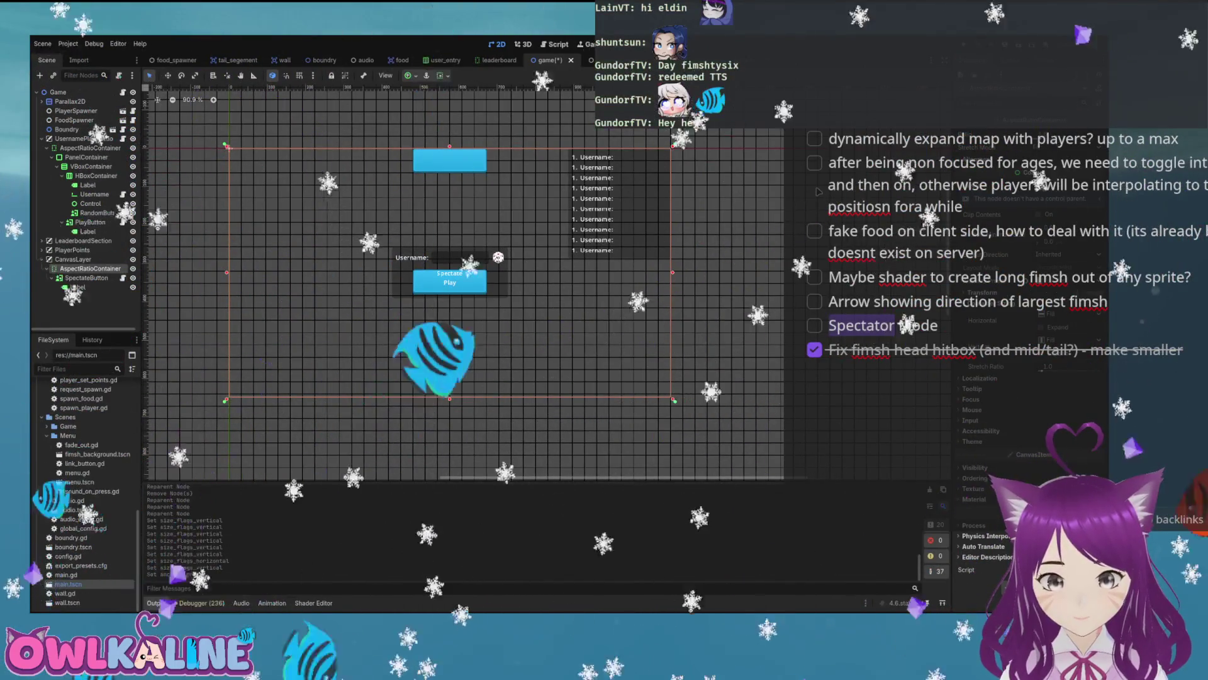
Step: Add an empty Control node inside the AspectRatioContainer, deleting a mistakenly added Container
{"action": "key", "text": "Return"}
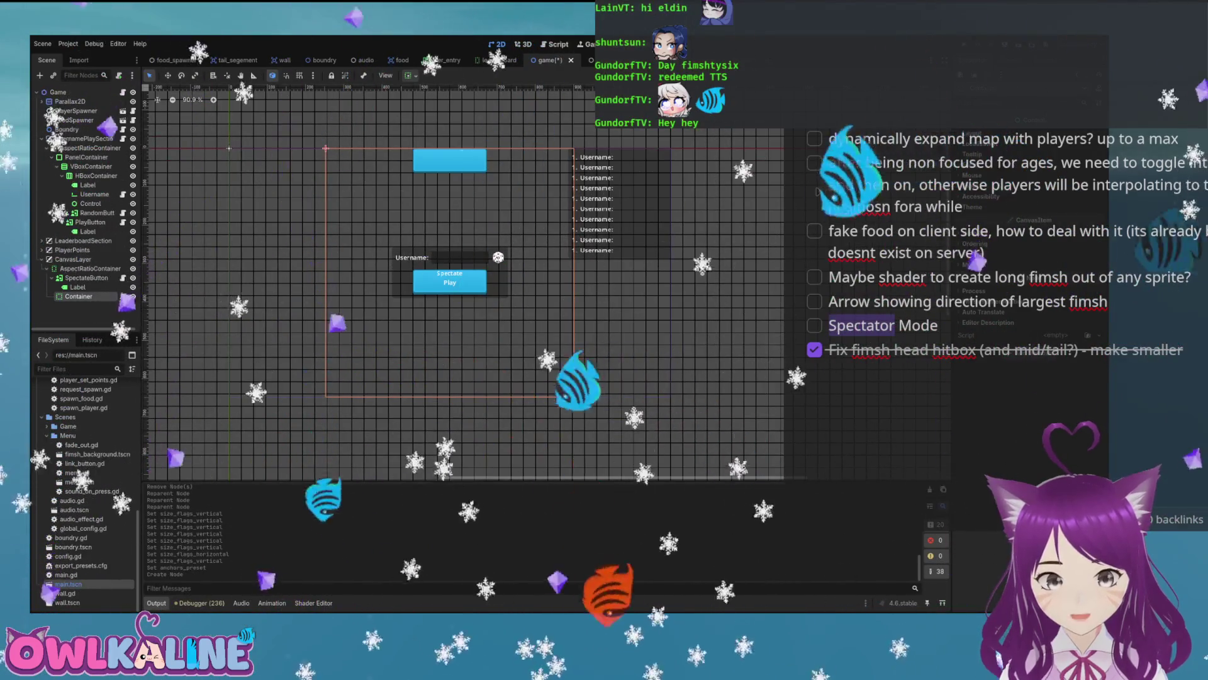
{"action": "key", "text": "Delete"}
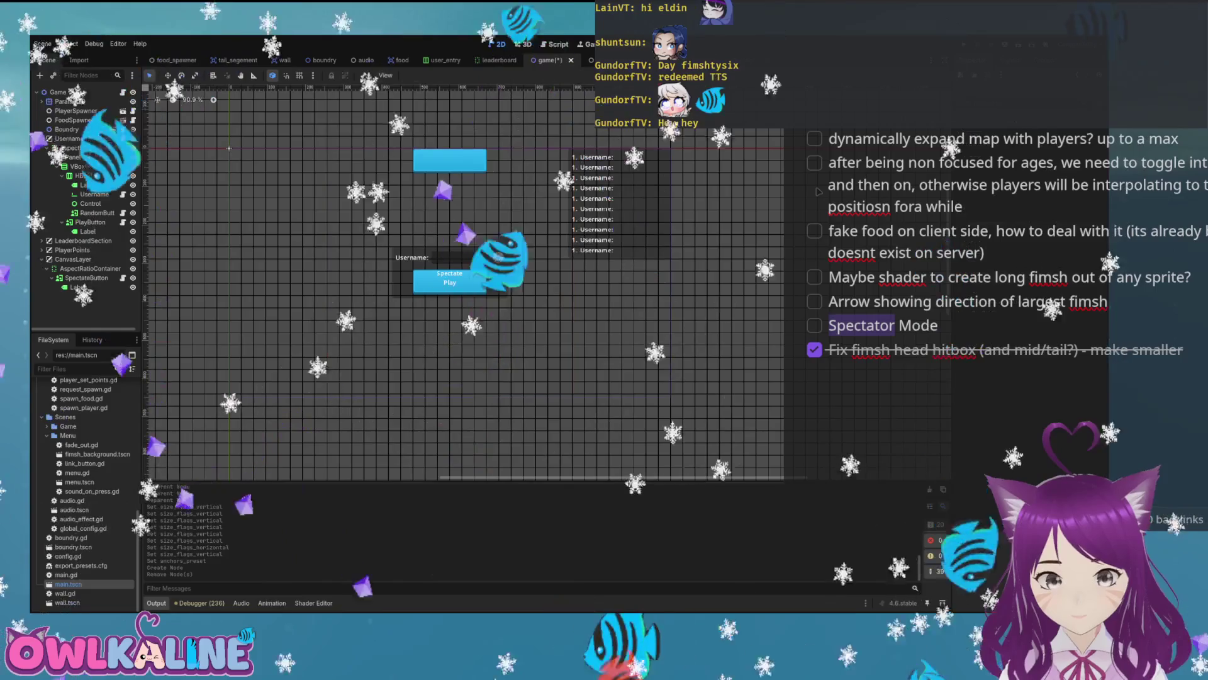
{"action": "left_click", "coordinate": [90, 268]}
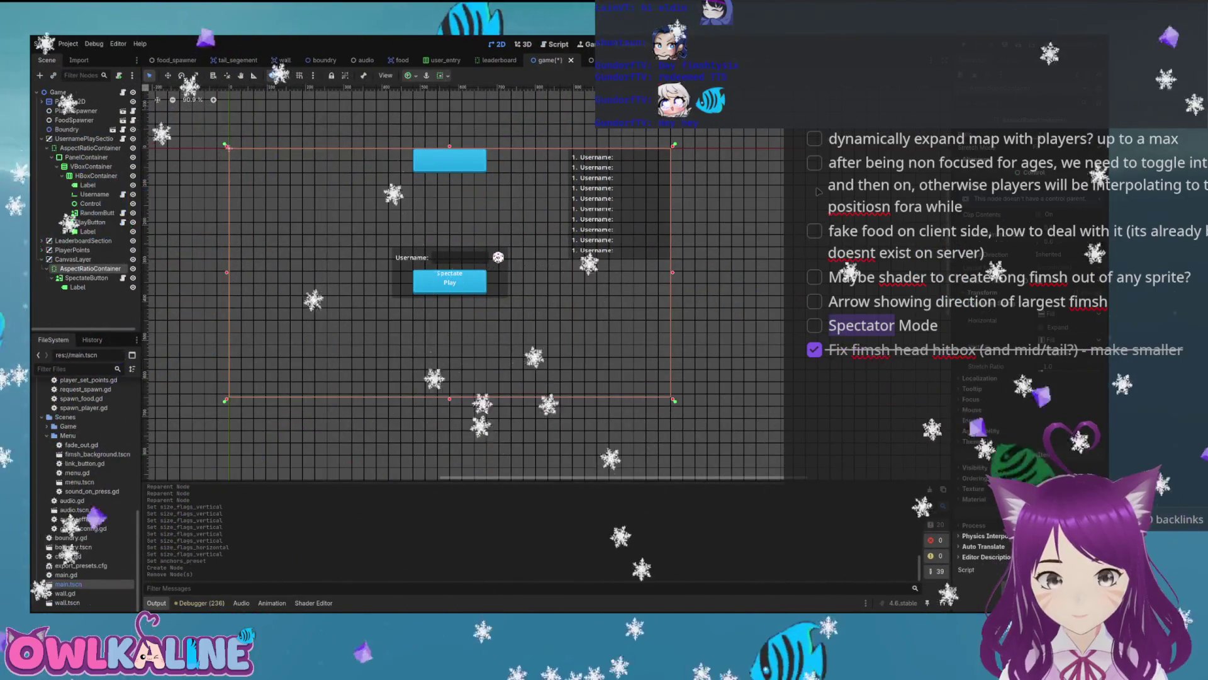
{"action": "key", "text": "ctrl+a"}
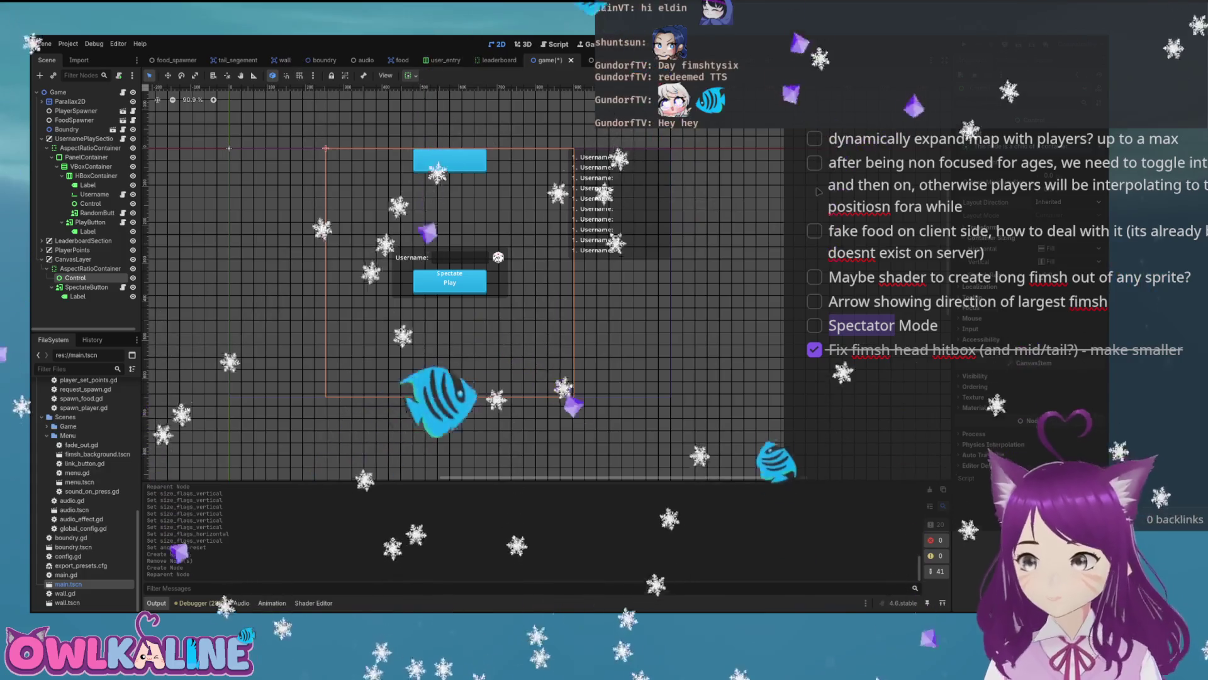
{"action": "left_click", "coordinate": [86, 286]}
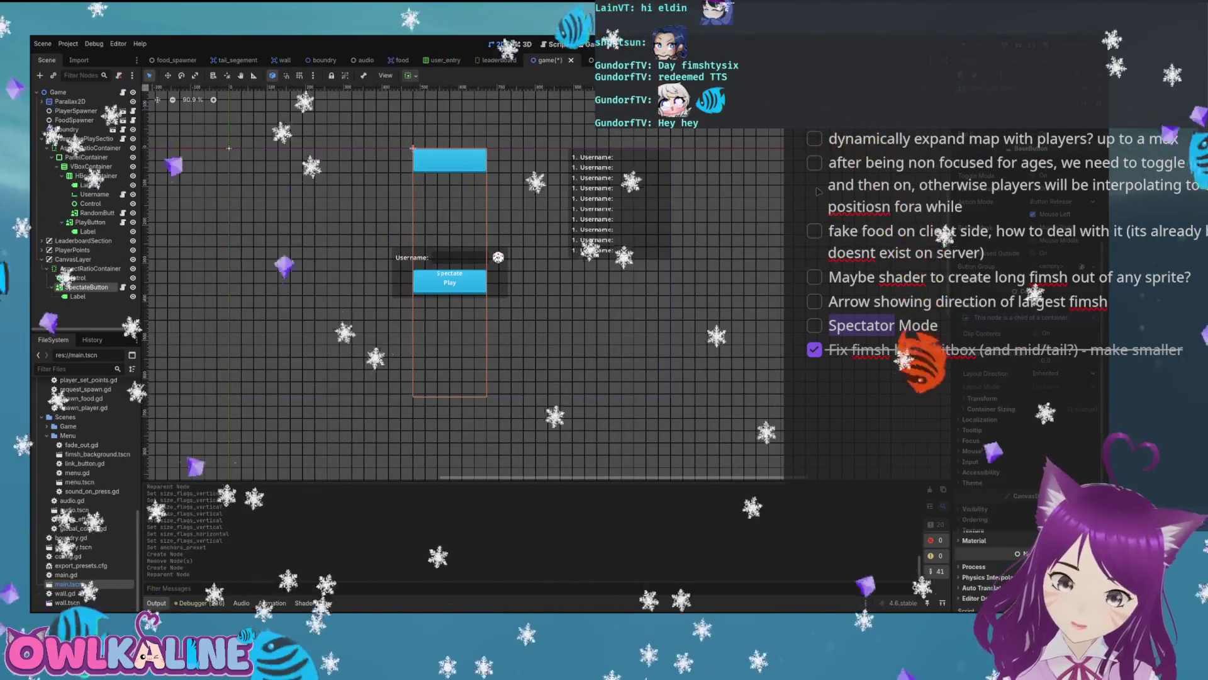
{"action": "left_click", "coordinate": [90, 268]}
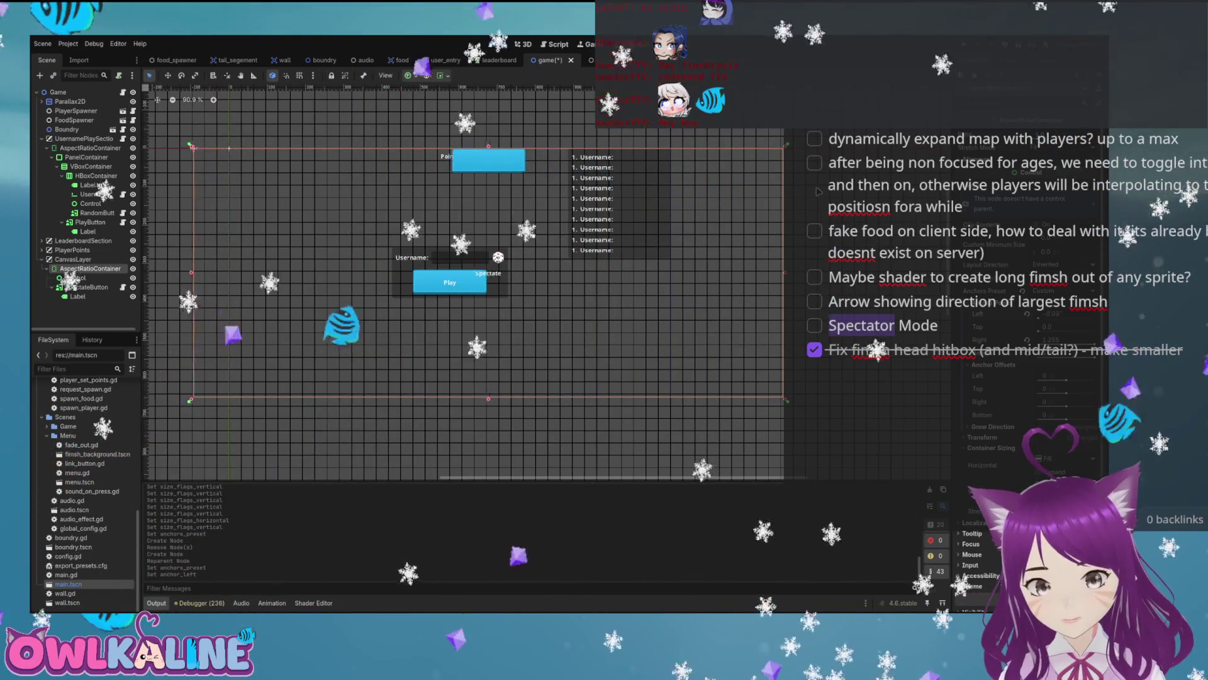
Step: Experiment with the AspectRatioContainer's anchor and offset values, then revert them all to zero
{"action": "left_click_drag", "start_coordinate": [86, 287], "coordinate": [82, 281]}
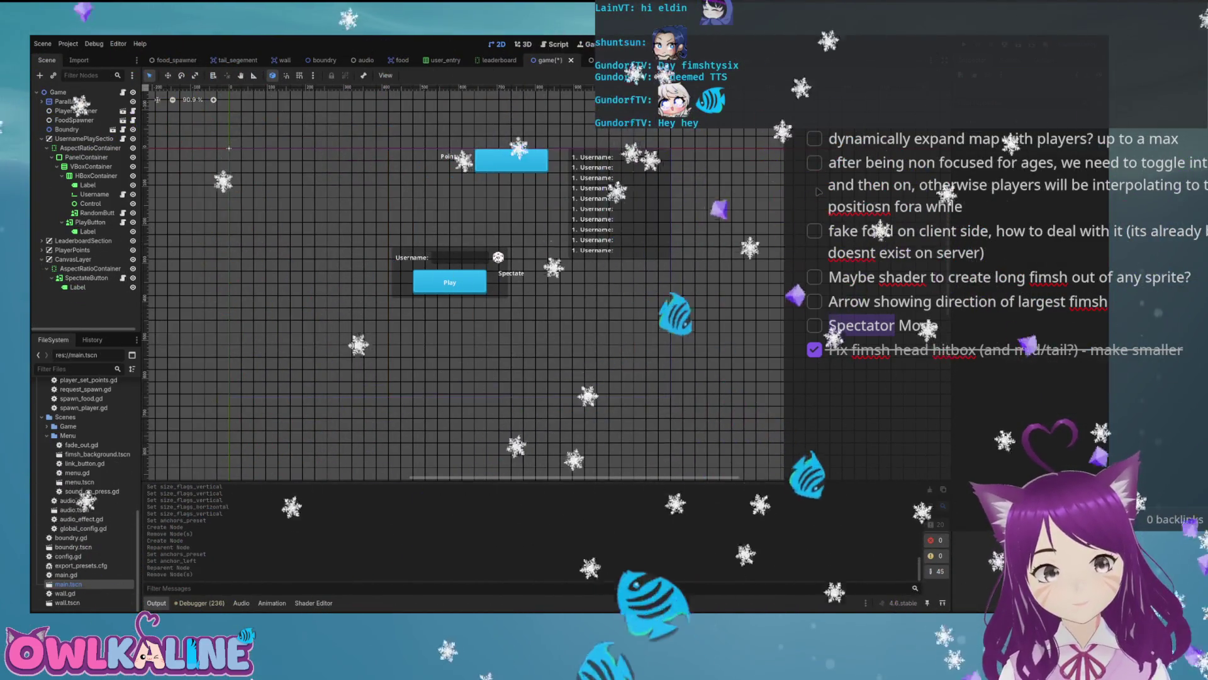
{"action": "left_click", "coordinate": [237, 148]}
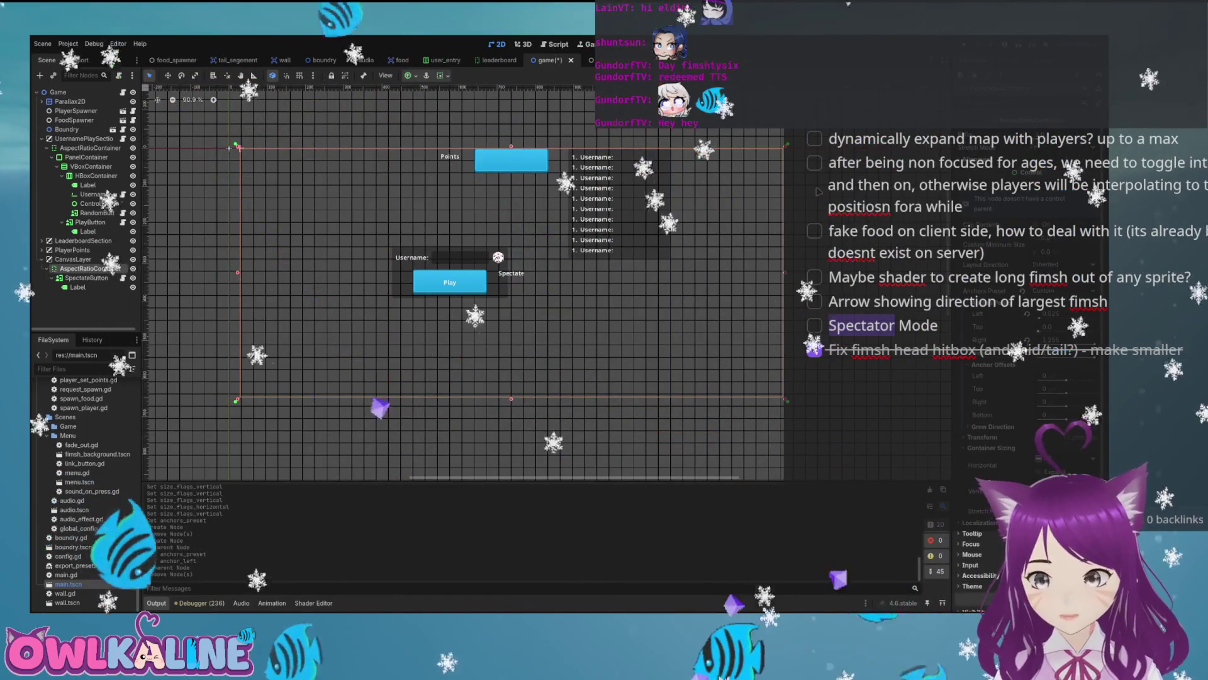
{"action": "mouse_move", "coordinate": [1038, 318]}
{"action": "left_mouse_down"}
{"action": "mouse_move", "coordinate": [1095, 318]}
{"action": "mouse_move", "coordinate": [1038, 319]}
{"action": "left_mouse_up"}
{"action": "left_click_drag", "start_coordinate": [1043, 380], "coordinate": [1069, 380]}
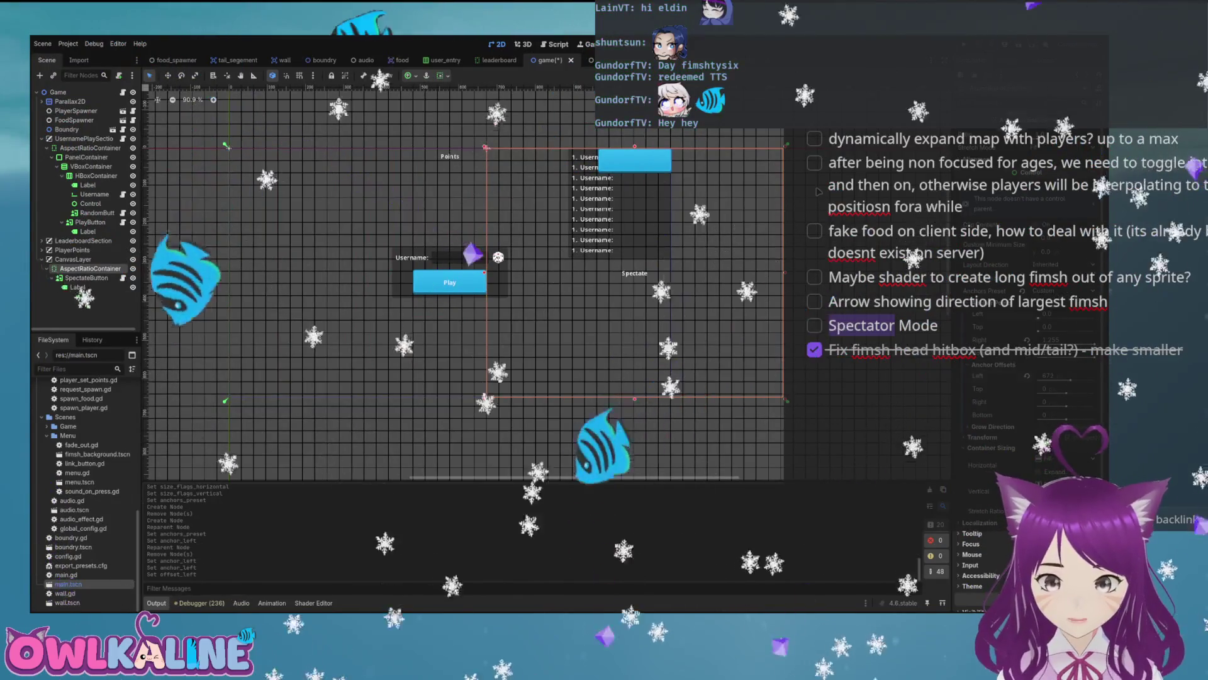
{"action": "left_click_drag", "start_coordinate": [1058, 326], "coordinate": [1055, 340]}
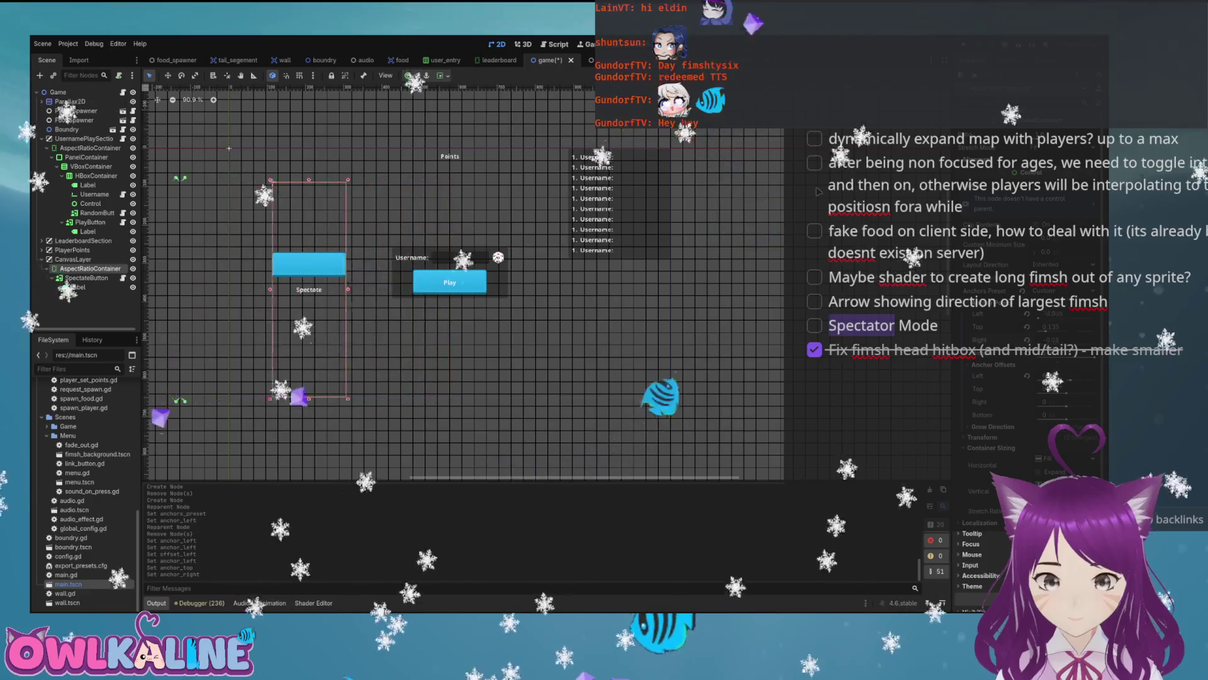
{"action": "mouse_move", "coordinate": [1054, 340]}
{"action": "left_mouse_down"}
{"action": "mouse_move", "coordinate": [1065, 340]}
{"action": "mouse_move", "coordinate": [1044, 327]}
{"action": "left_mouse_up"}
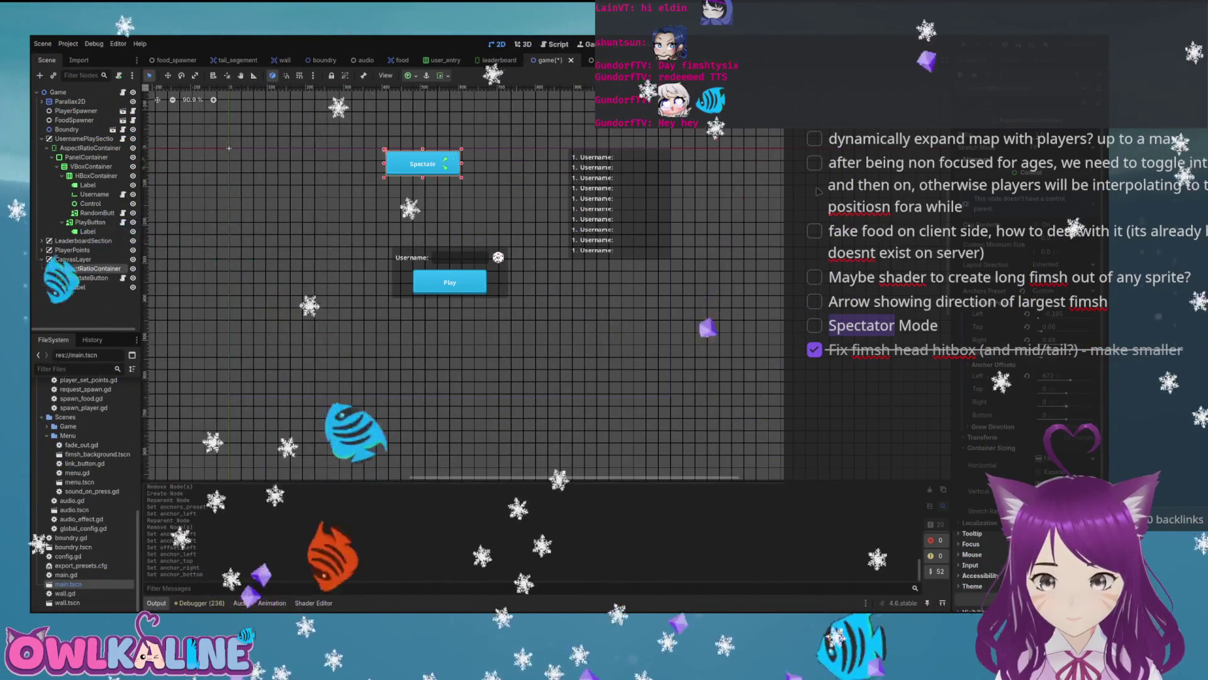
{"action": "left_click", "coordinate": [1027, 327]}
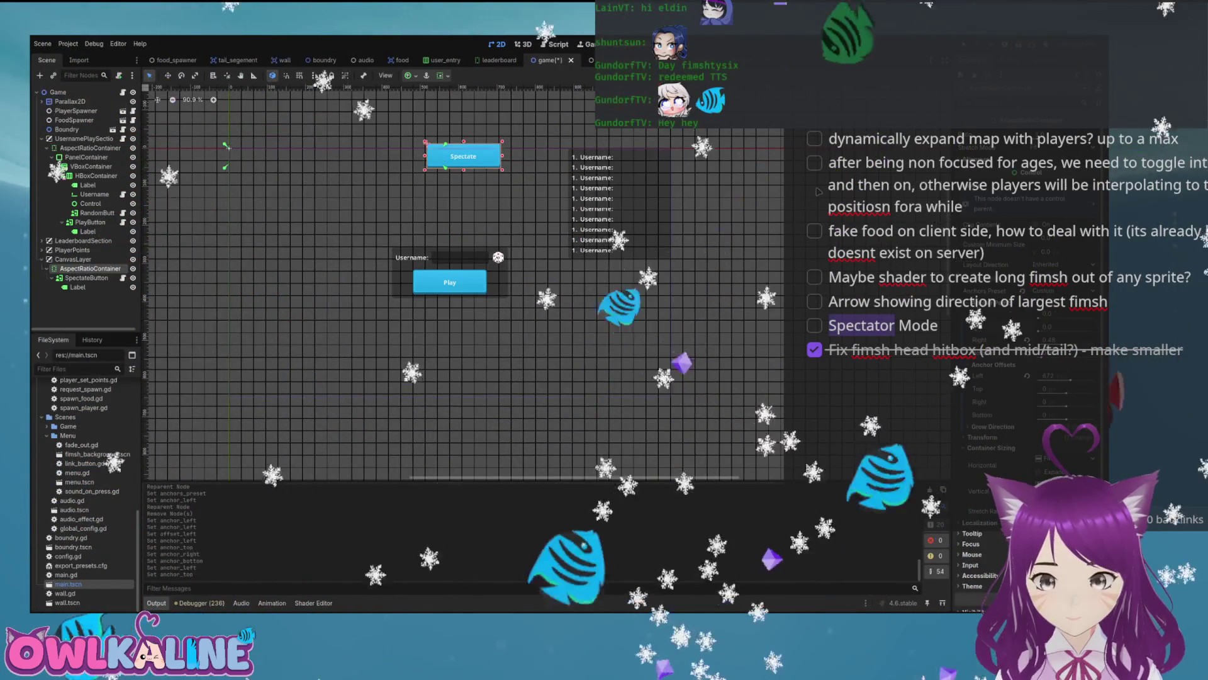
{"action": "left_click", "coordinate": [1027, 313]}
{"action": "left_click", "coordinate": [1027, 375]}
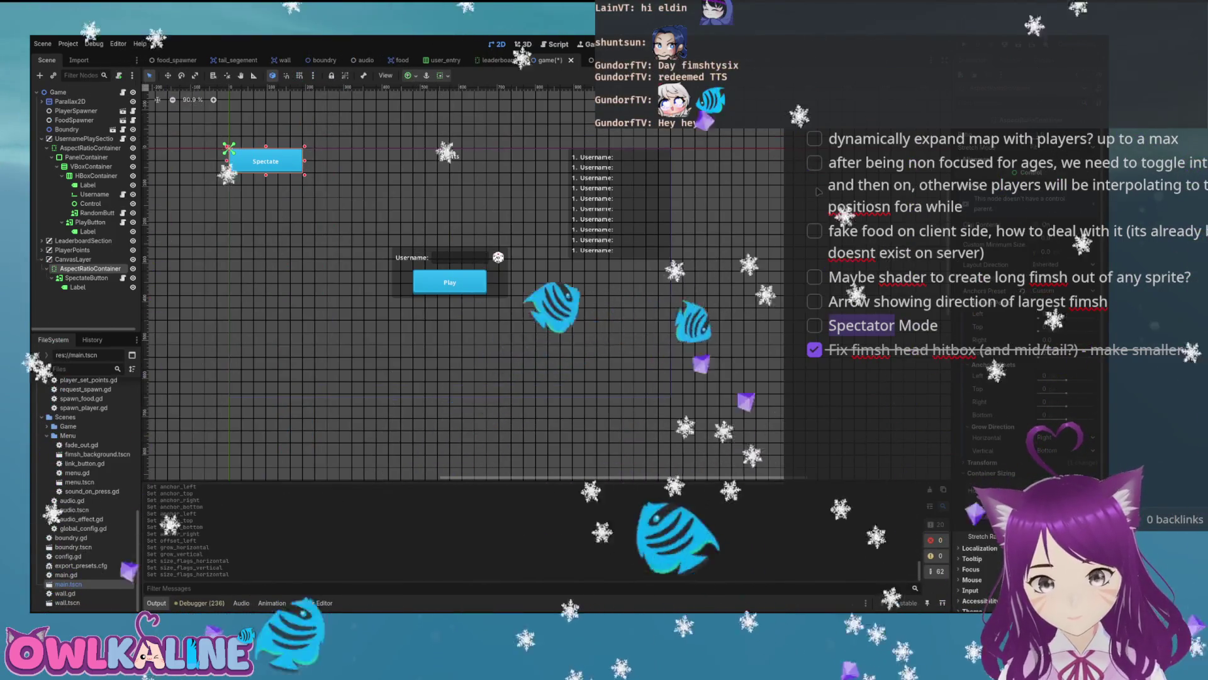
Step: Confirm the container type change, then give SpectateButton Anchors layout with the Bottom Left preset
{"action": "left_click", "coordinate": [818, 191]}
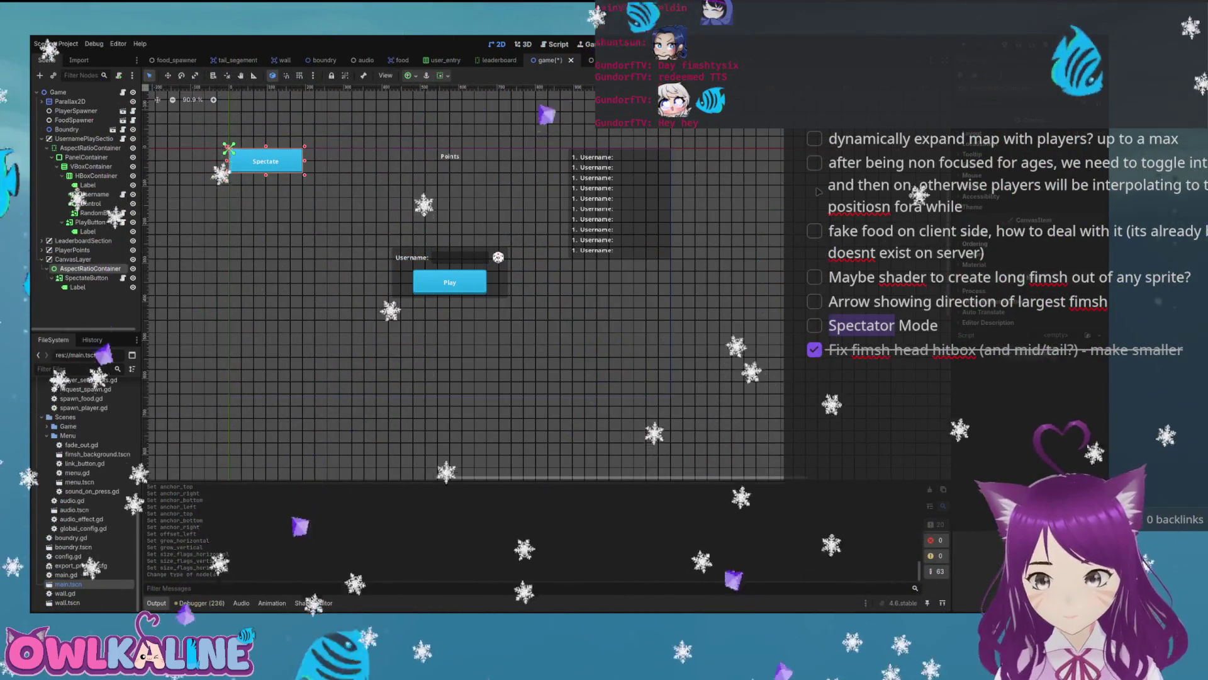
{"action": "scroll", "coordinate": [819, 191], "scroll_direction": "up", "scroll_amount": 3}
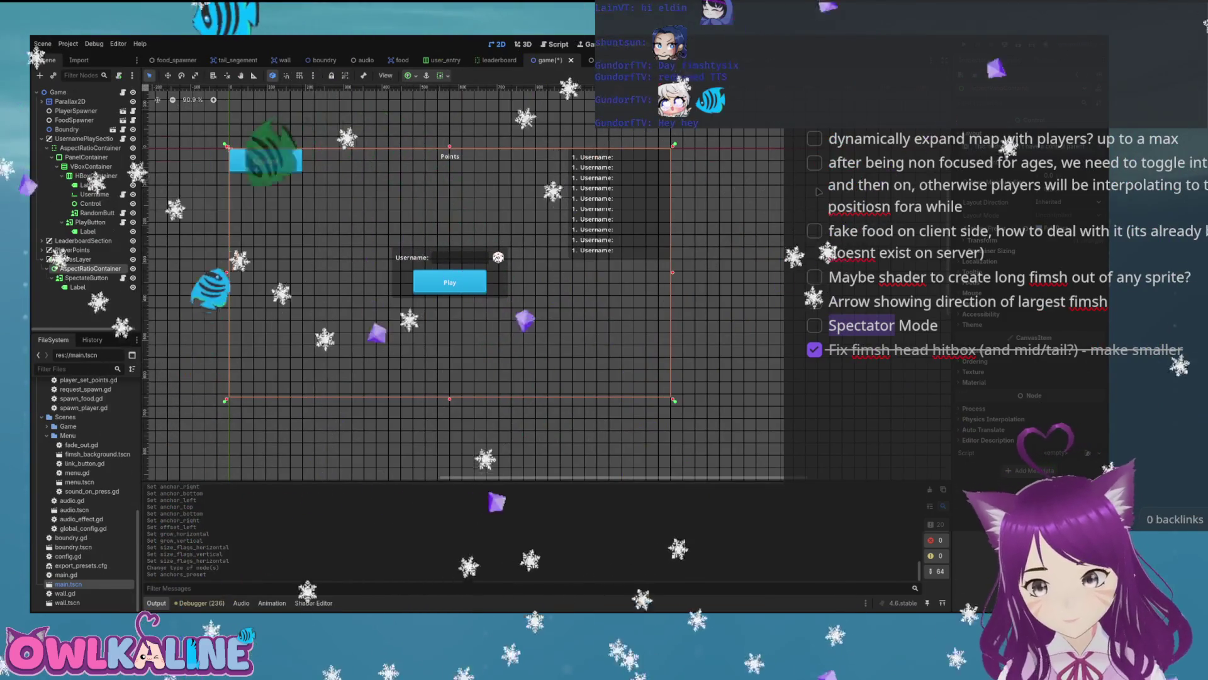
{"action": "left_click", "coordinate": [87, 277]}
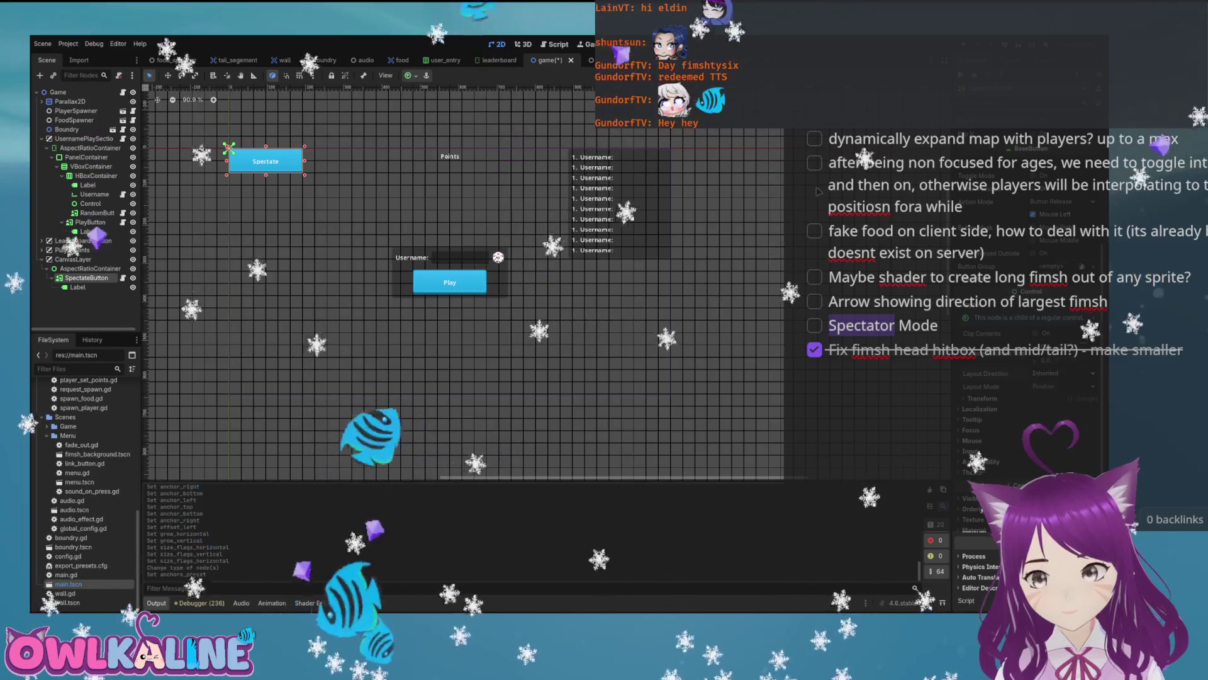
{"action": "left_click", "coordinate": [1063, 386]}
{"action": "left_click", "coordinate": [1057, 400]}
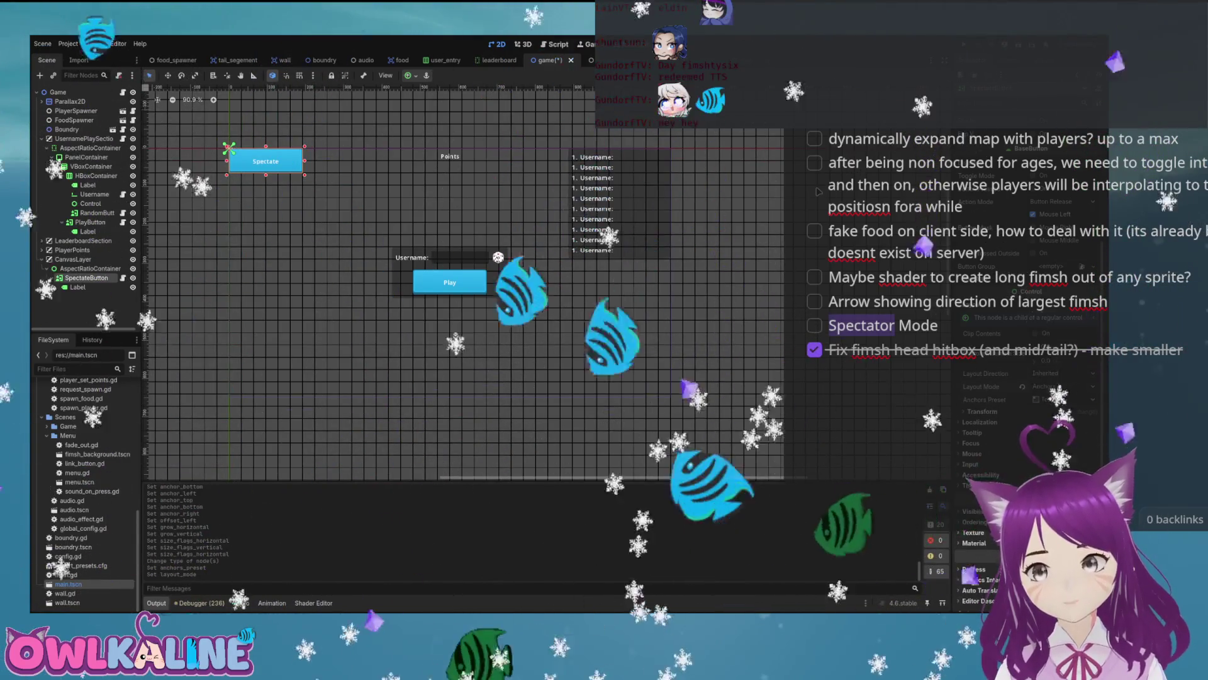
{"action": "left_click", "coordinate": [1063, 400]}
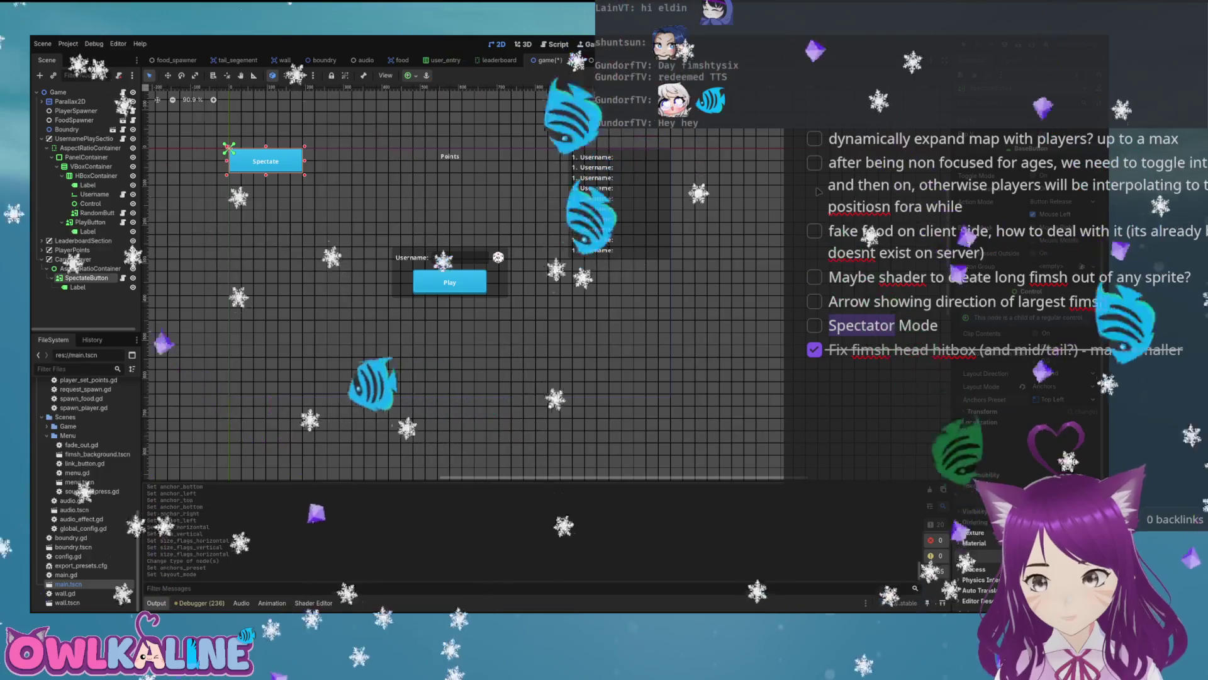
{"action": "left_click", "coordinate": [1057, 453]}
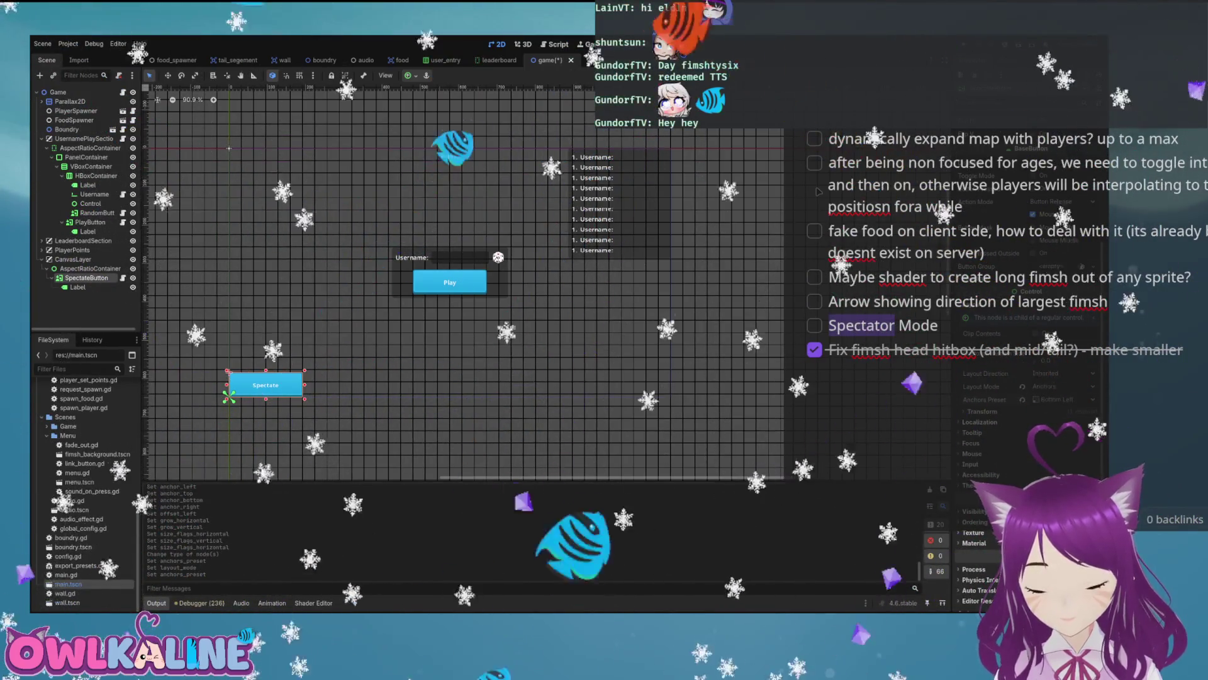
Step: Nudge the Spectate button's left offset slightly right and save the game scene
{"action": "left_click", "coordinate": [983, 411]}
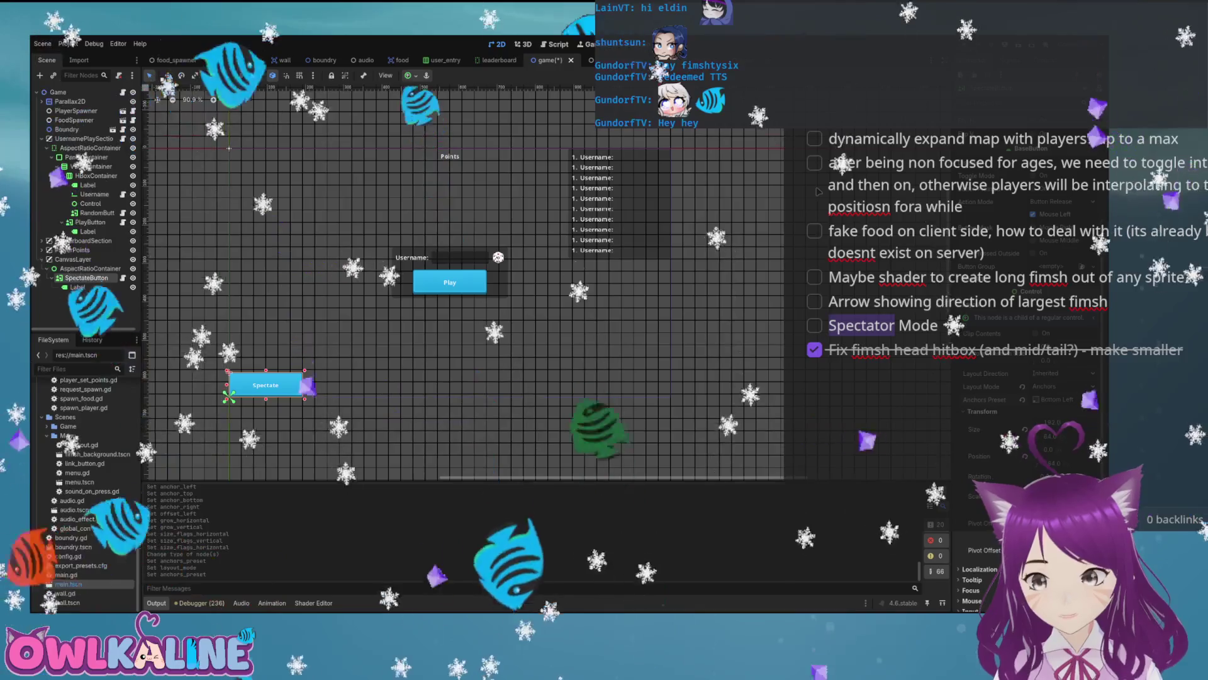
{"action": "left_click", "coordinate": [982, 411]}
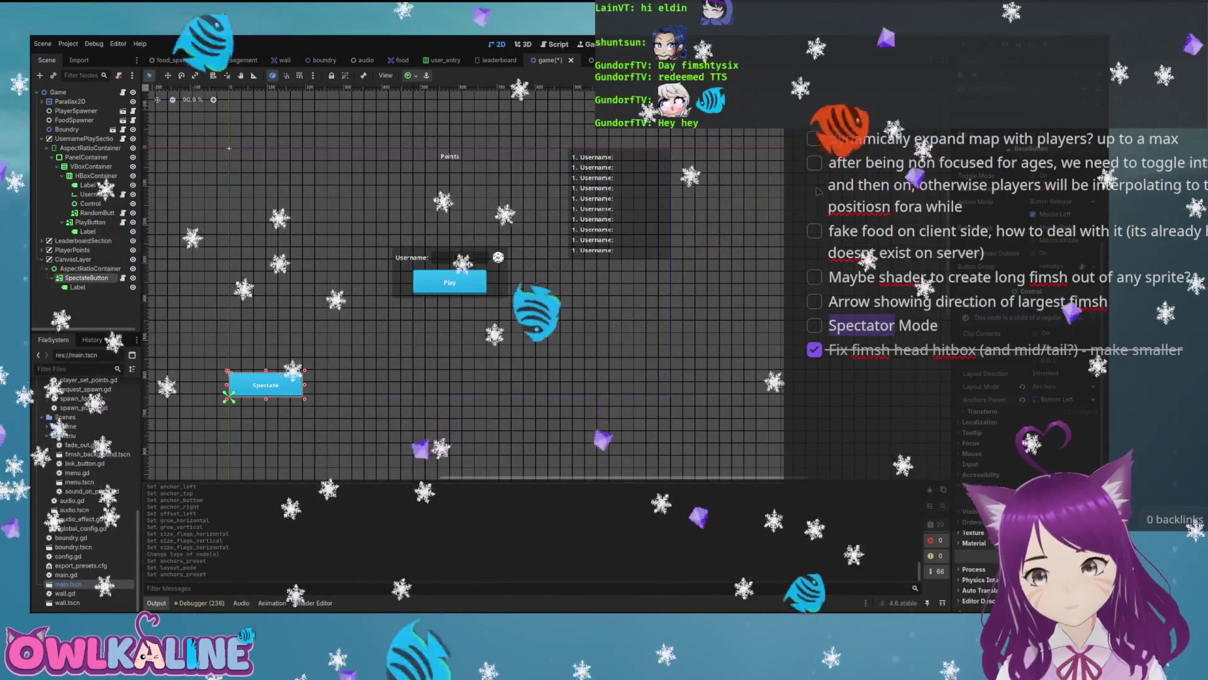
{"action": "left_click", "coordinate": [1058, 399]}
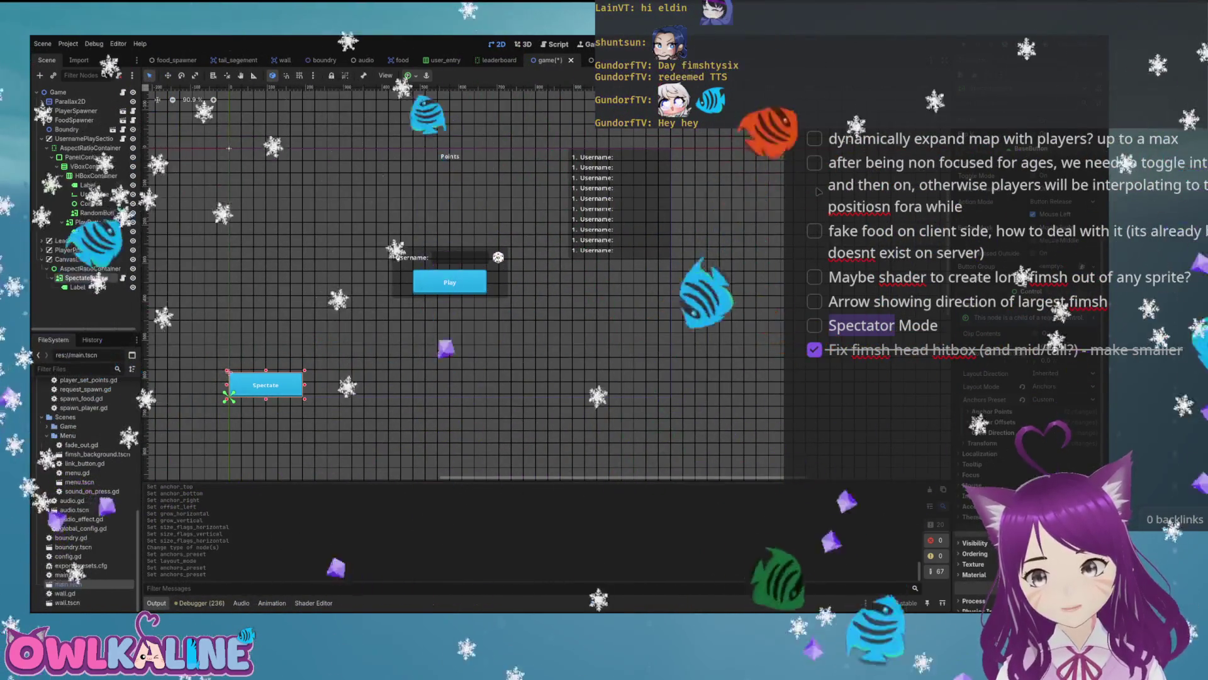
{"action": "left_click", "coordinate": [982, 443]}
{"action": "left_click", "coordinate": [993, 422]}
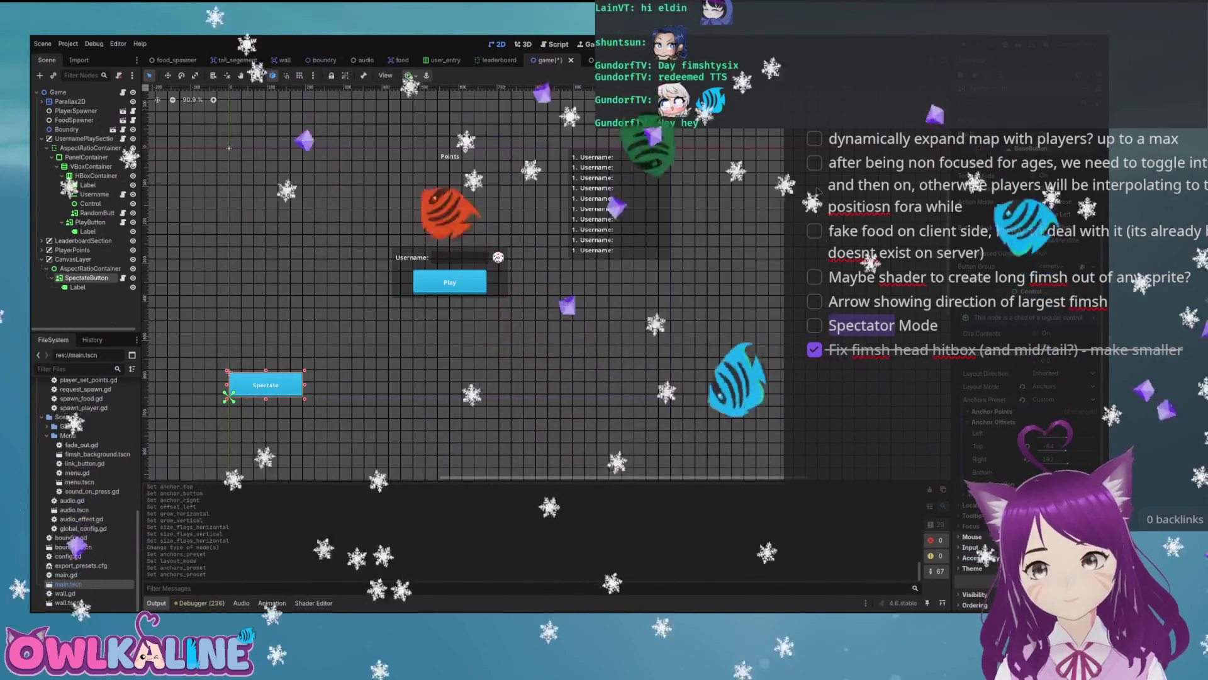
{"action": "mouse_move", "coordinate": [1038, 433]}
{"action": "left_mouse_down"}
{"action": "mouse_move", "coordinate": [1083, 433]}
{"action": "mouse_move", "coordinate": [1019, 434]}
{"action": "mouse_move", "coordinate": [1044, 435]}
{"action": "left_mouse_up"}
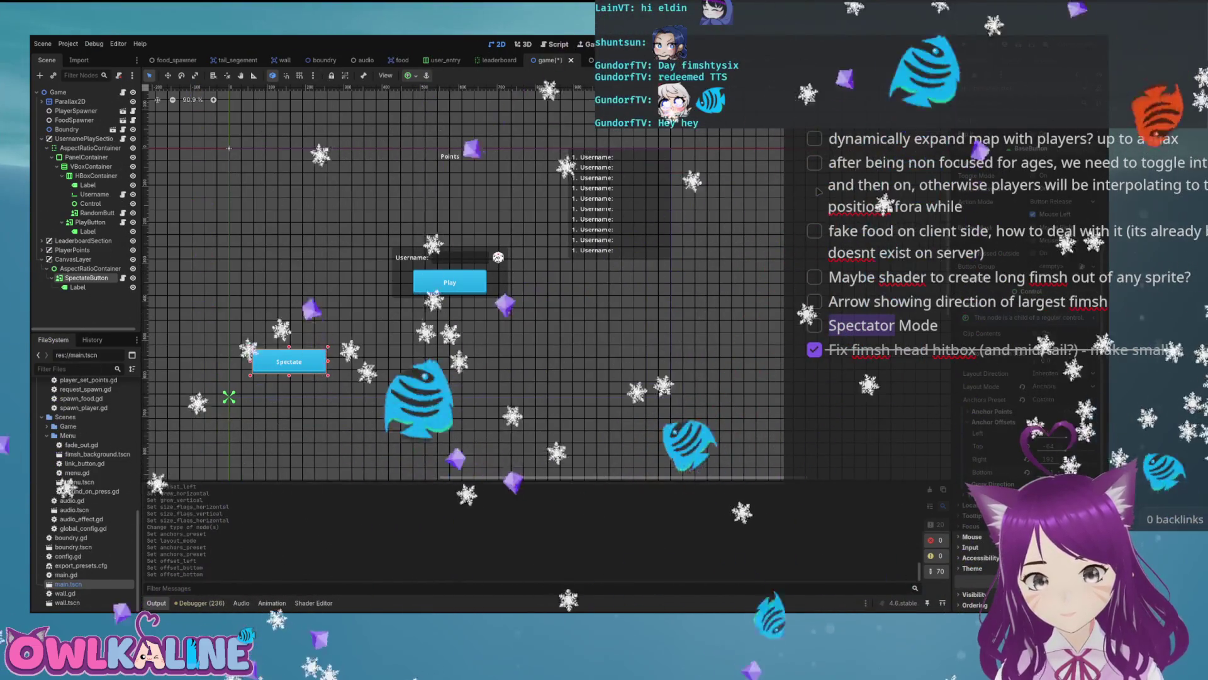
{"action": "scroll", "coordinate": [680, 371], "scroll_direction": "down", "scroll_amount": 4}
{"action": "scroll", "coordinate": [663, 367], "scroll_direction": "up", "scroll_amount": 3}
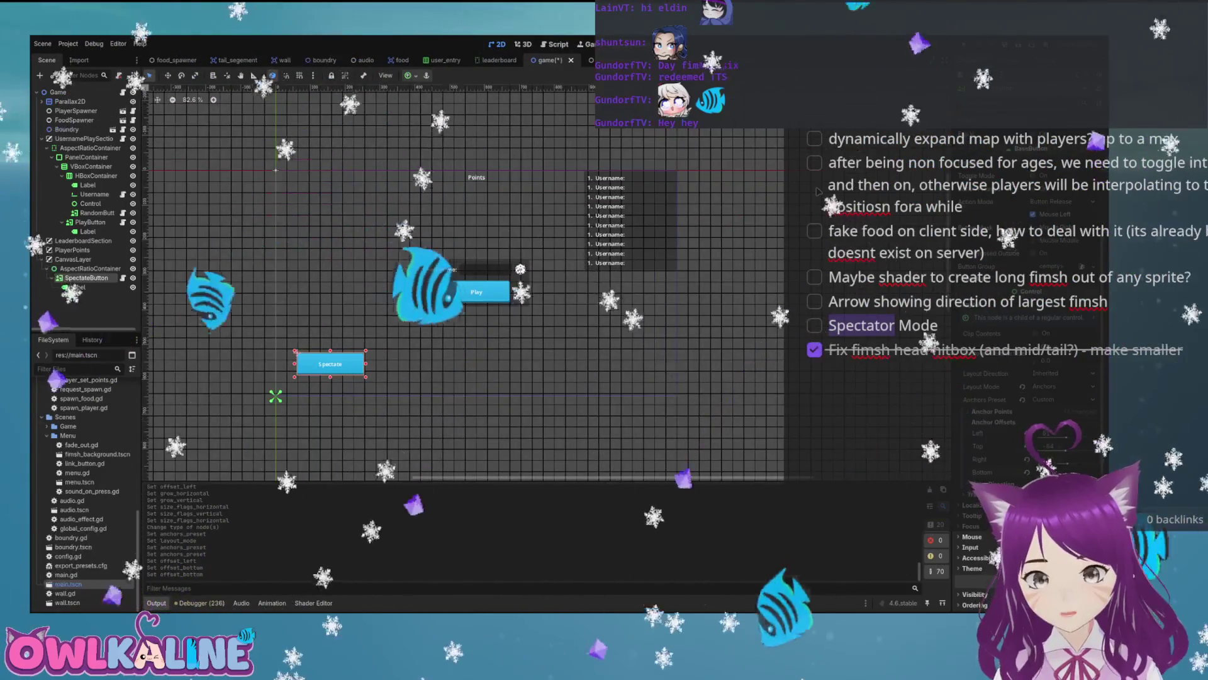
{"action": "left_click", "coordinate": [90, 268]}
{"action": "key", "text": "ctrl+s"}
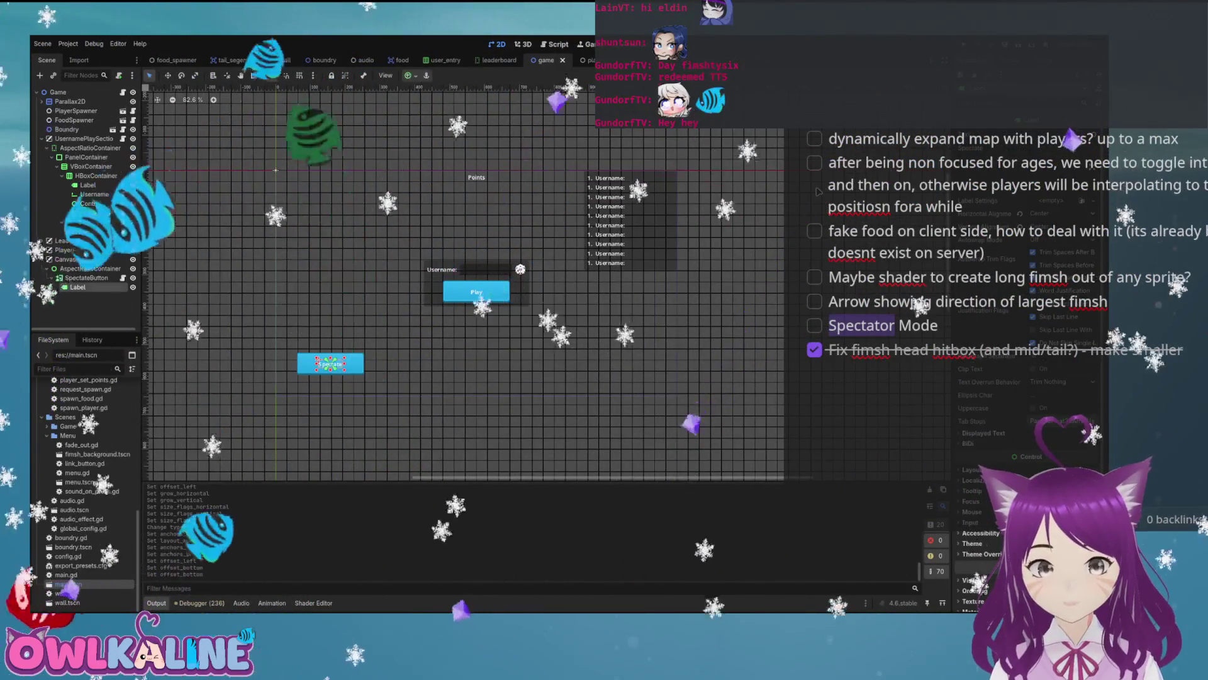
{"action": "key", "text": "F5"}
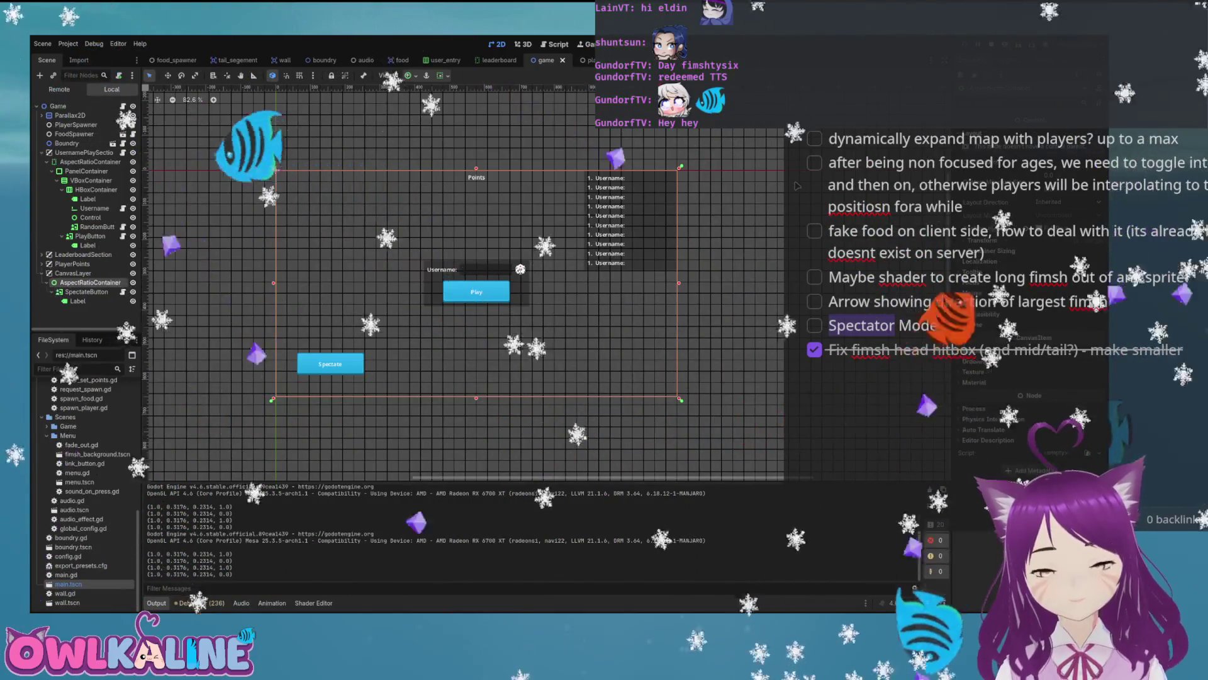
{"action": "key", "text": "F8"}
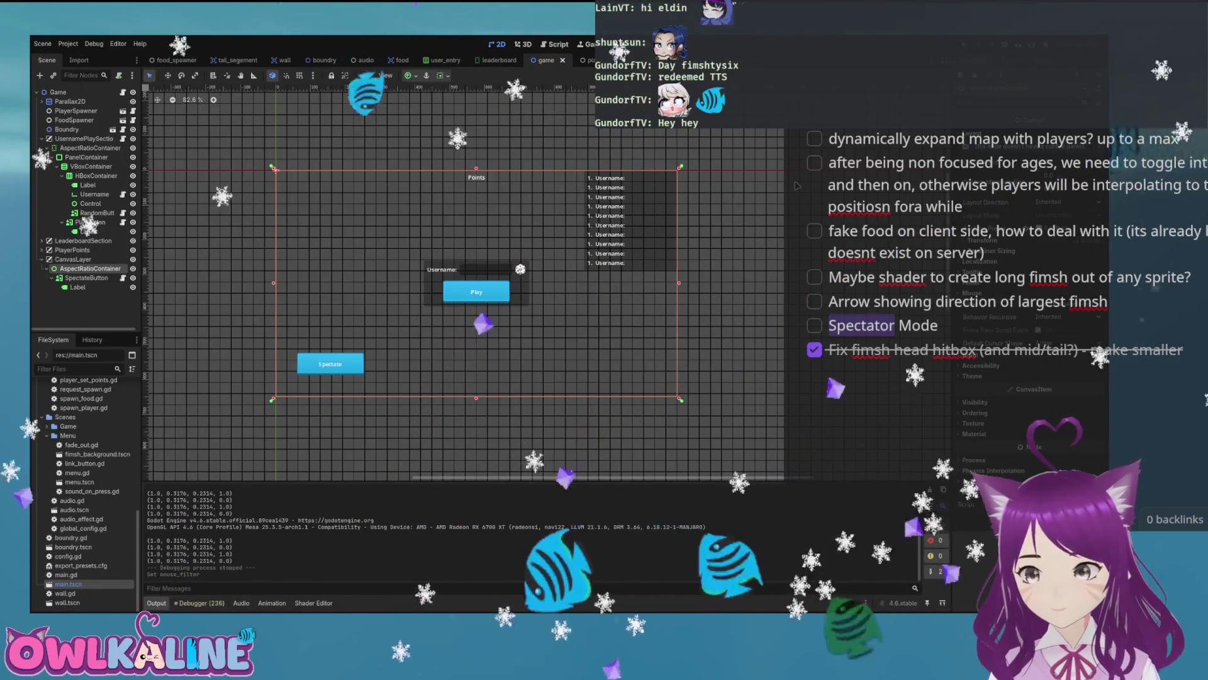
{"action": "key", "text": "F5"}
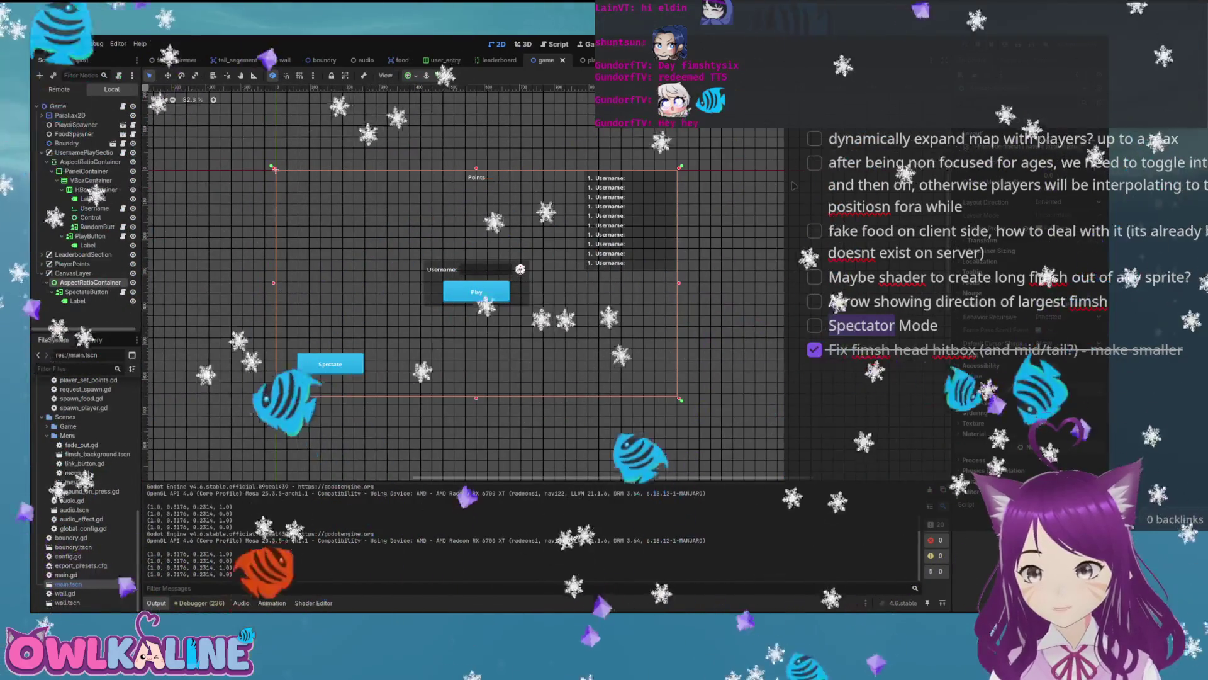
{"action": "key", "text": "F8"}
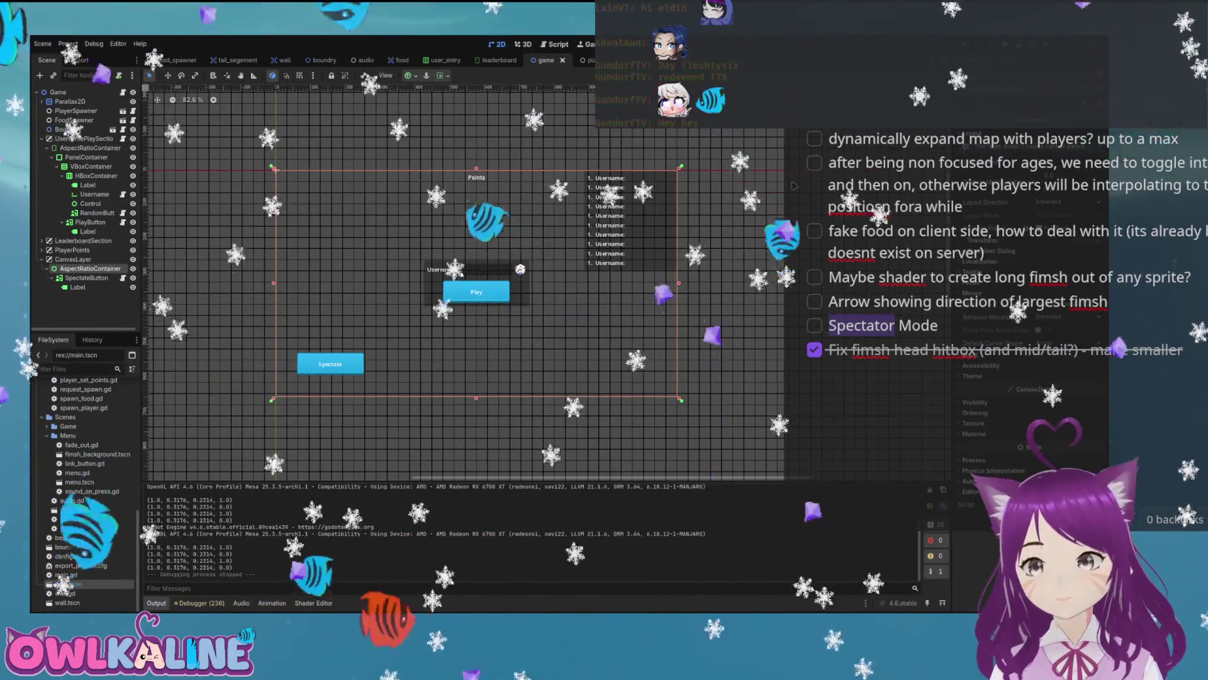
{"action": "key", "text": "F5"}
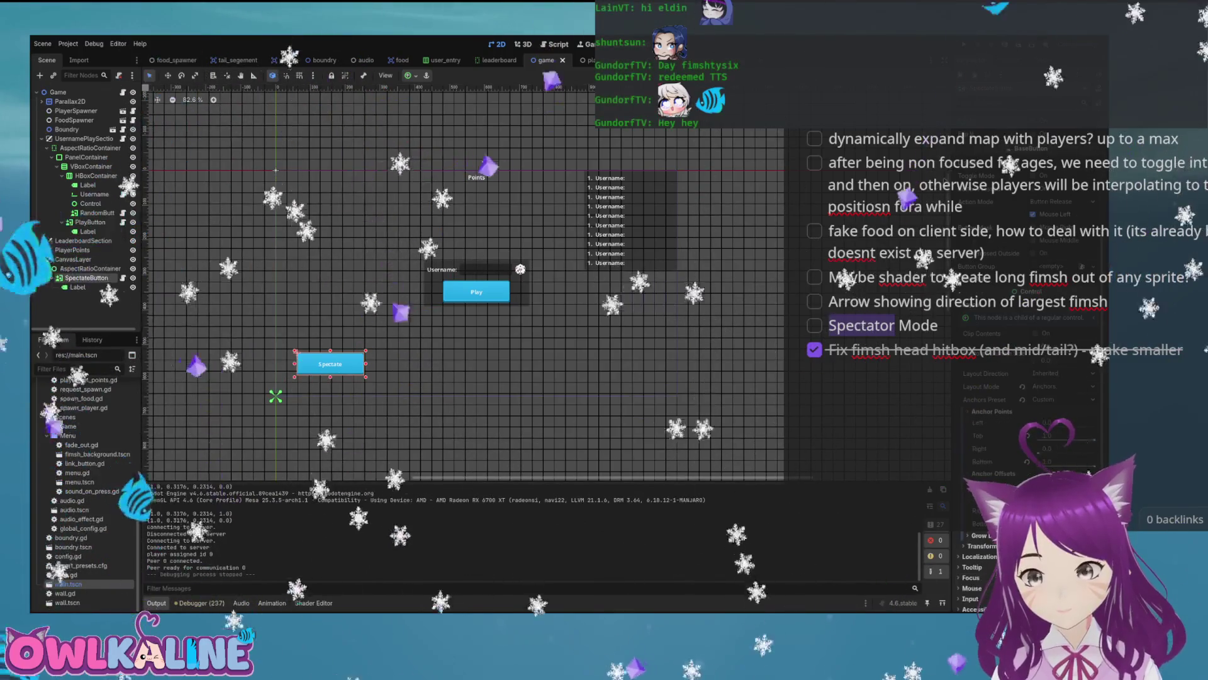
Step: Anchor the AspectRatioContainer along the bottom edge, then drag the Spectate button left to the lower left
{"action": "key", "text": "ctrl+z"}
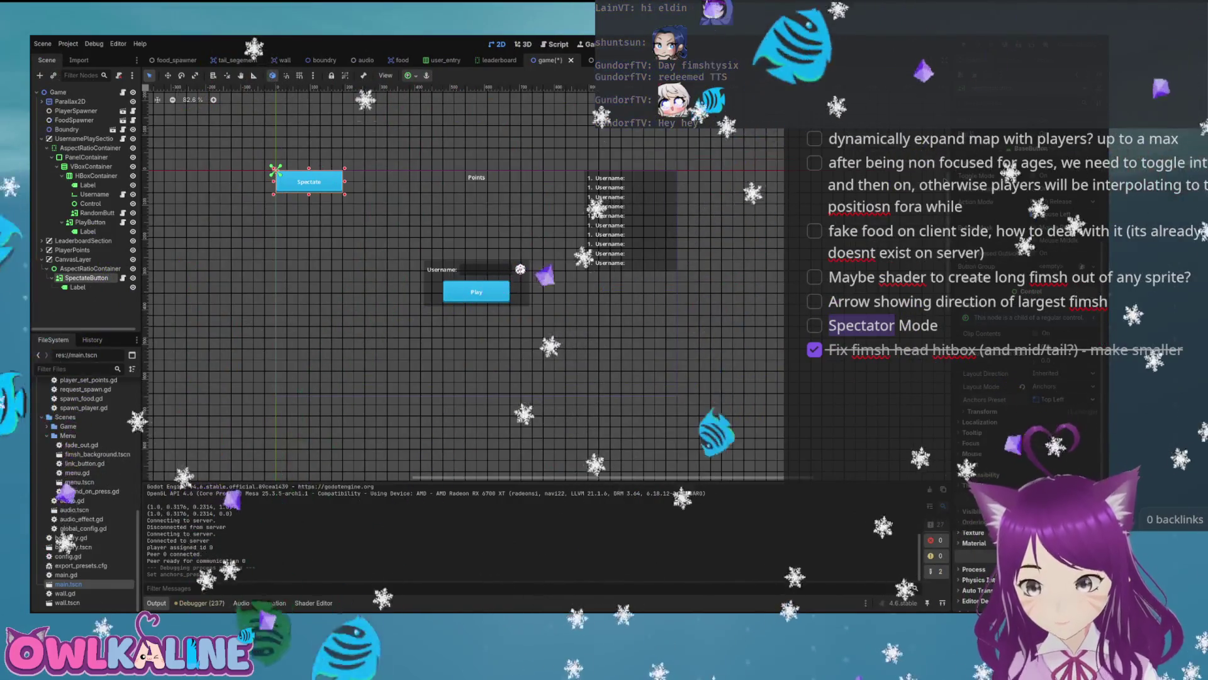
{"action": "key", "text": "ctrl+shift+z"}
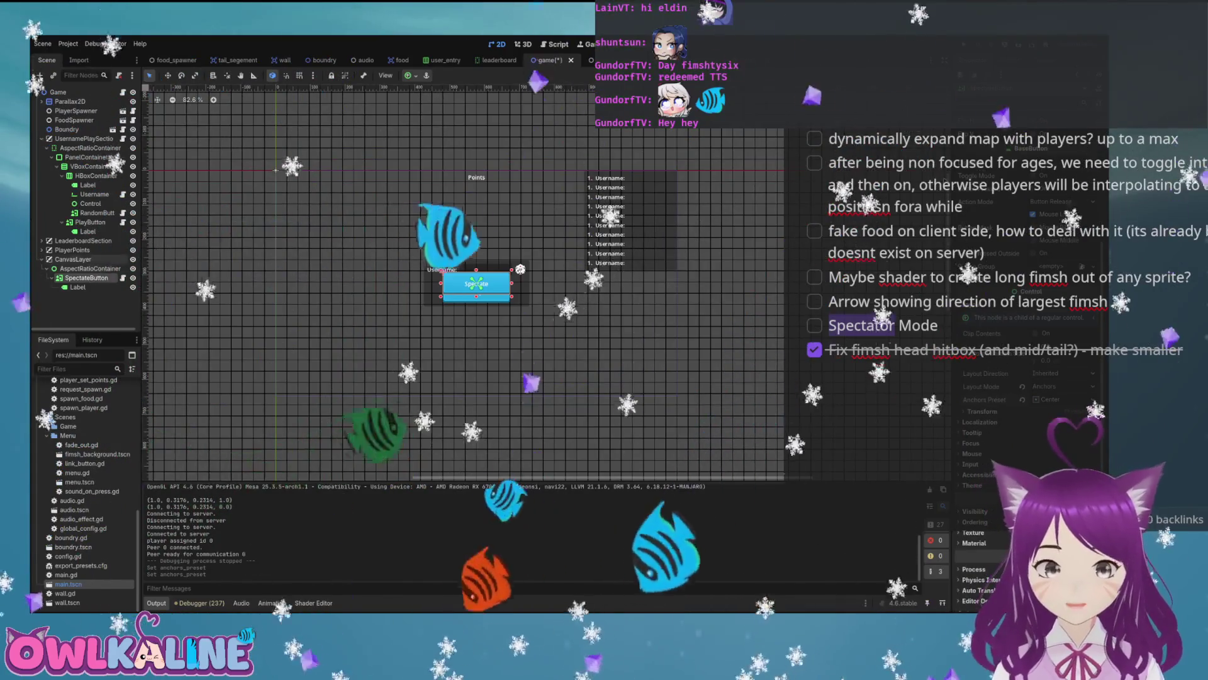
{"action": "left_click", "coordinate": [88, 268]}
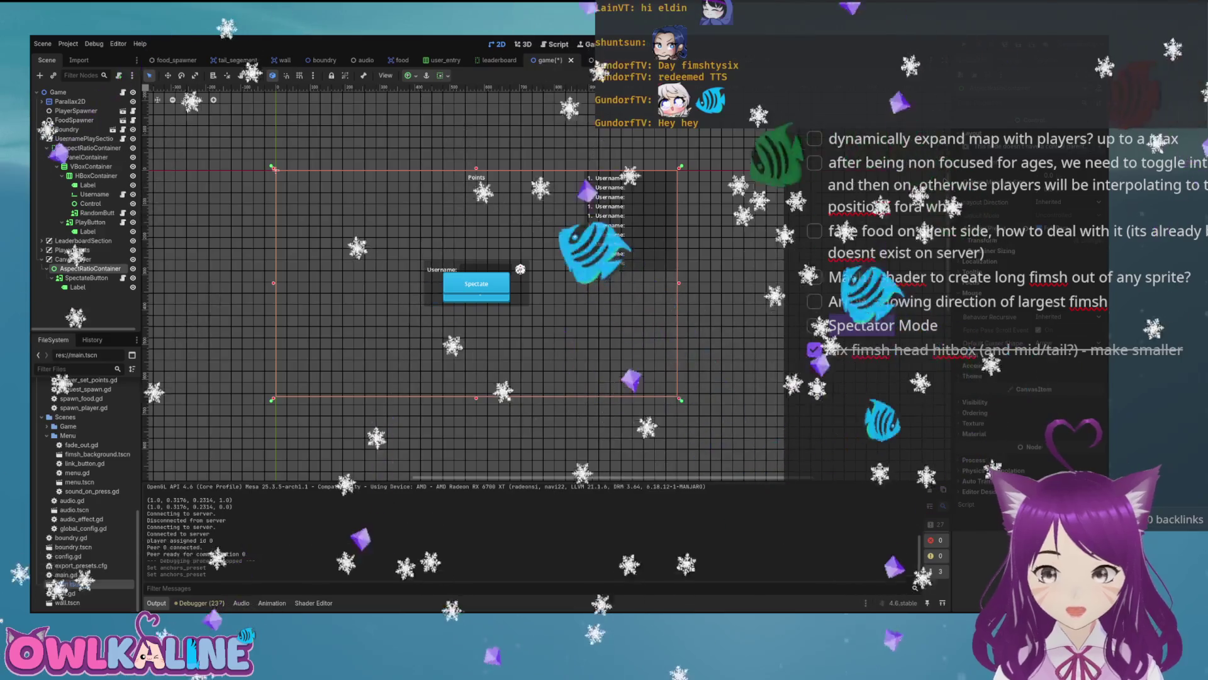
{"action": "key", "text": "ctrl+z"}
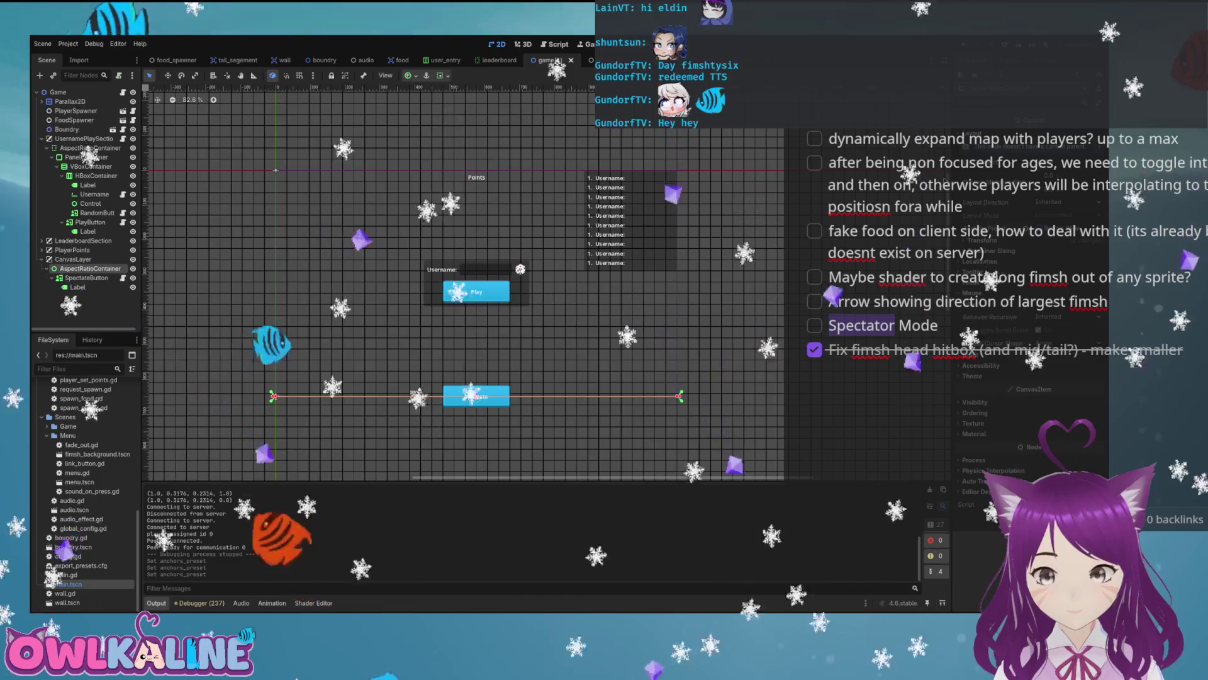
{"action": "key", "text": "ctrl+shift+z"}
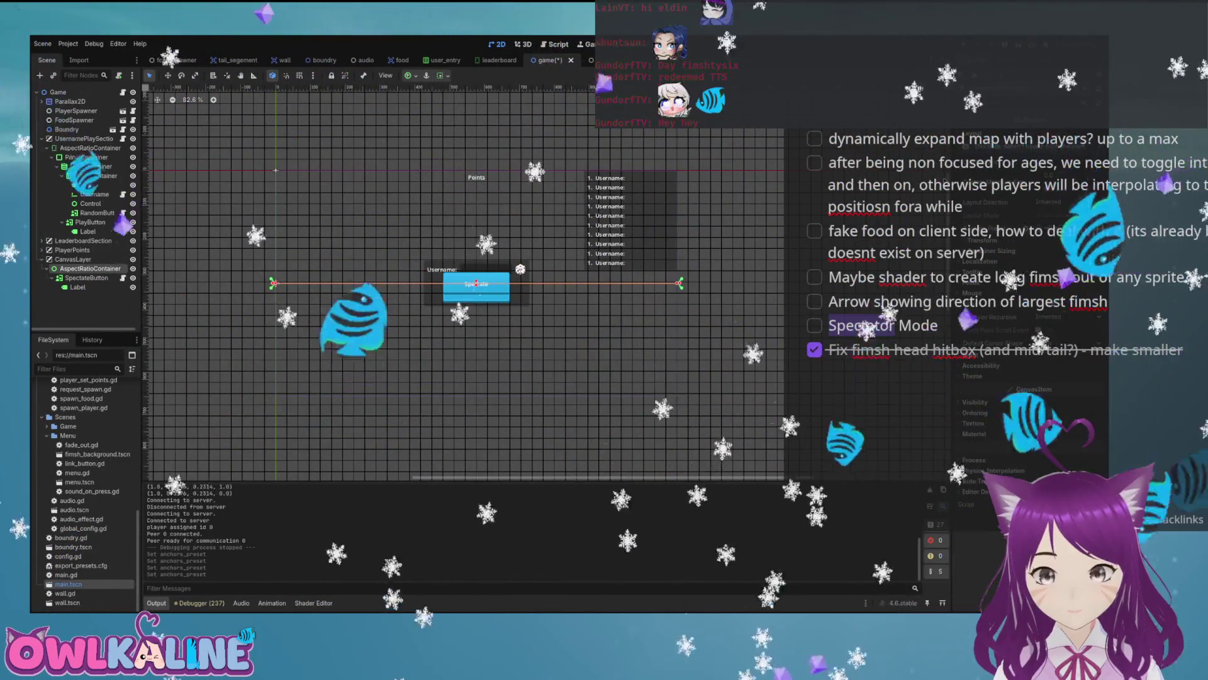
{"action": "key", "text": "ctrl+z"}
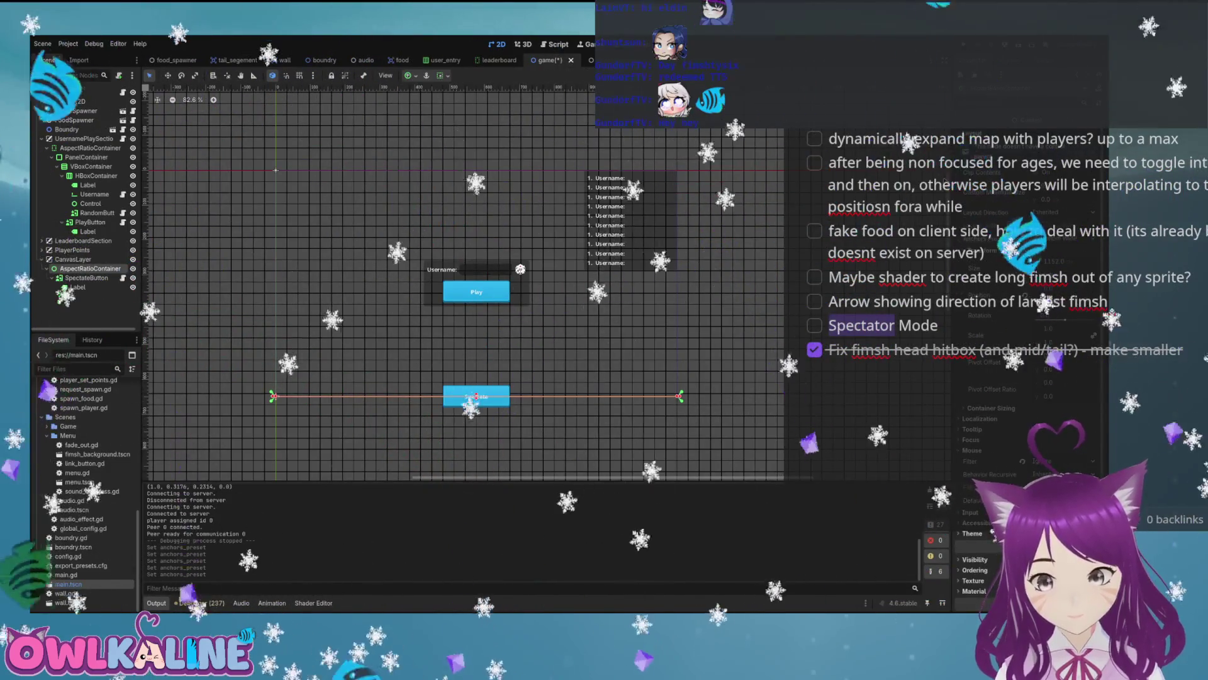
{"action": "left_click_drag", "start_coordinate": [476, 396], "coordinate": [275, 396]}
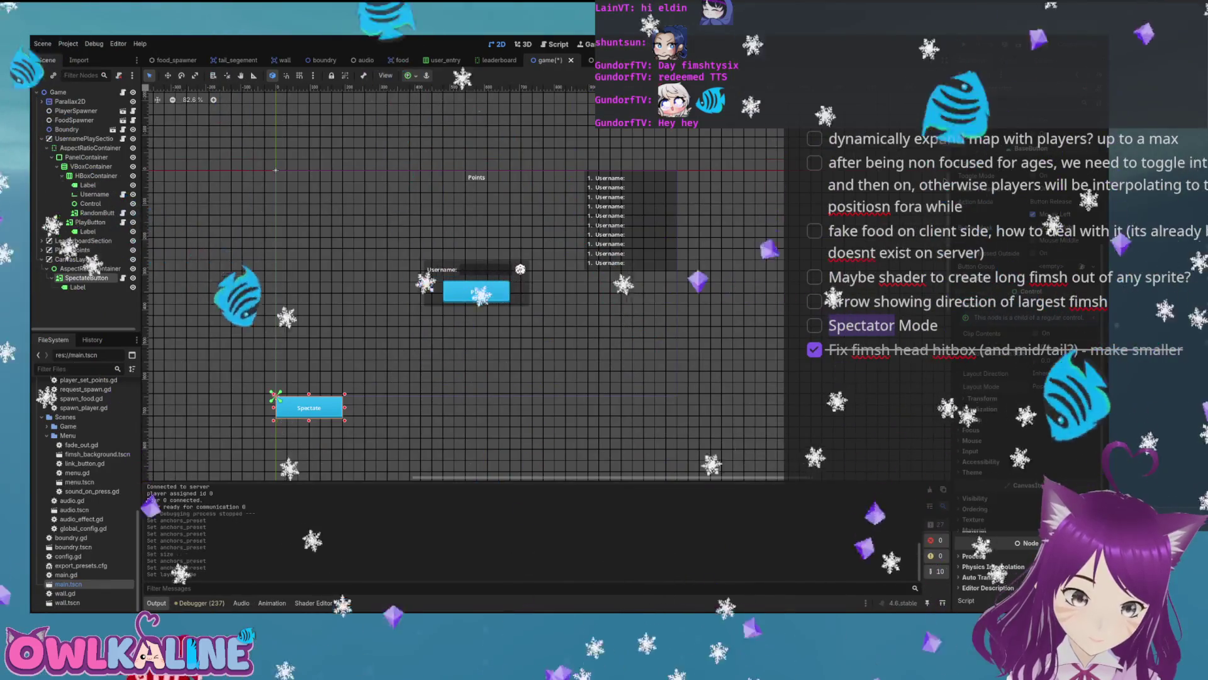
Step: Set the Spectate button's Layout Mode to Anchors with the Full Rect preset
{"action": "left_click", "coordinate": [1063, 386]}
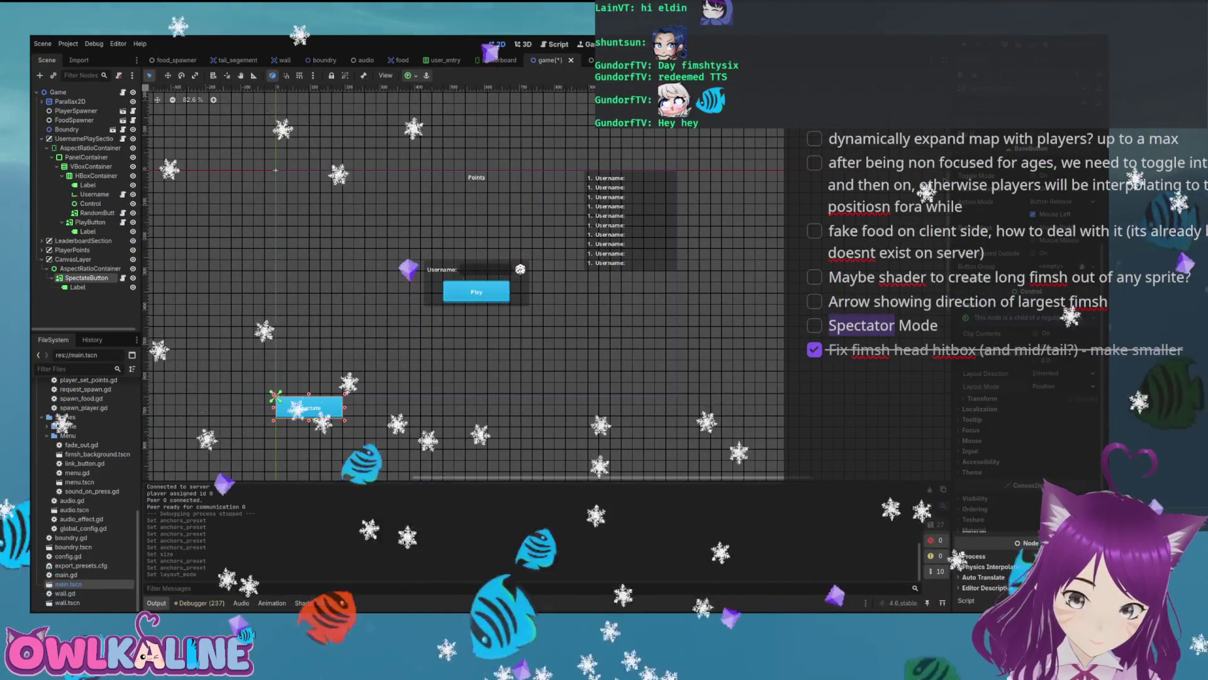
{"action": "left_click", "coordinate": [1064, 399]}
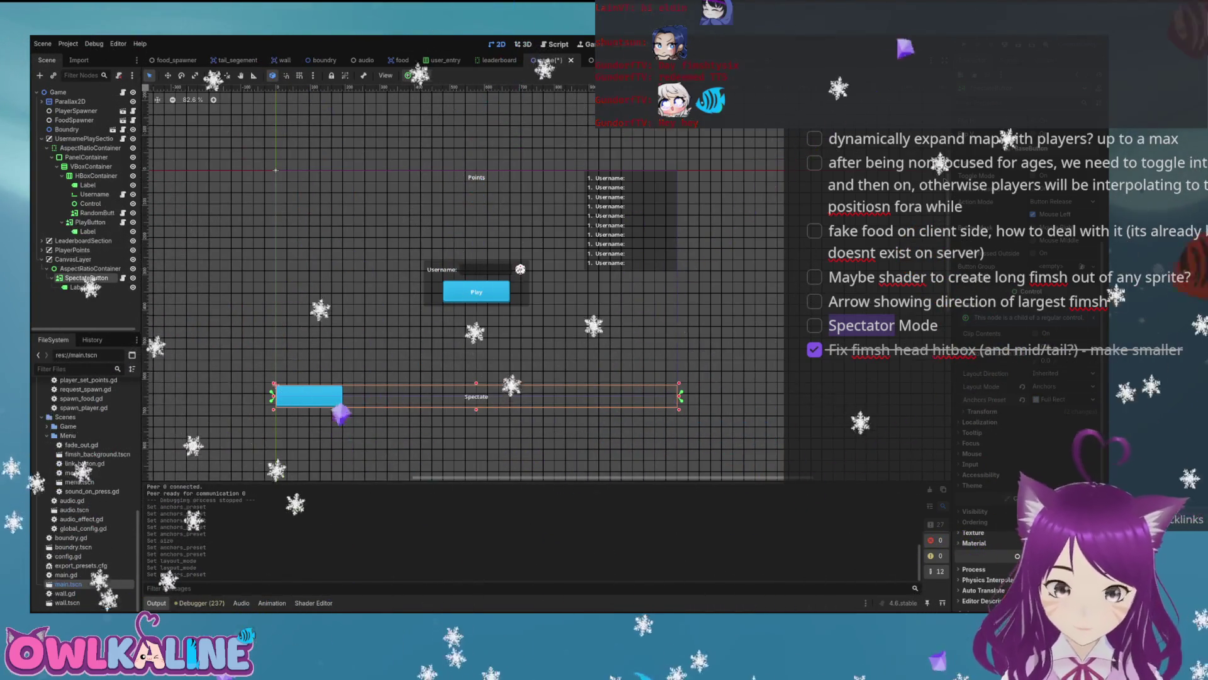
{"action": "scroll", "coordinate": [477, 391], "scroll_direction": "up", "scroll_amount": 1}
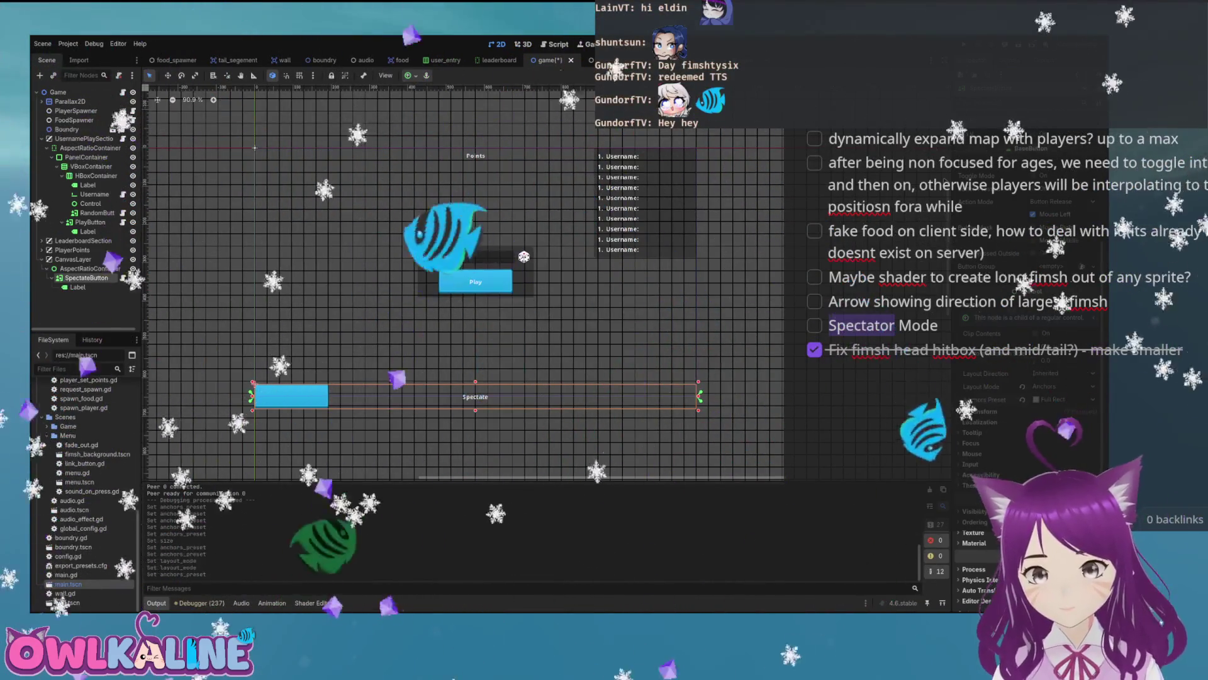
Step: Test-run the game, stop it, and reset the parent container's anchors to Top Left
{"action": "key", "text": "F5"}
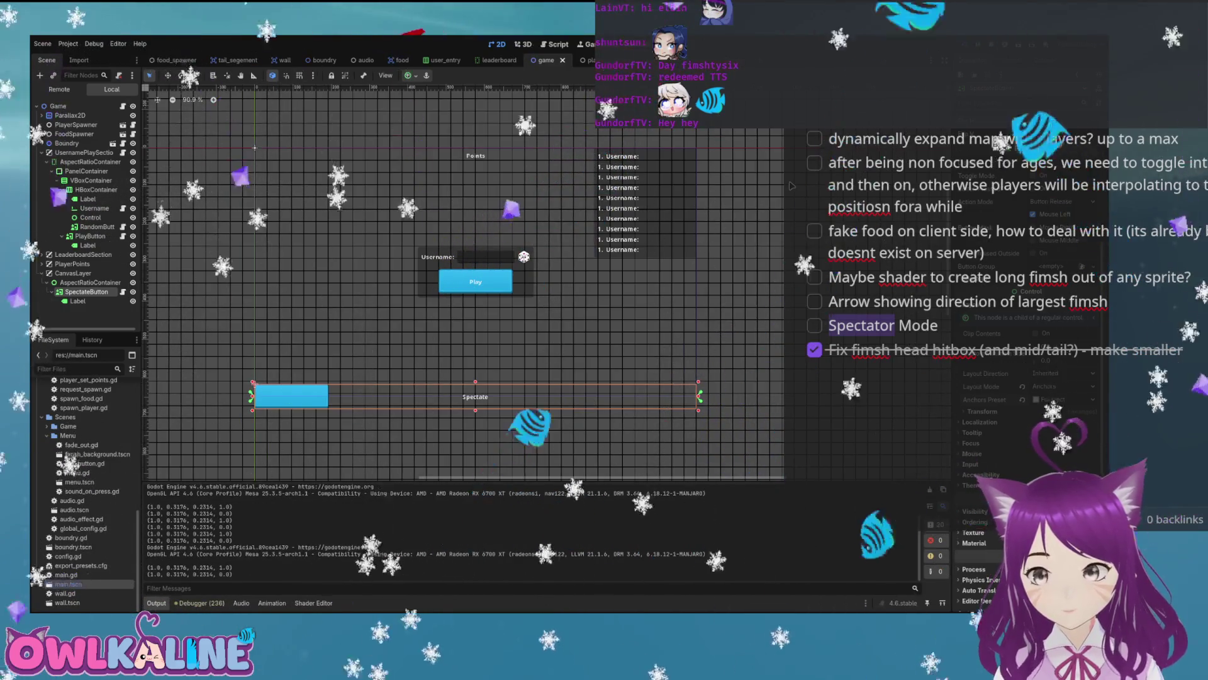
{"action": "key", "text": "F8"}
{"action": "key", "text": "Up"}
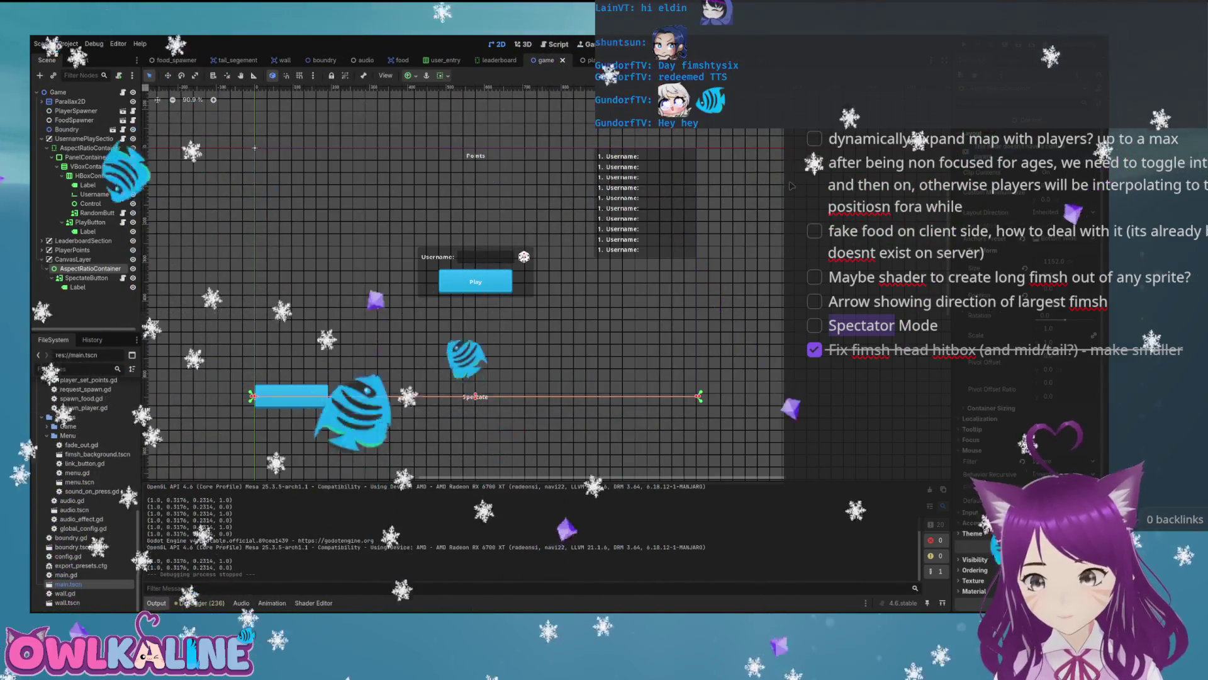
{"action": "key", "text": "ctrl+z"}
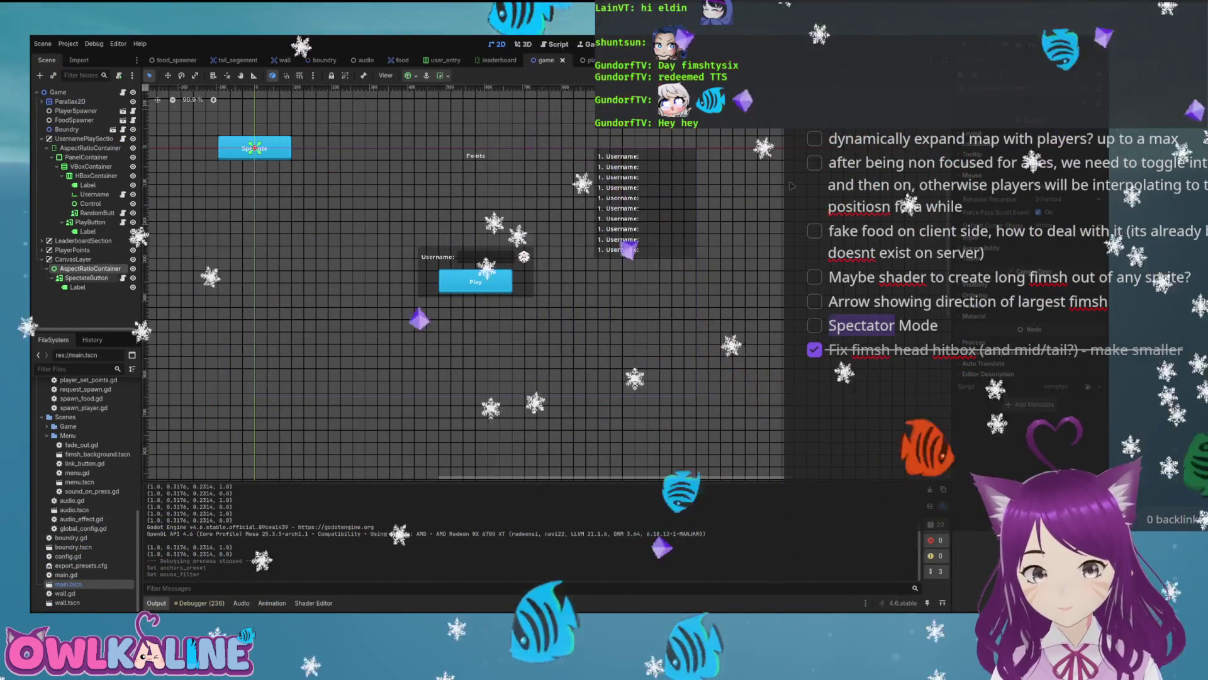
{"action": "left_click", "coordinate": [86, 278]}
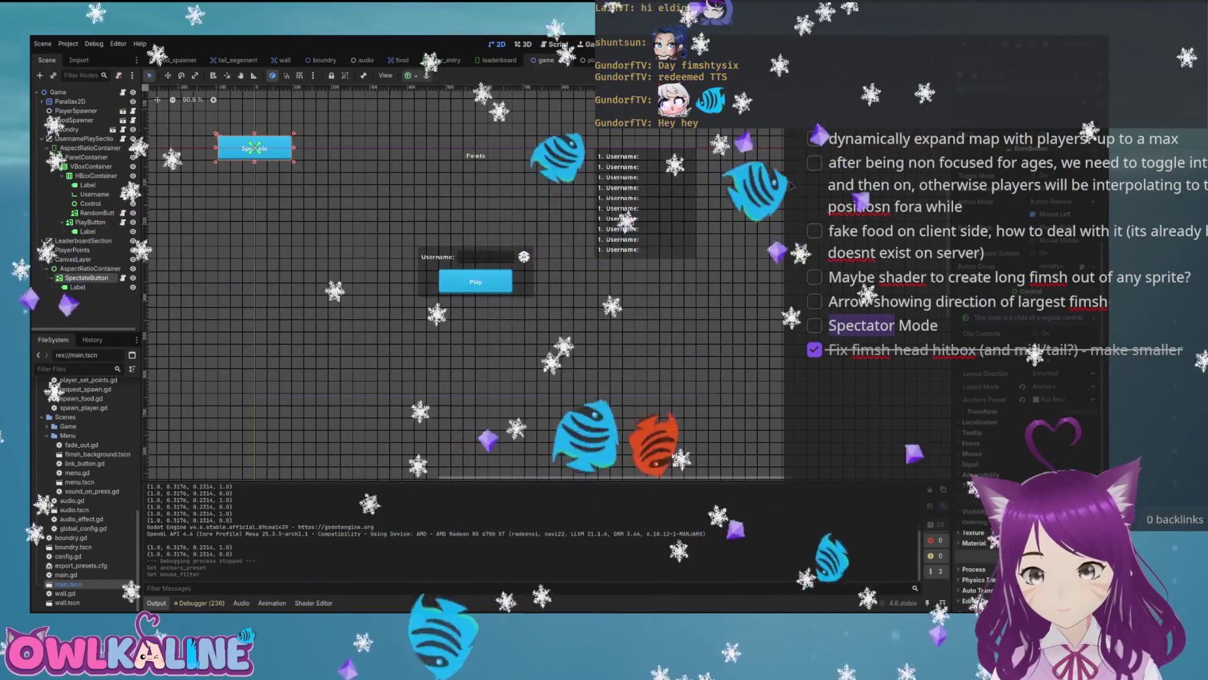
Step: Save the game scene and apply the Bottom Left anchor preset to the Spectate button's container
{"action": "scroll", "coordinate": [1026, 441], "scroll_direction": "up", "scroll_amount": 5}
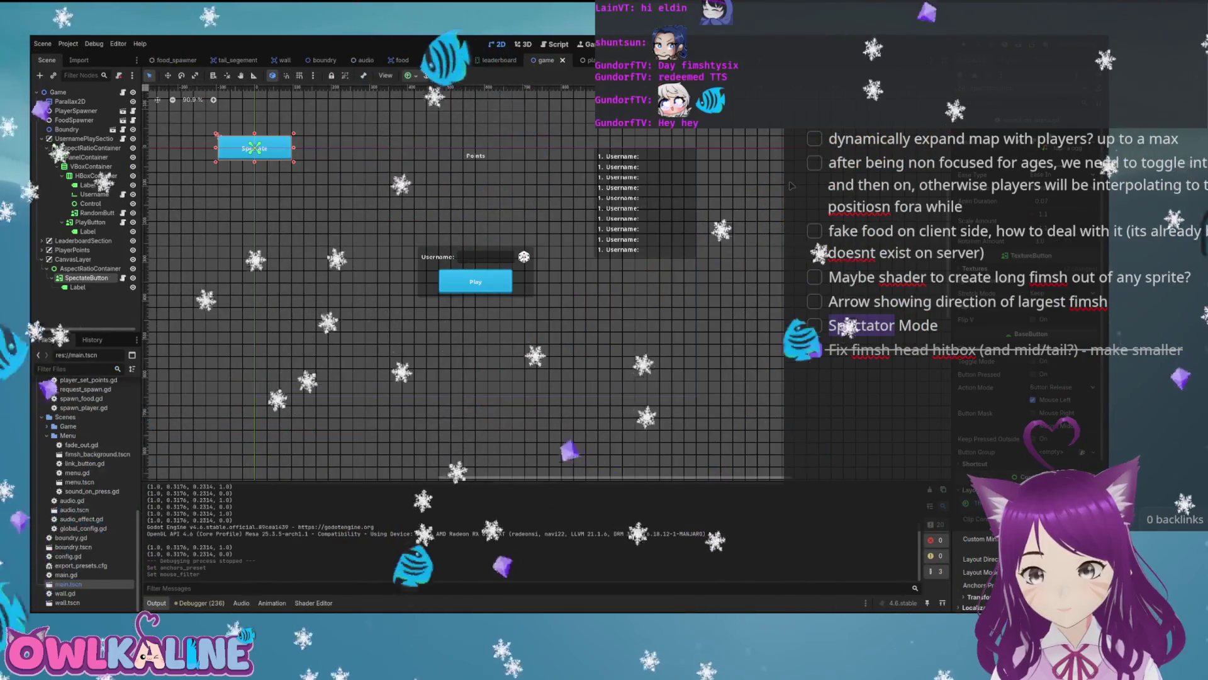
{"action": "scroll", "coordinate": [1026, 409], "scroll_direction": "down", "scroll_amount": 3}
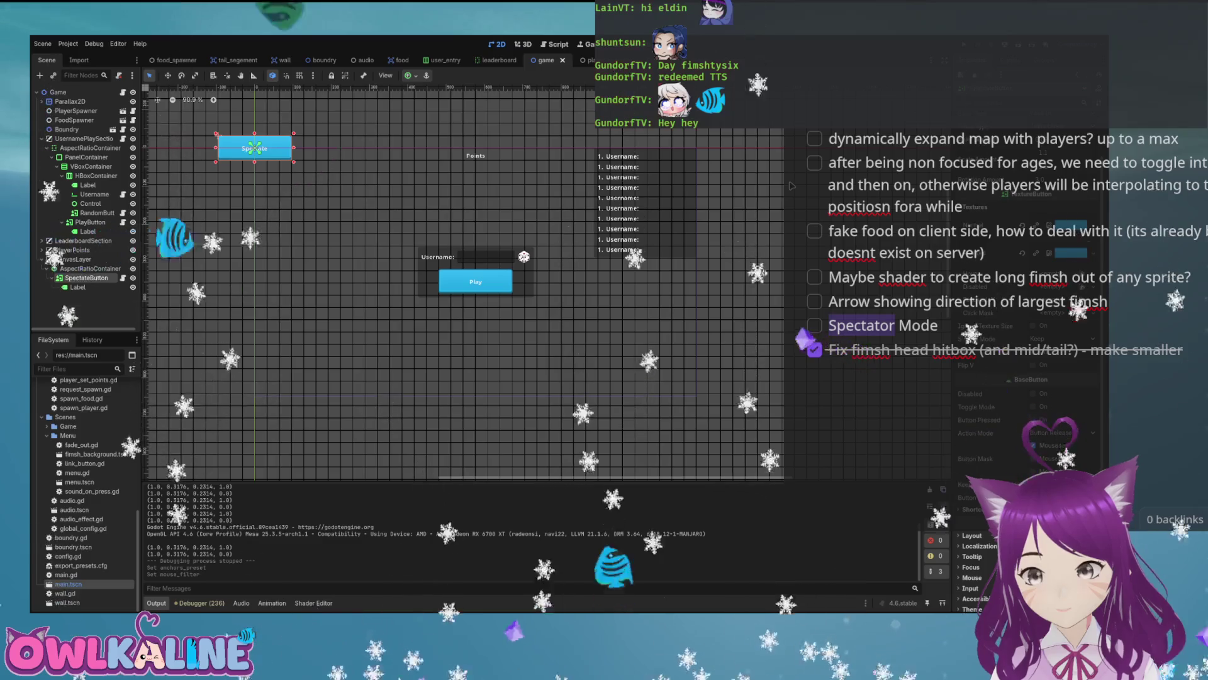
{"action": "scroll", "coordinate": [1026, 472], "scroll_direction": "down", "scroll_amount": 4}
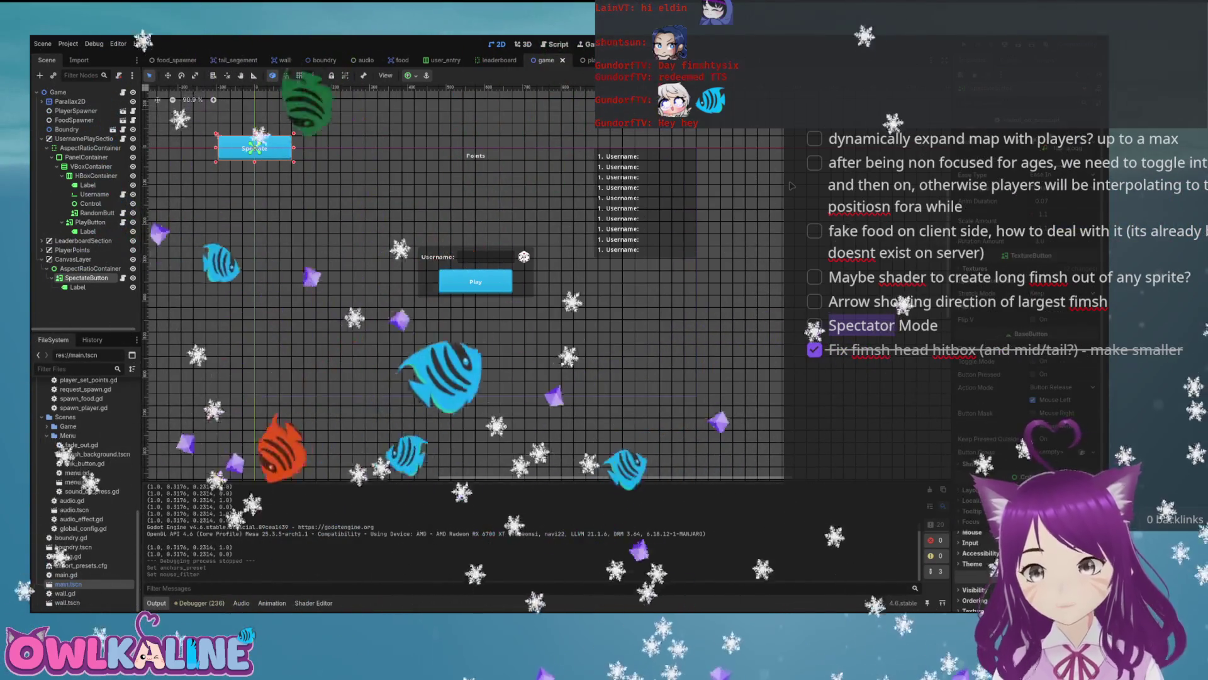
{"action": "left_click", "coordinate": [972, 382]}
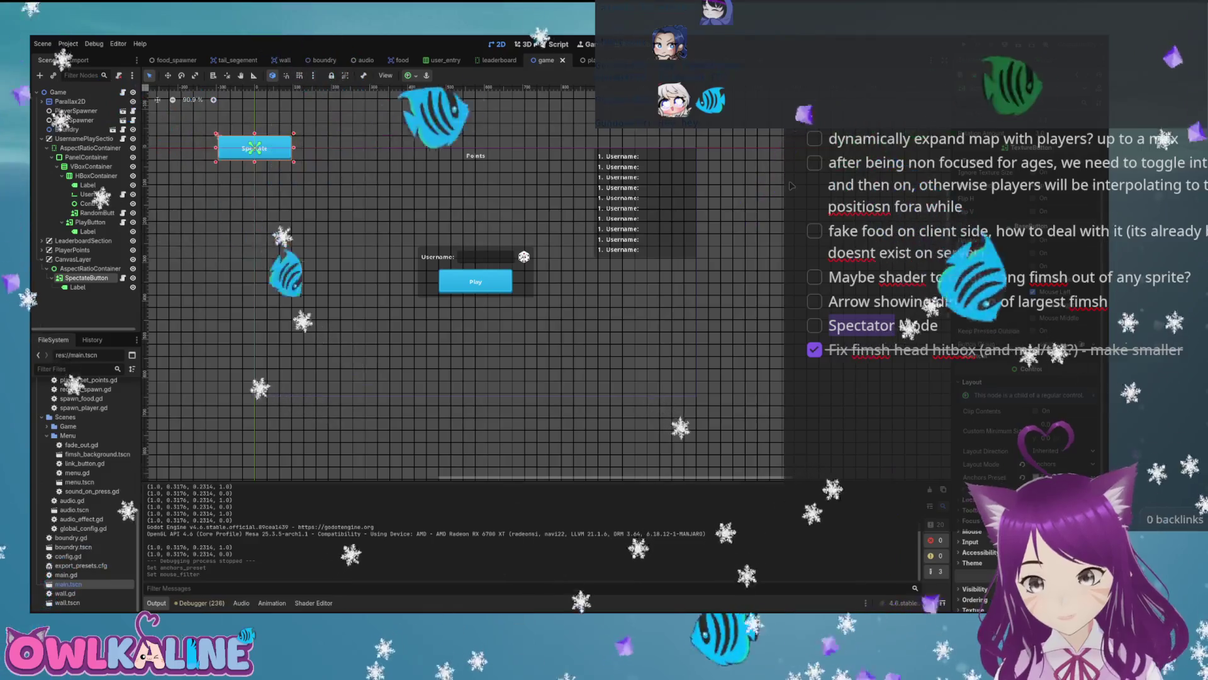
{"action": "key", "text": "ctrl+s"}
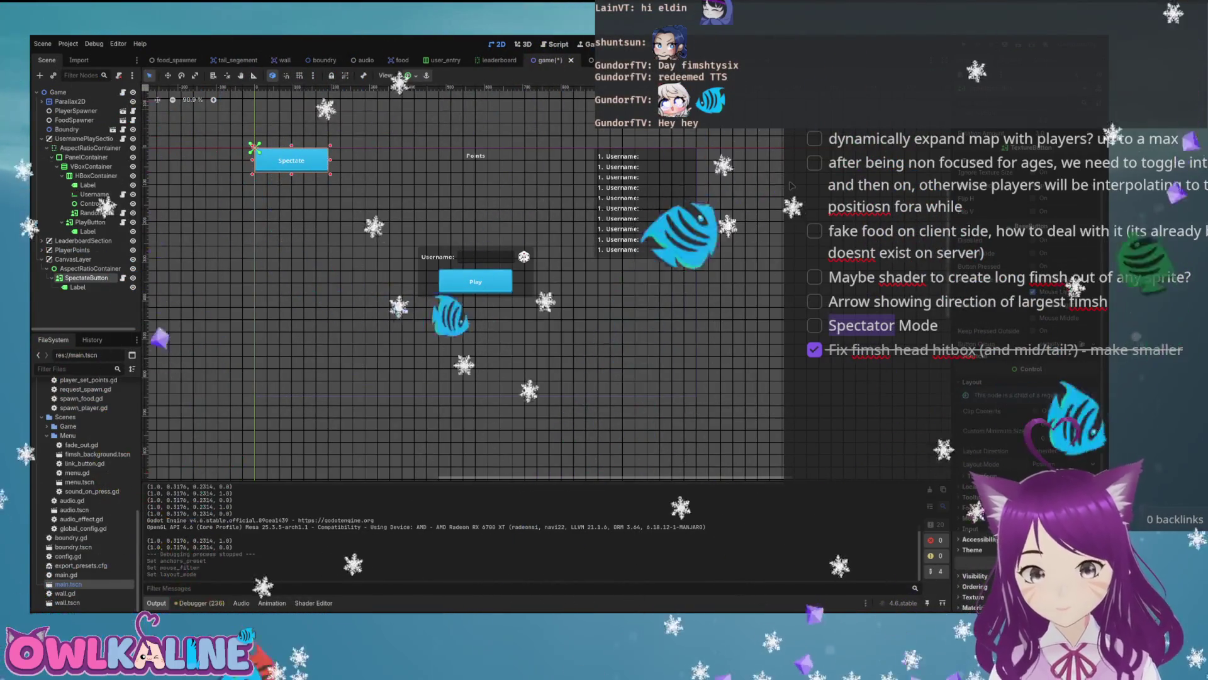
{"action": "key", "text": "Up"}
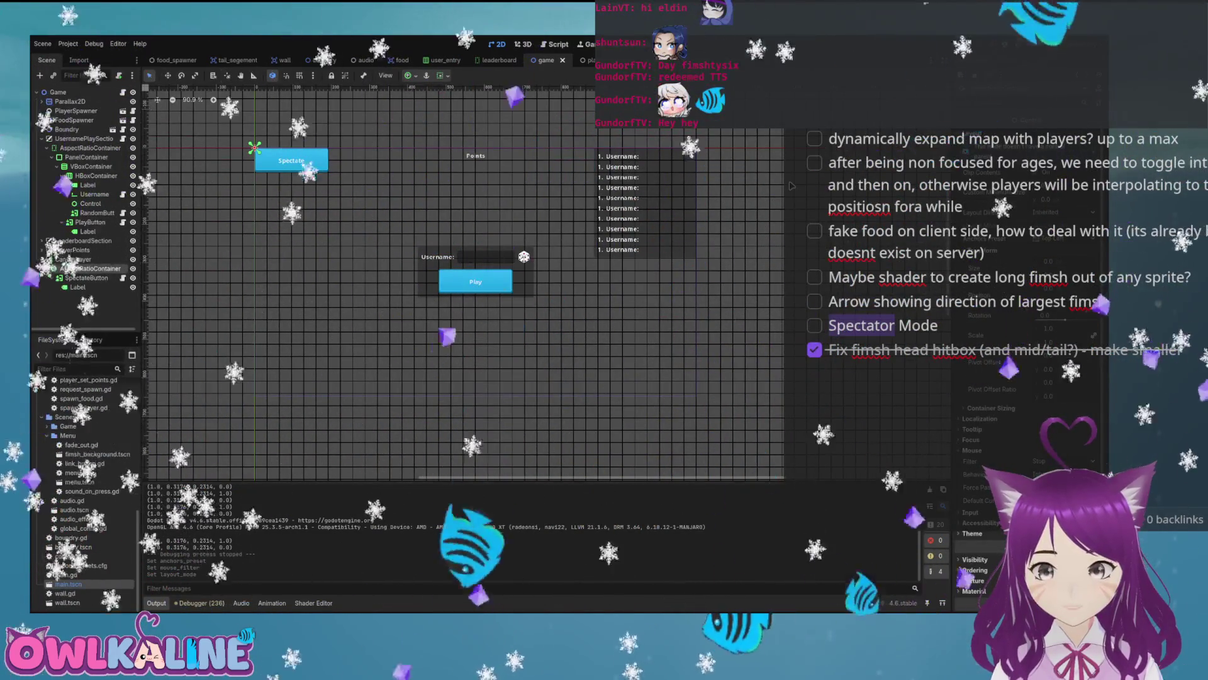
{"action": "left_click", "coordinate": [1051, 239]}
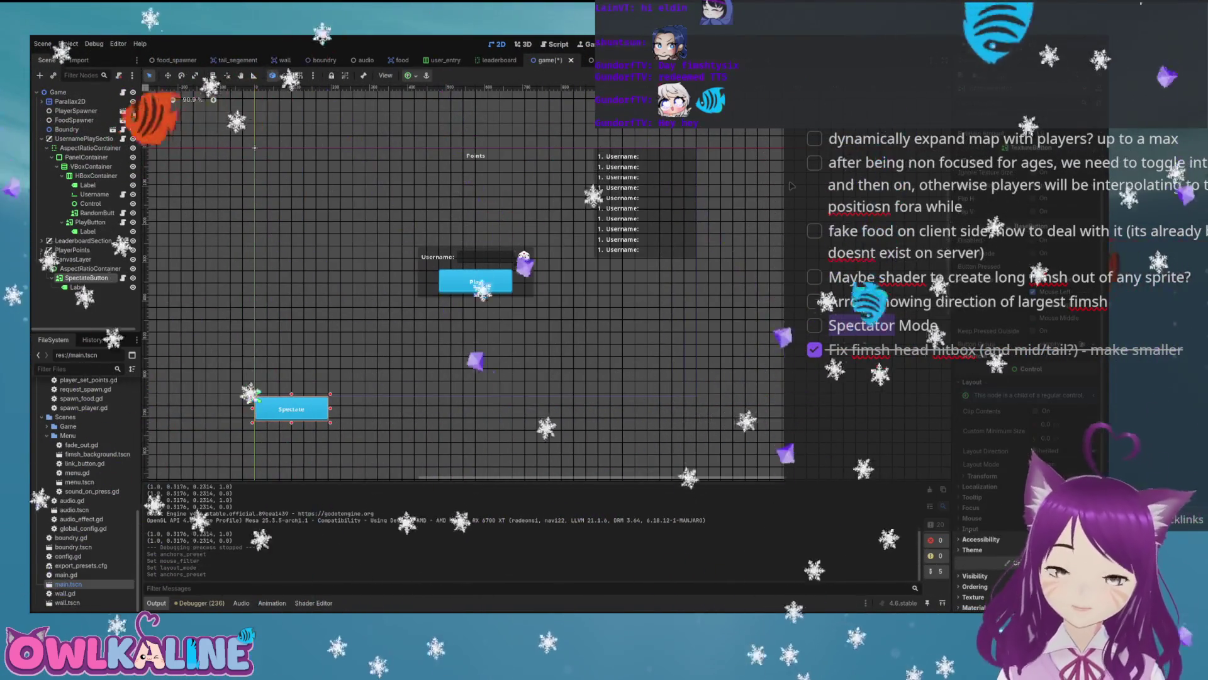
Step: Reparent SpectateButton directly under CanvasLayer and delete the empty AspectRatioContainer
{"action": "left_click_drag", "start_coordinate": [86, 278], "coordinate": [82, 267]}
{"action": "left_click", "coordinate": [90, 287]}
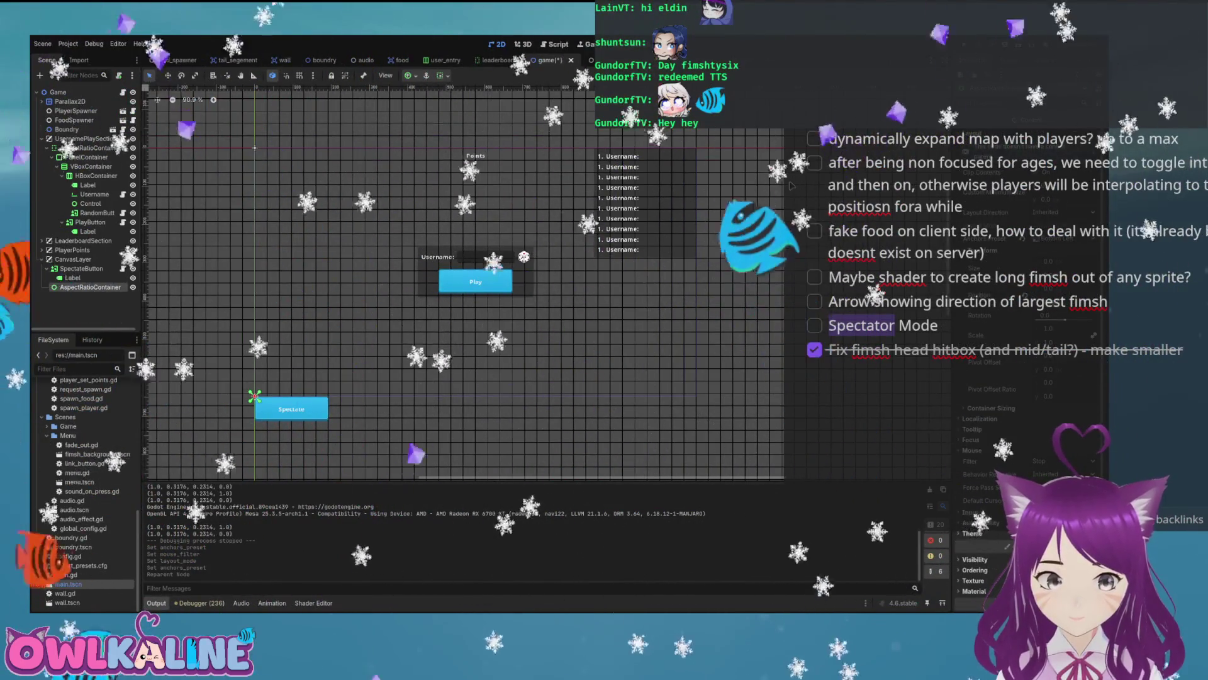
{"action": "key", "text": "Delete"}
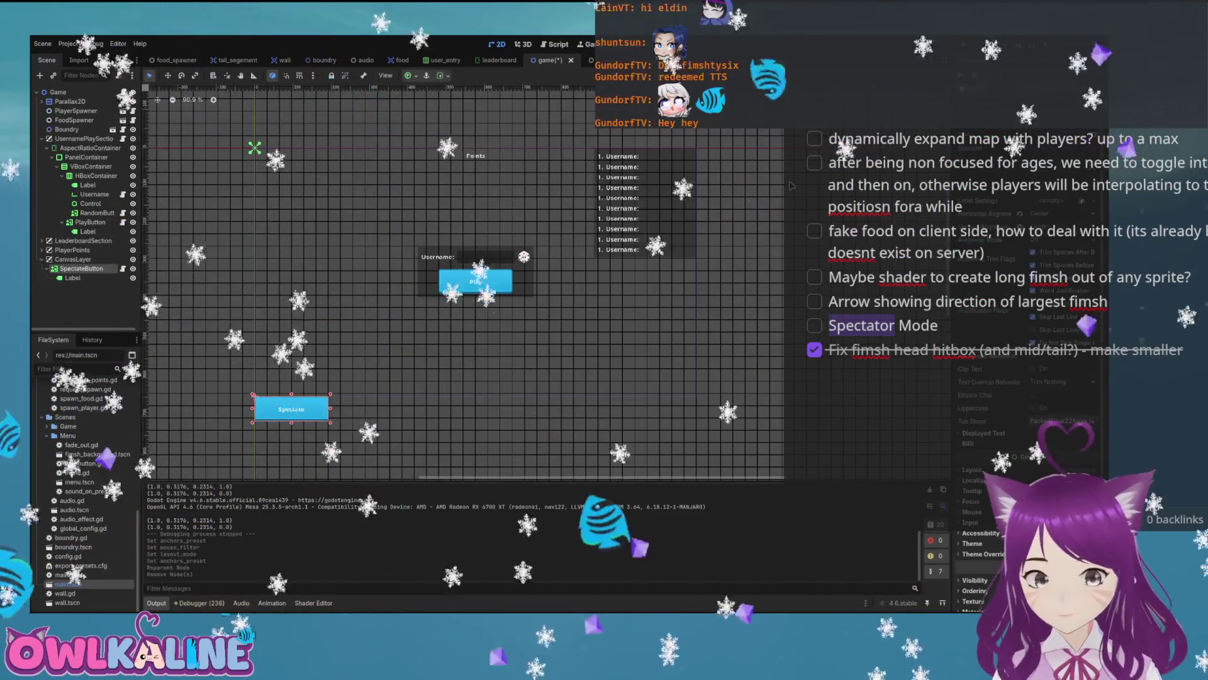
Step: Reset the Spectate button's anchor to Top Left and change its horizontal size flags
{"action": "key", "text": "Up"}
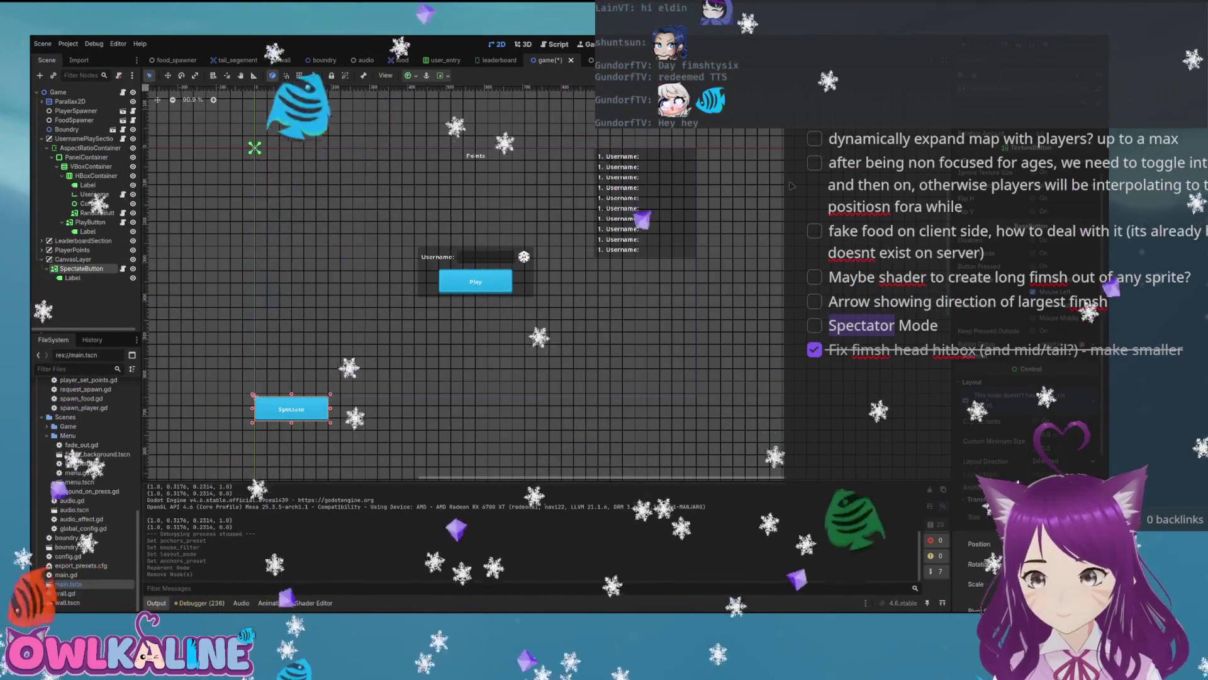
{"action": "left_click", "coordinate": [791, 185]}
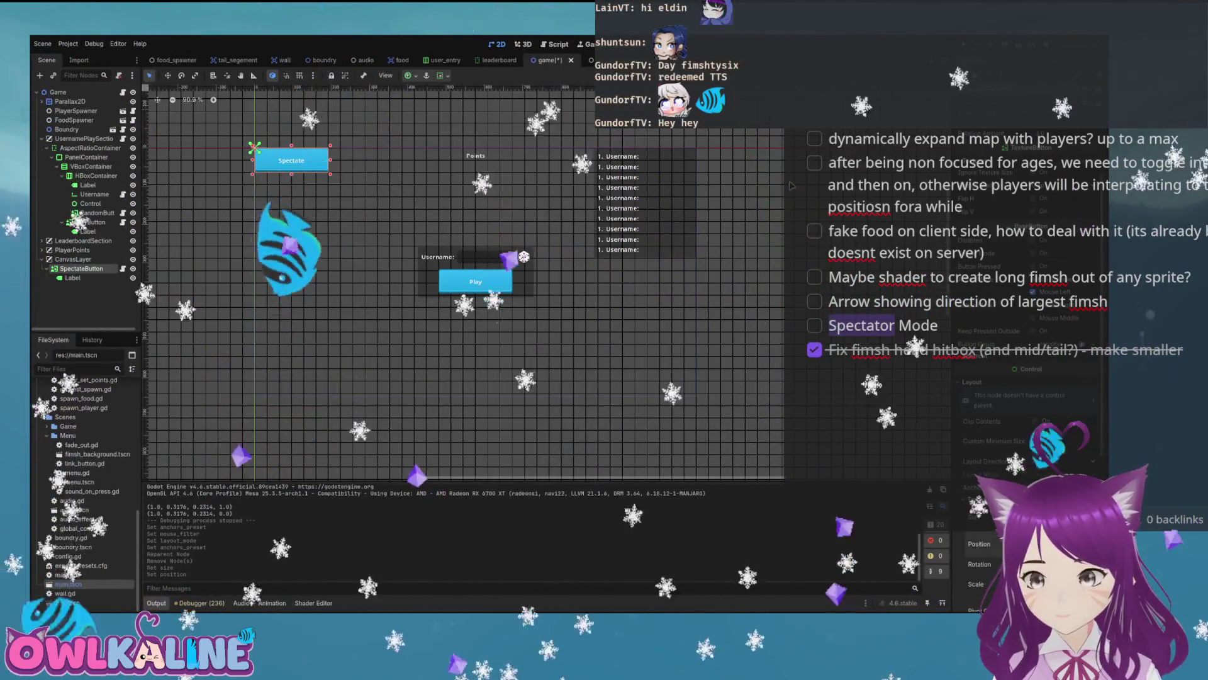
{"action": "left_click", "coordinate": [792, 186]}
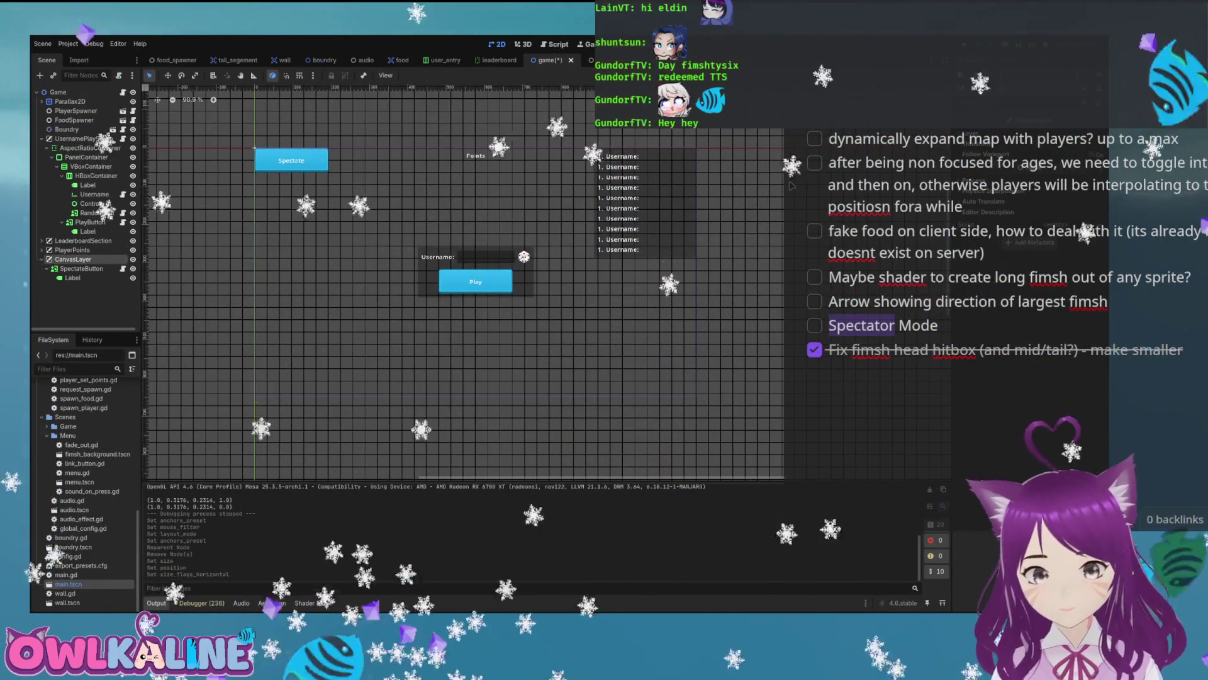
Step: Add a Control node under CanvasLayer, anchor it Bottom Wide, then delete it
{"action": "key", "text": "Return"}
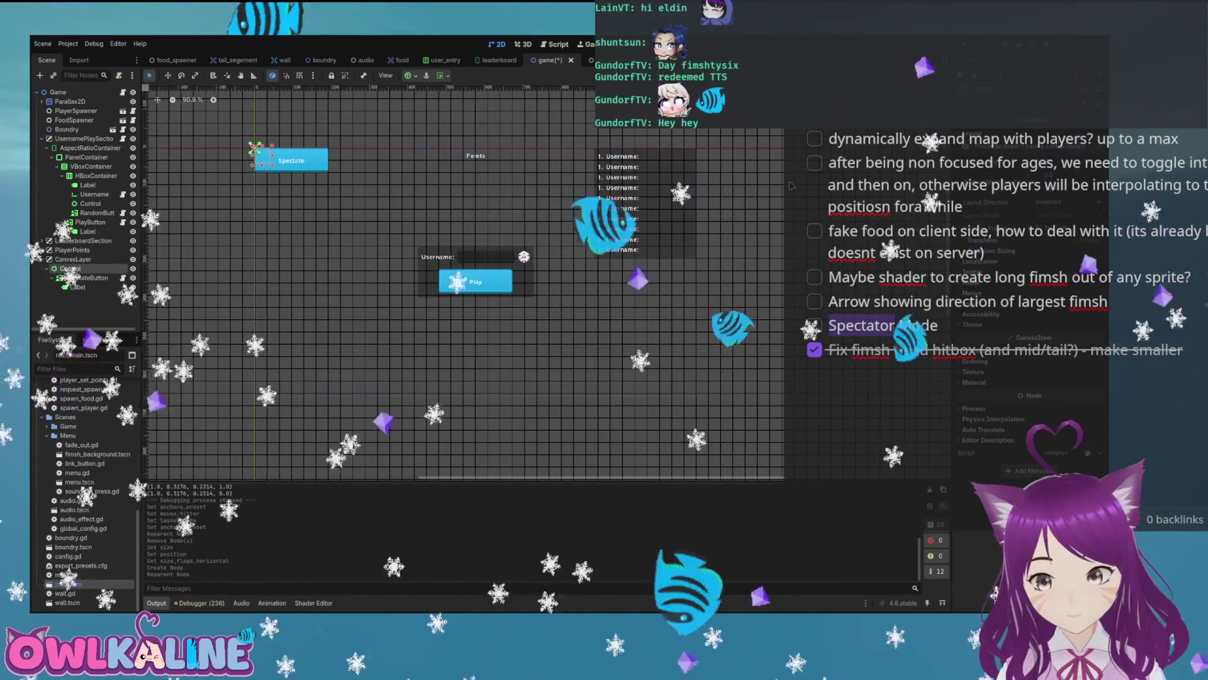
{"action": "left_click", "coordinate": [792, 185]}
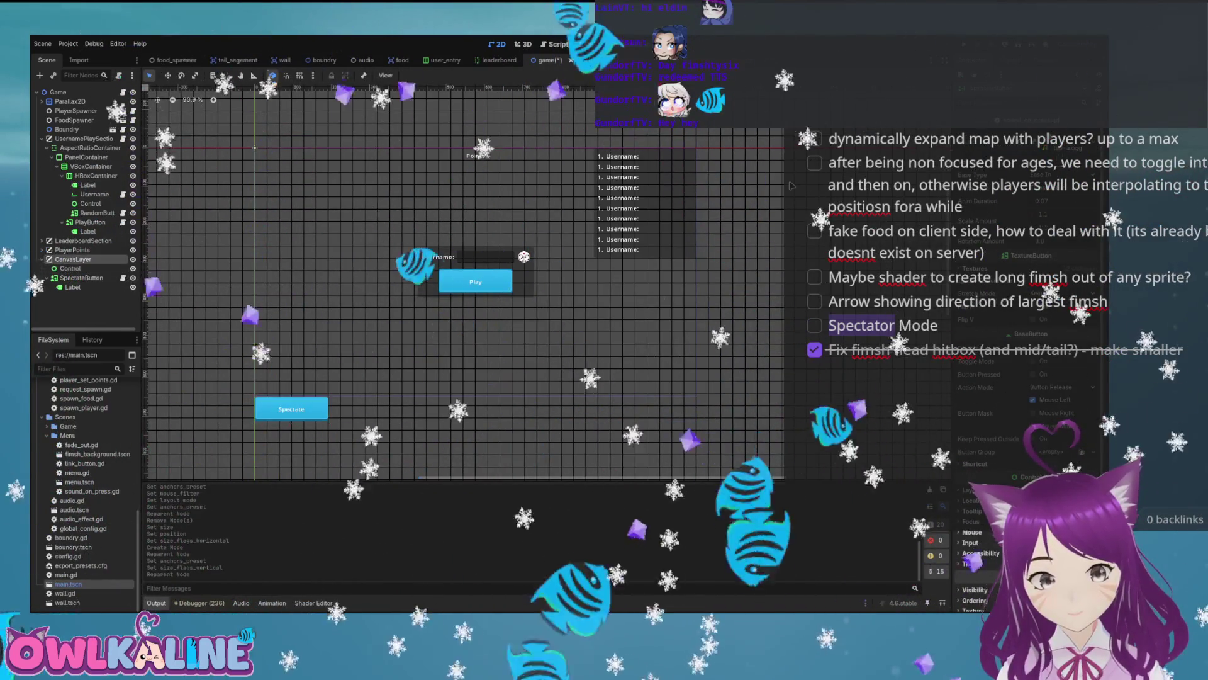
{"action": "left_click", "coordinate": [70, 268]}
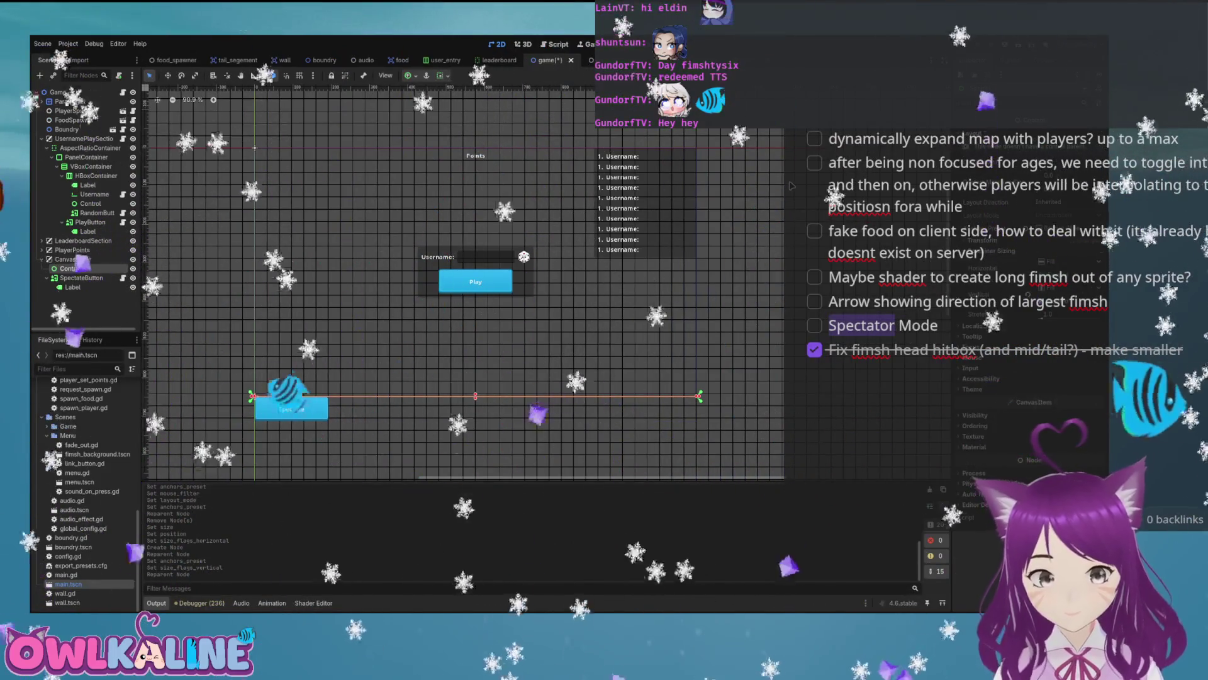
{"action": "key", "text": "Delete"}
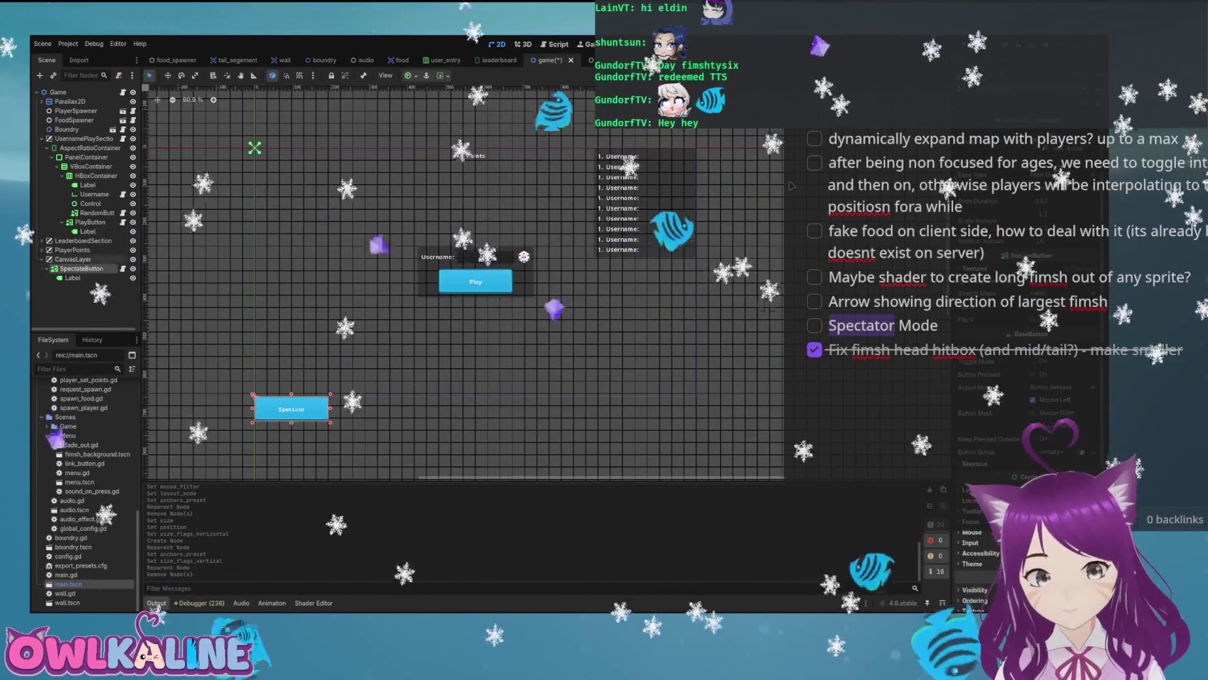